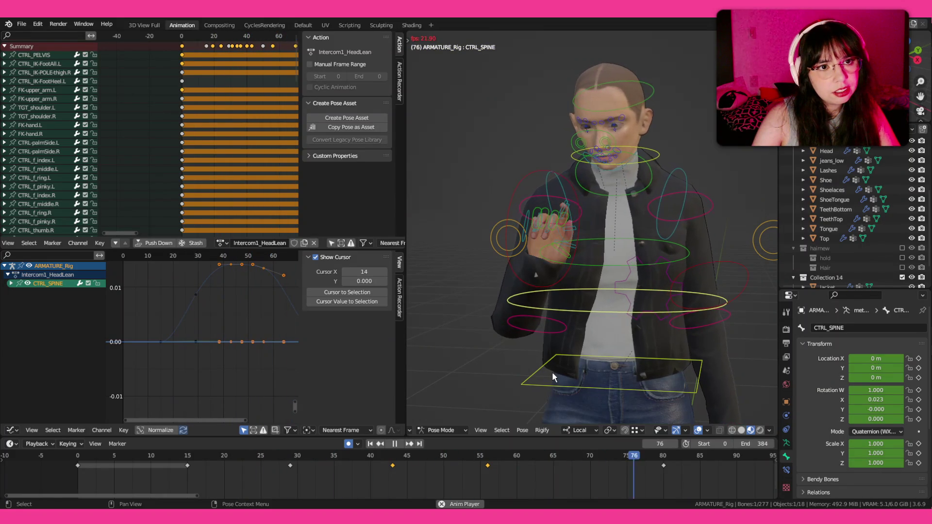
- Shift four keys of CTRL_spine.006, CTRL_spine.004 and CTRL_SPINE about four frames earlier
key("space")
key("a")
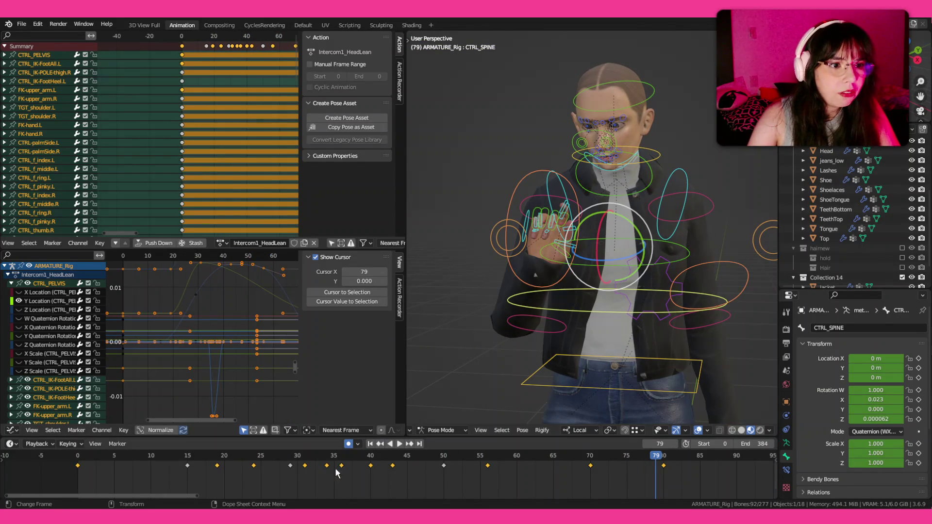
left_click(652, 101)
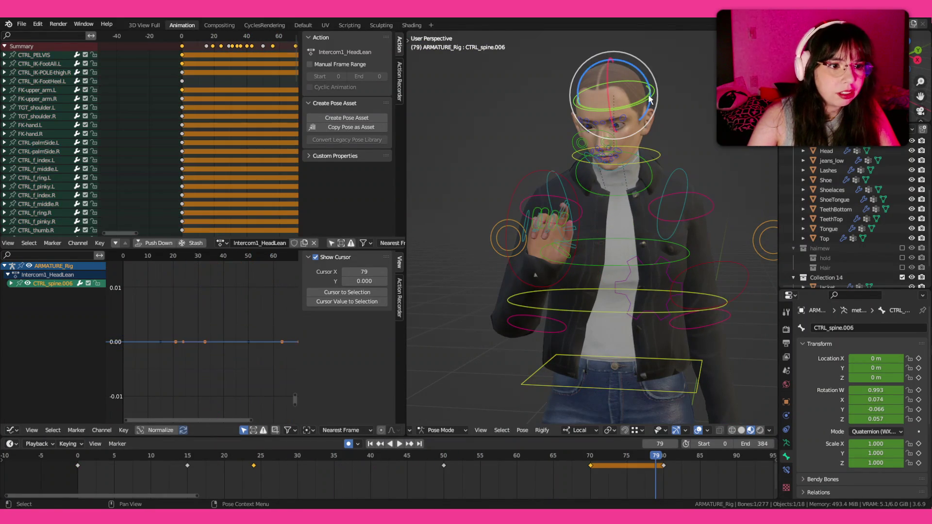
left_click(649, 172, "shift")
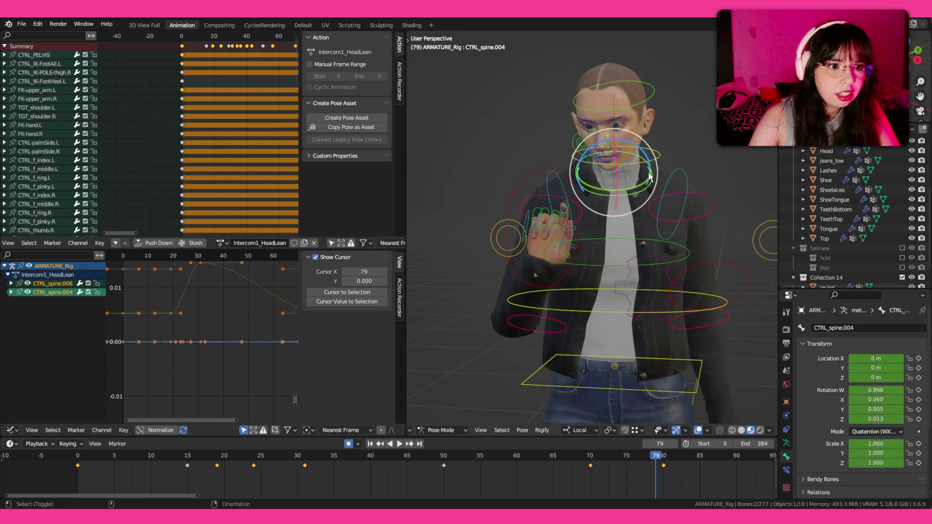
left_click(613, 313, "shift")
left_click_drag(370, 485, 615, 465)
key("g")
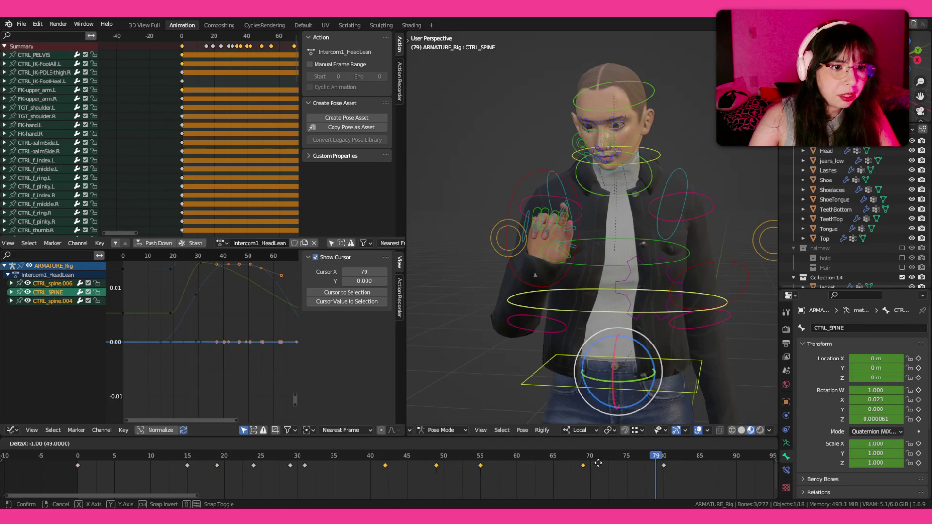
left_click(588, 464)
- Replay the animation a few times from around frame 8–9 to check the new timing
left_click(135, 457)
key("space")
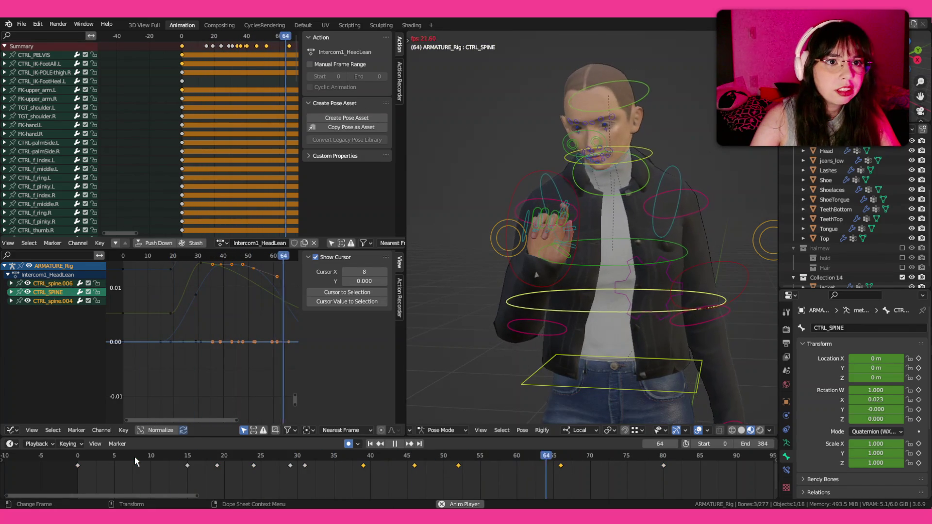
left_click(141, 460)
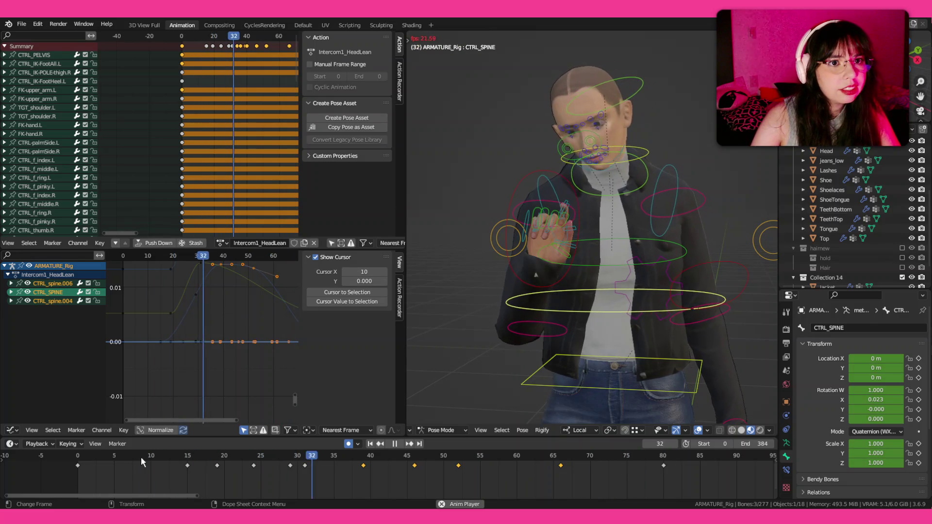
left_click(140, 457)
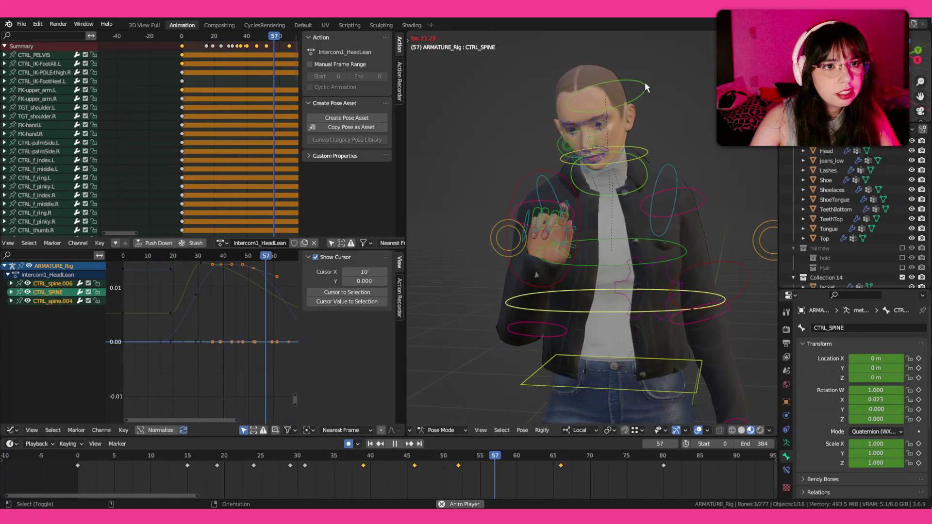
- With head control CTRL_spine.006 active, scrub to its frame-46 key for the pose copy/paste
left_click(619, 116)
left_click_drag(253, 450, 370, 458)
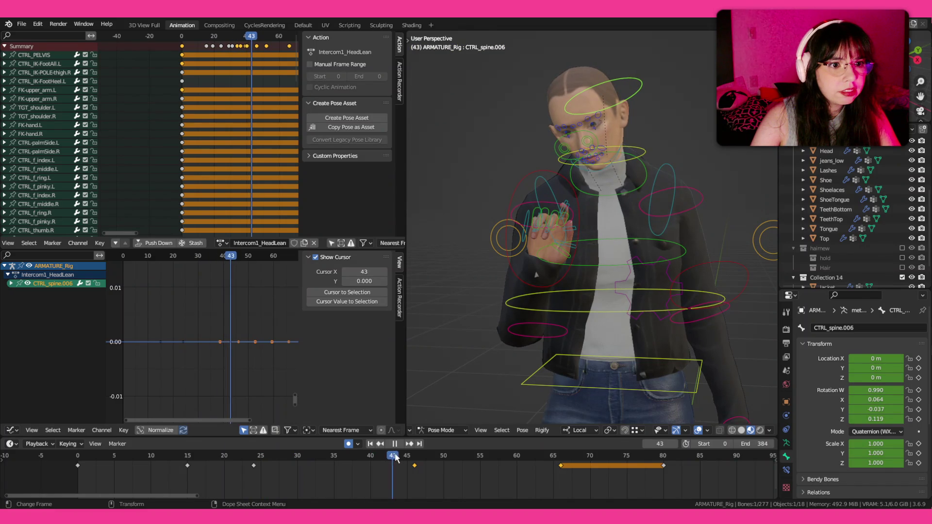
left_click_drag(395, 457, 452, 458)
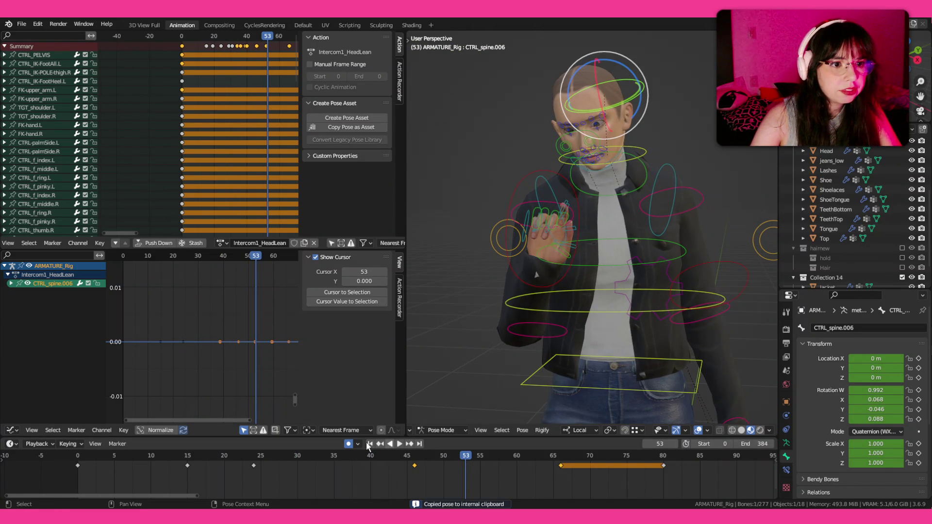
key("Down")
key("ctrl+v")
- Paste the copied head pose onto CTRL_spine.006 at frame 46
key("space")
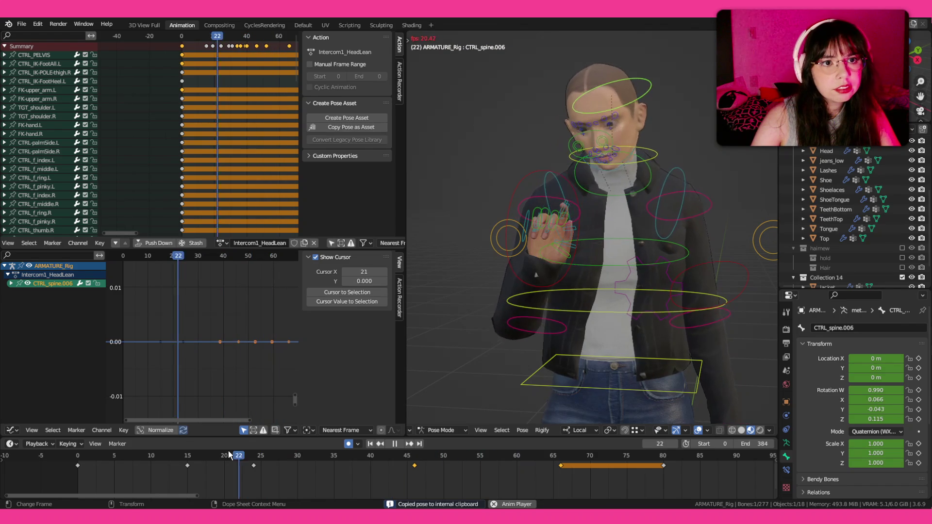
key("Escape")
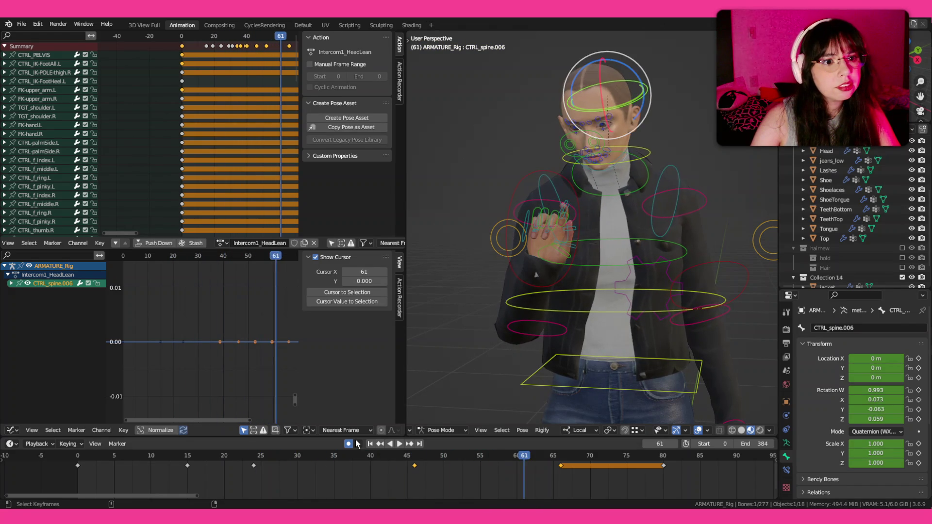
key("space")
left_click(435, 454)
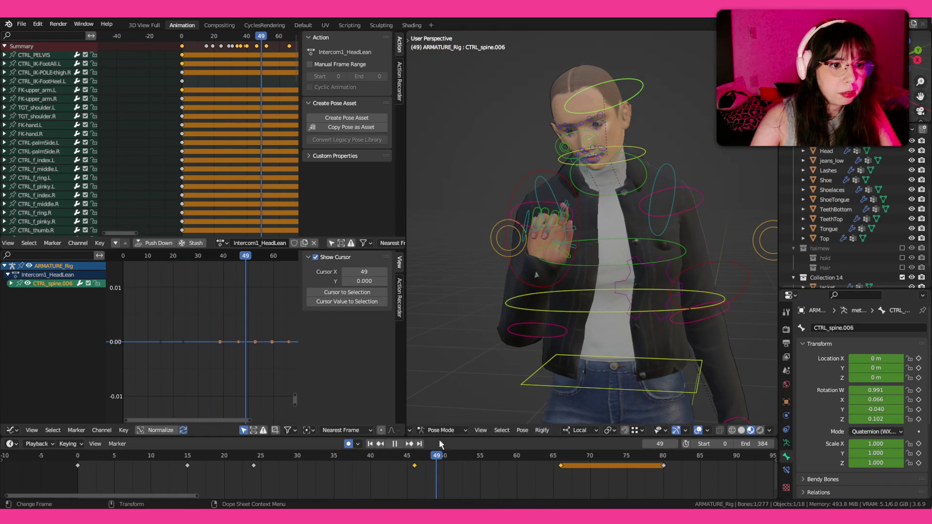
left_click_drag(420, 452, 415, 456)
key("ctrl+v")
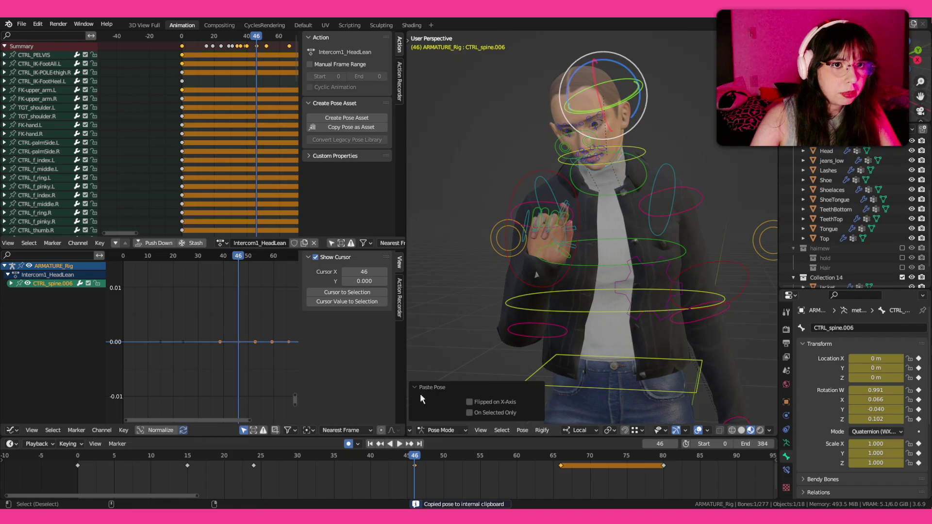
- Replay from frame 23 and orbit to view the character from behind
left_click(247, 456)
key("space")
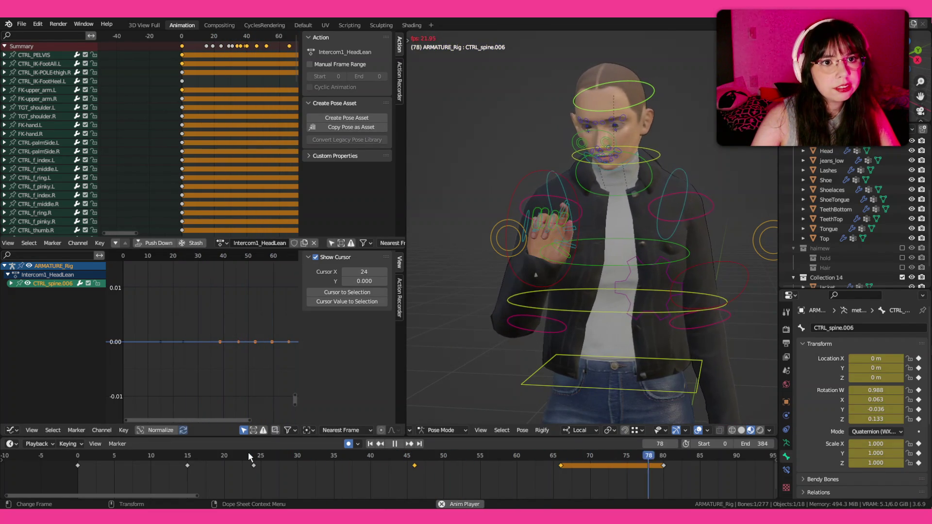
left_click_drag(587, 300, 601, 225)
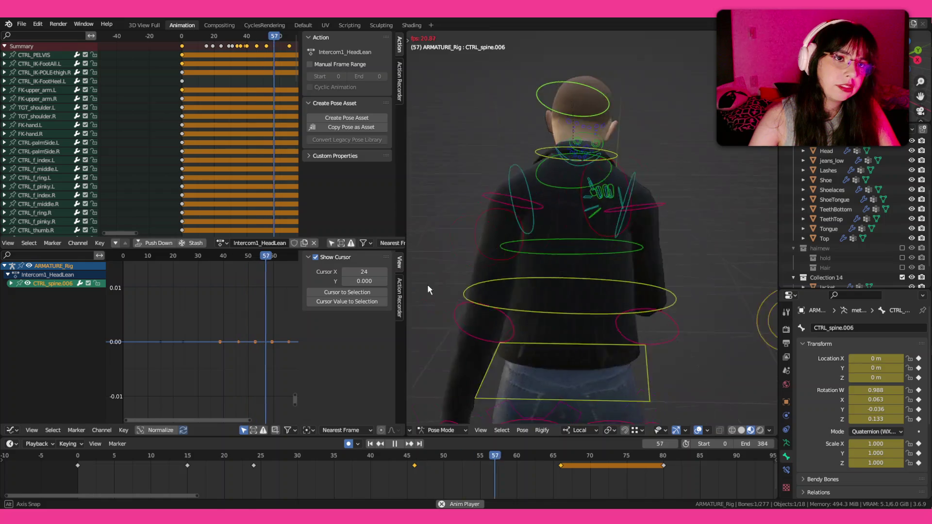
scroll(598, 242, "up", 3)
- Review the motion with overlays hidden, save ParkingLot_Anims1, then show the rig controls again
key("shift+alt+z")
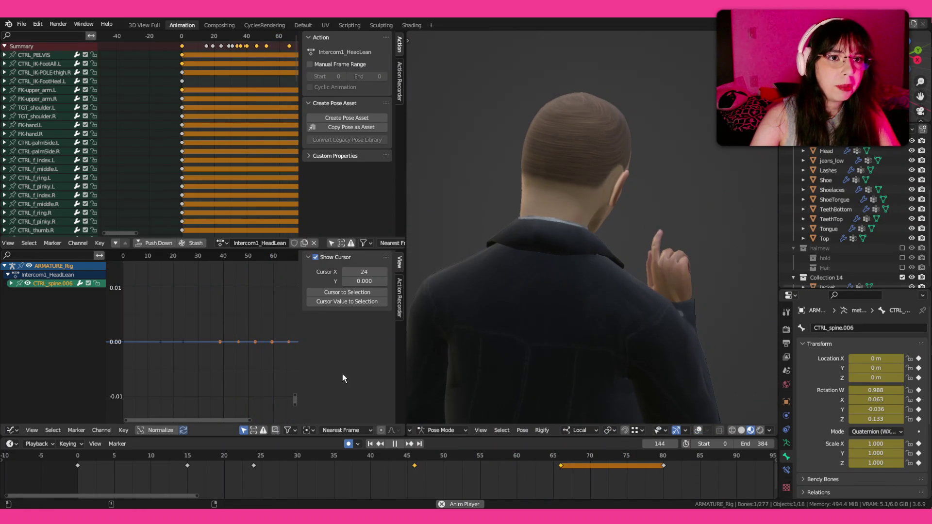
left_click(92, 450)
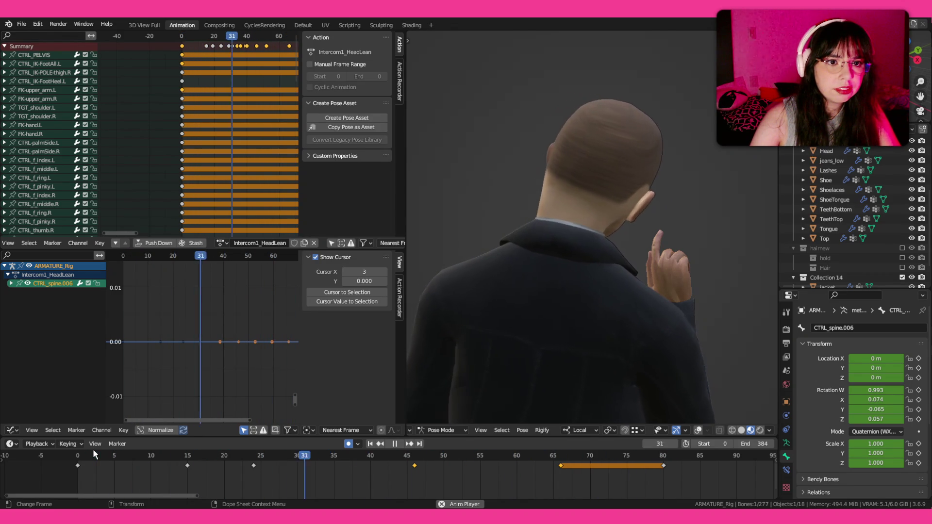
key("space")
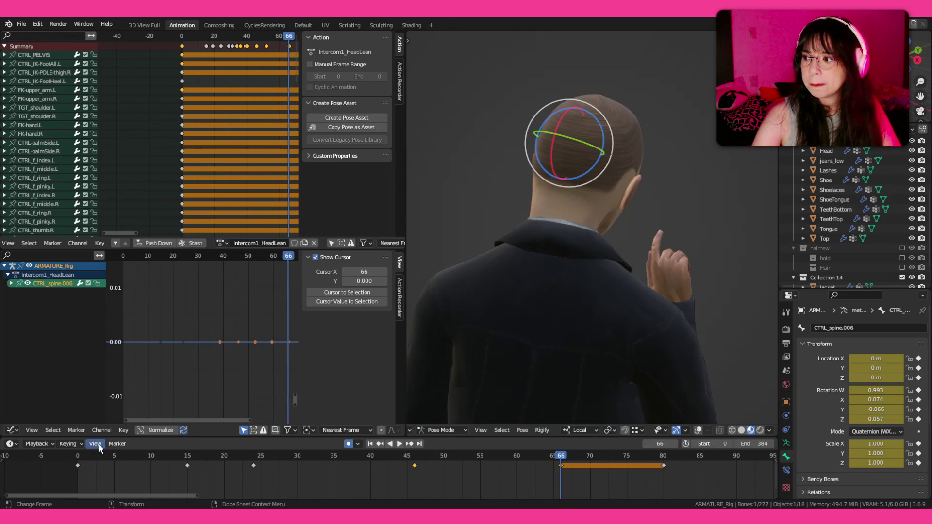
key("ctrl+s")
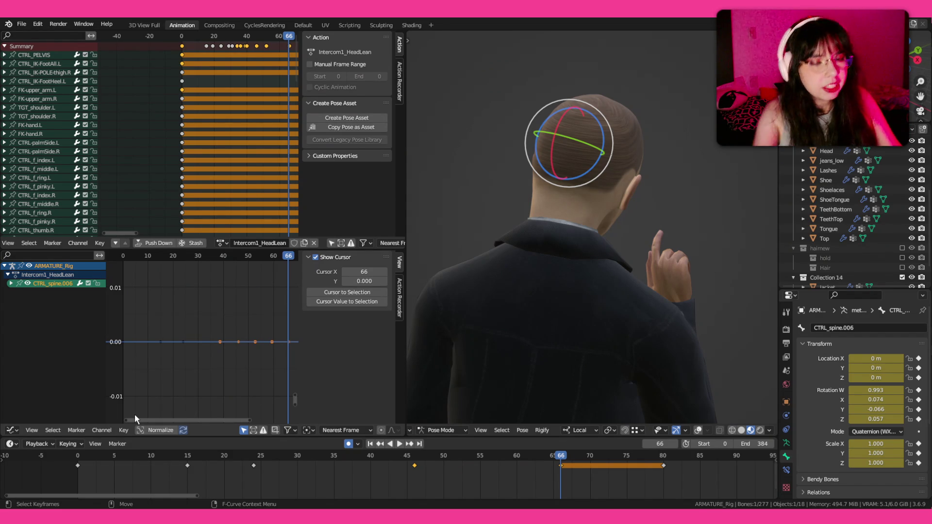
left_click_drag(567, 305, 530, 220)
key("shift+alt+z")
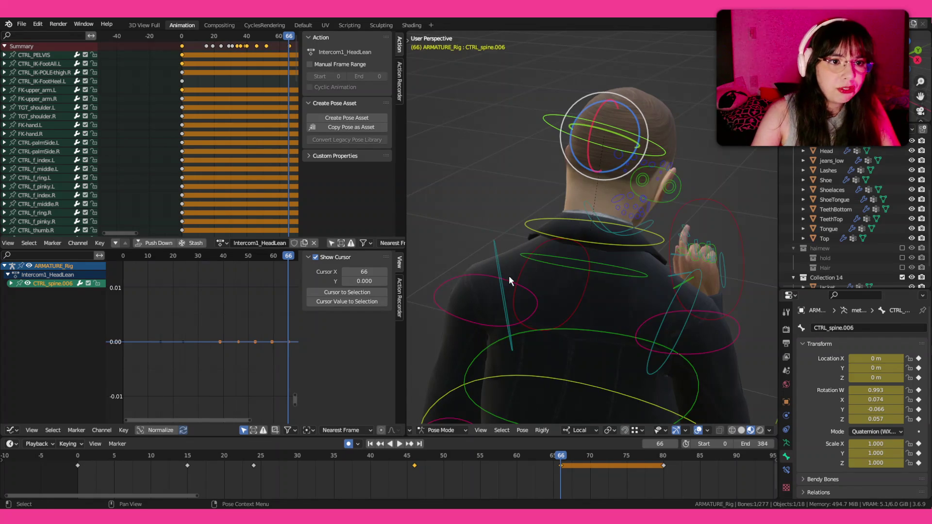
- Key TGT_shoulder.L's current pose at frame 21 from a back view and play
left_click(509, 276)
mouse_move(455, 275)
left_mouse_down()
mouse_move(425, 364)
mouse_move(481, 251)
mouse_move(615, 245)
left_mouse_up()
scroll(614, 245, "up", 2)
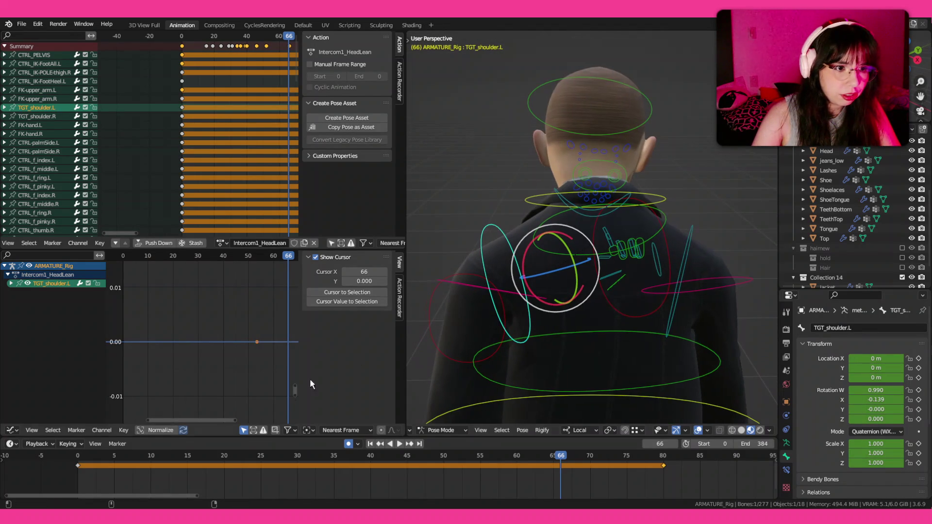
left_click_drag(118, 458, 243, 472)
key("i")
left_click(493, 377)
key("space")
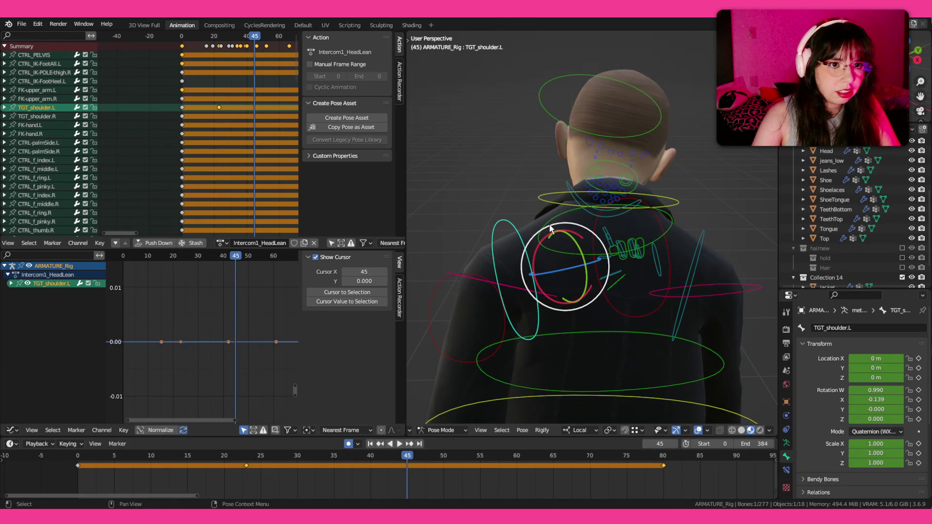
- Rotate TGT_shoulder.L forward about 5 degrees on its local X axis and replay
left_click_drag(574, 236, 624, 216)
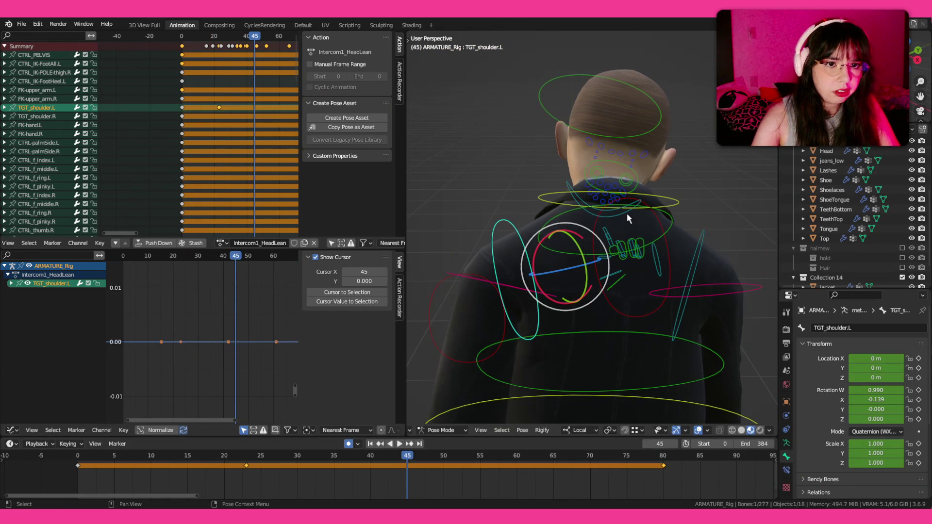
key("n")
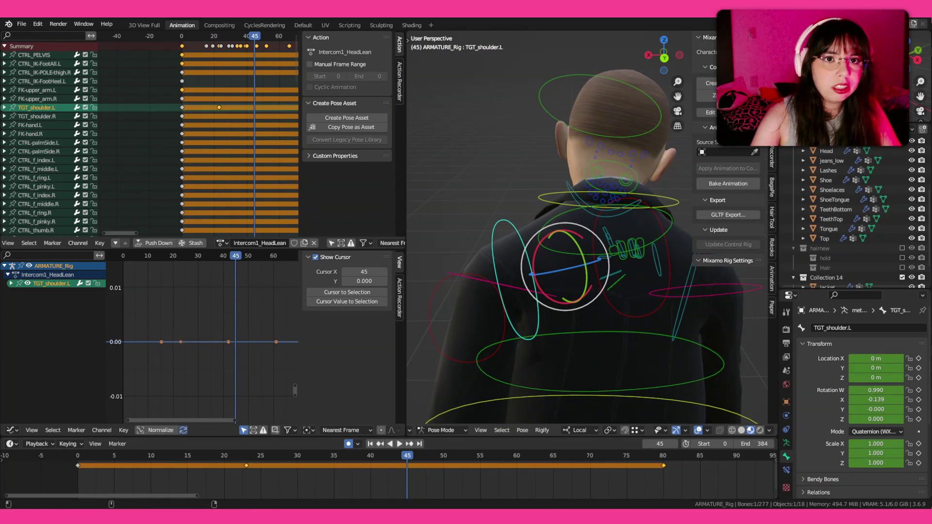
left_click(772, 44)
key("n")
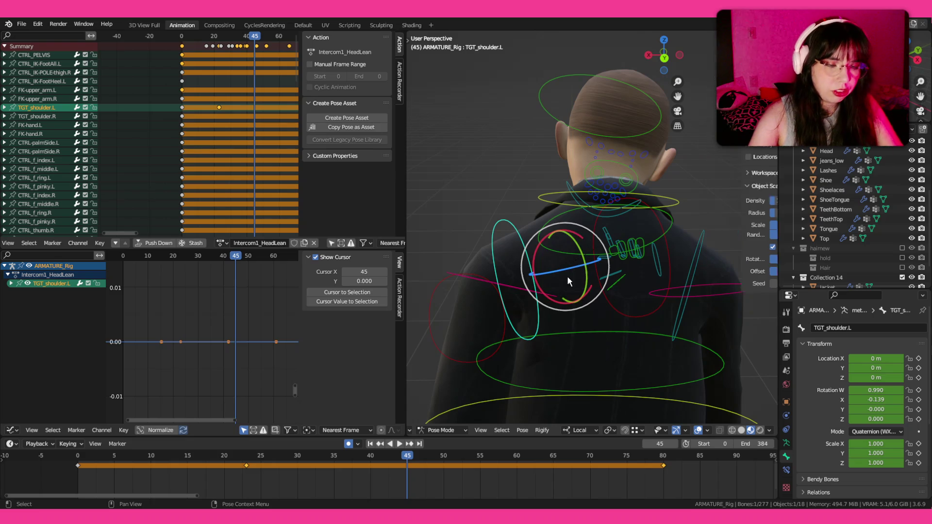
left_click_drag(581, 239, 580, 235)
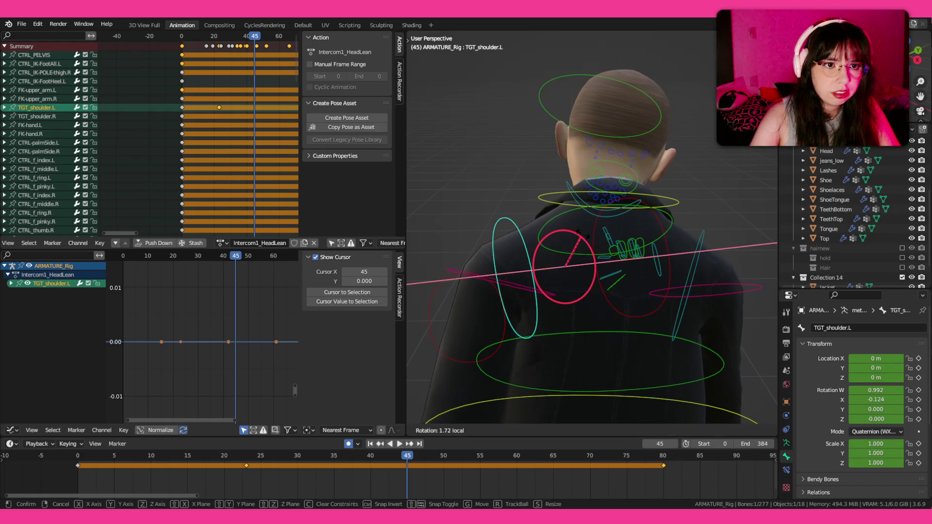
key("Return")
key("space")
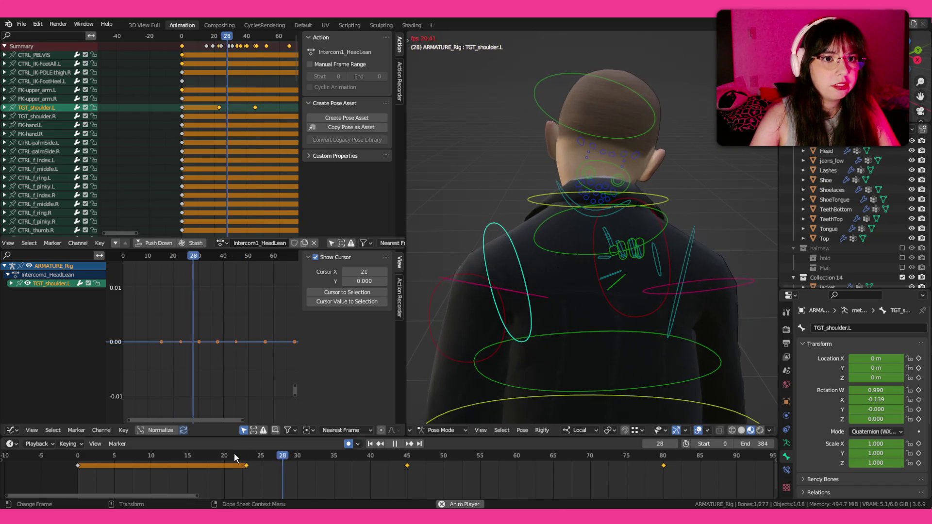
- Move the shoulder key from 45 to about frame 37, fine-tune the X tilt there, return to frame 23
key("space")
left_click(406, 465)
key("g")
key("Return")
key("space")
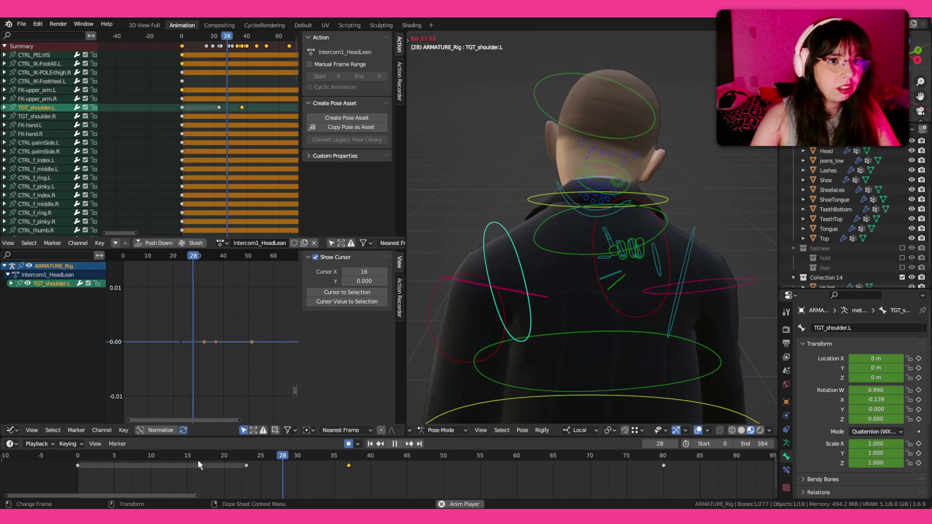
key("Escape")
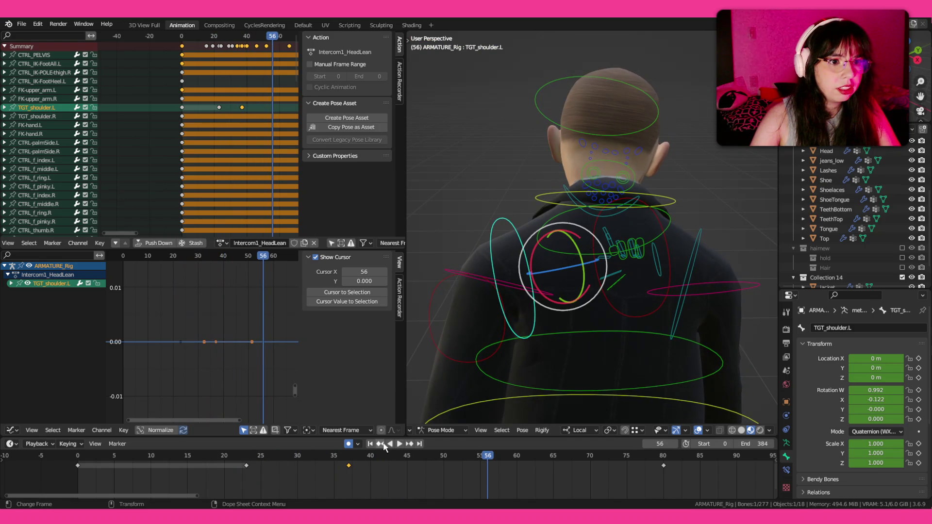
scroll(583, 235, "down", 3)
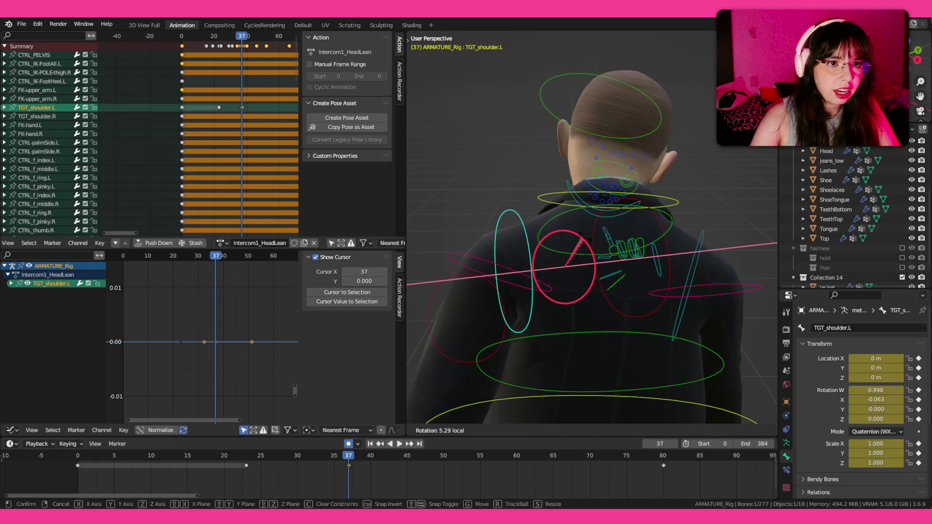
left_click_drag(560, 240, 572, 246)
scroll(487, 269, "down", 2)
scroll(487, 272, "down", 2)
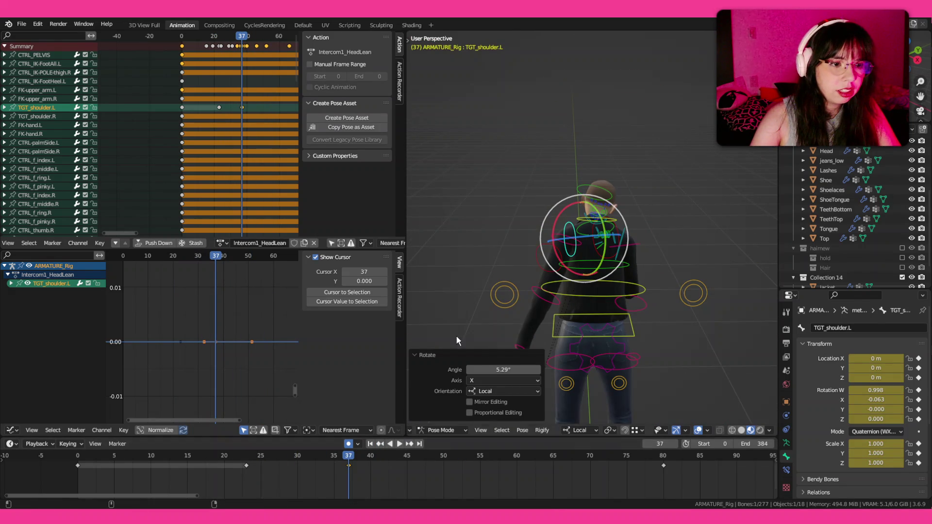
scroll(543, 271, "up", 2)
scroll(543, 270, "up", 4)
left_click_drag(500, 276, 512, 263)
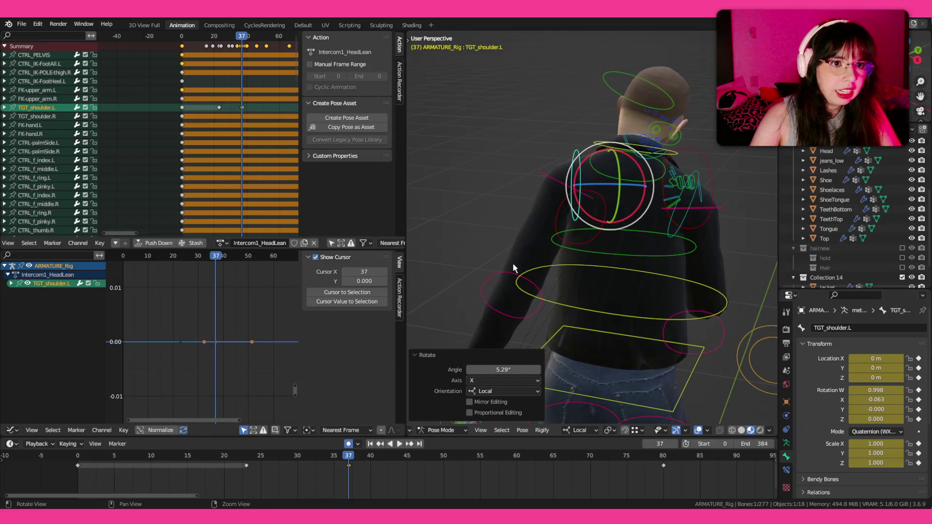
left_click(380, 443)
- Key FK-upper_arm.L (Whole Character, selected bones only) at frame 23 and jump to frame 37
left_click(545, 190)
key("i")
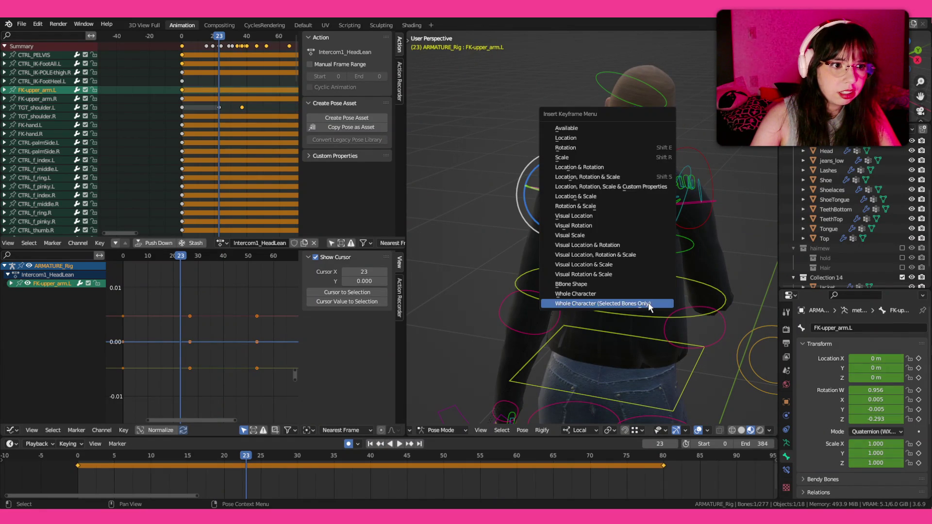
left_click(648, 302)
left_click(541, 181)
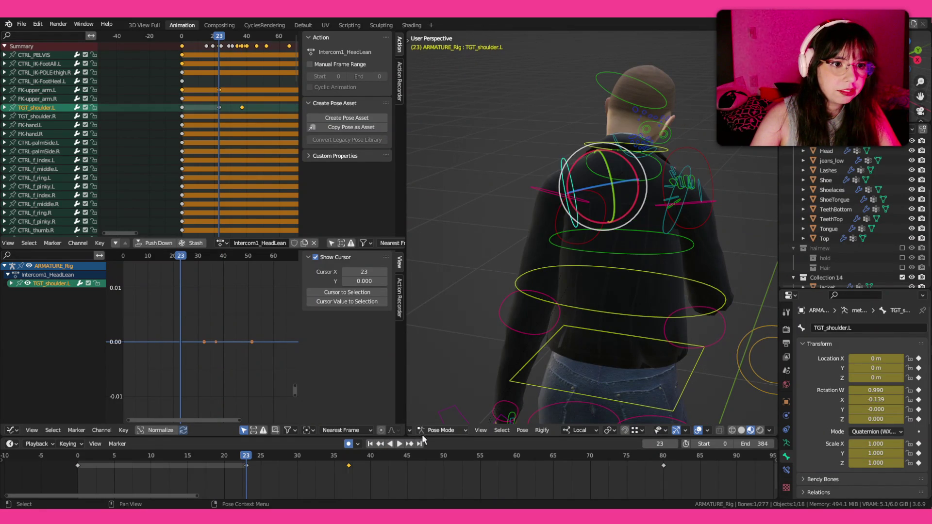
left_click(410, 444)
- Rotate FK-upper_arm.L about -10.4 degrees on its local Z axis at frame 37 and key it
key("ctrl+Tab")
left_click(557, 174)
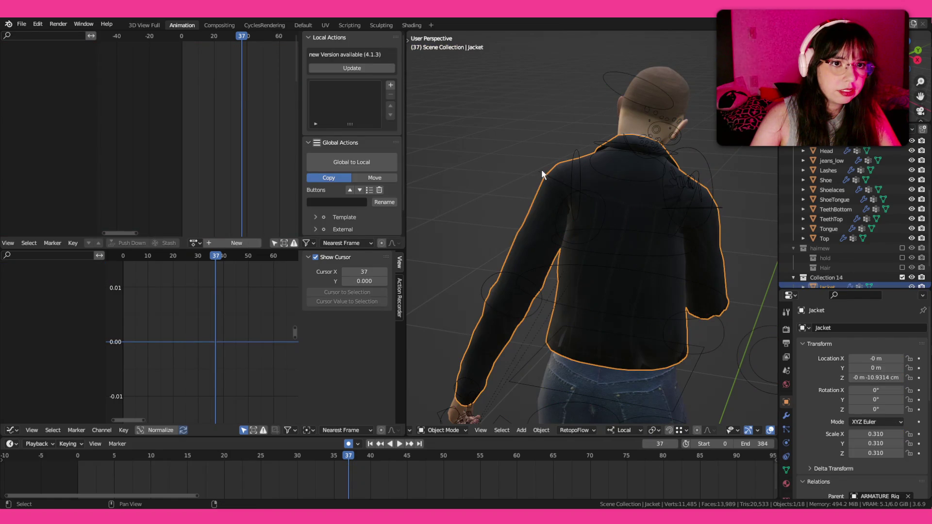
left_click(540, 170)
key("ctrl+Tab")
left_click(606, 166)
key("r")
key("z")
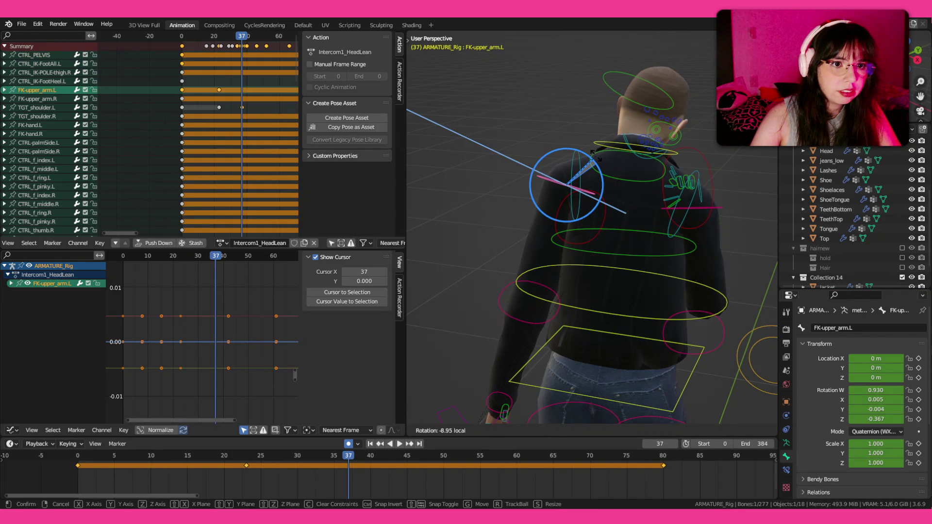
left_click(593, 156)
key("i")
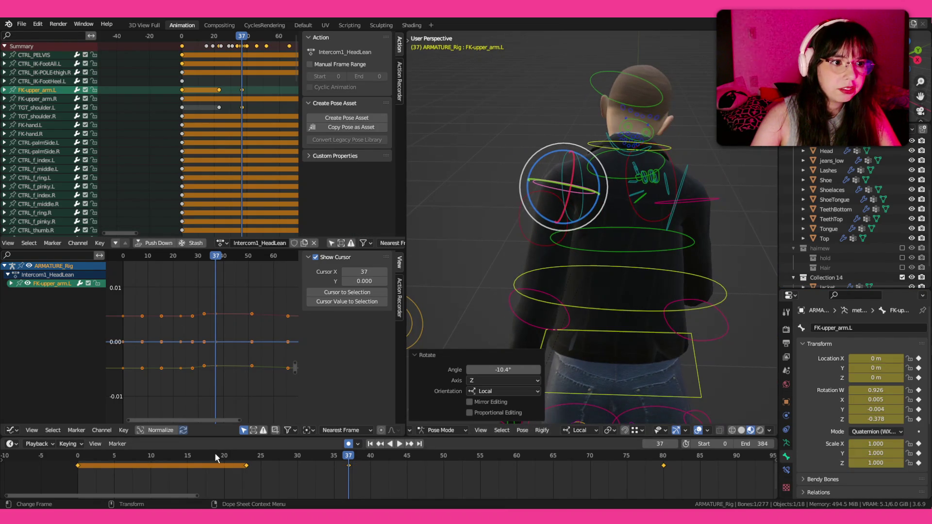
- Replay the motion from frame 19 with overlays hidden, then restore the rig overlays
left_click(217, 456)
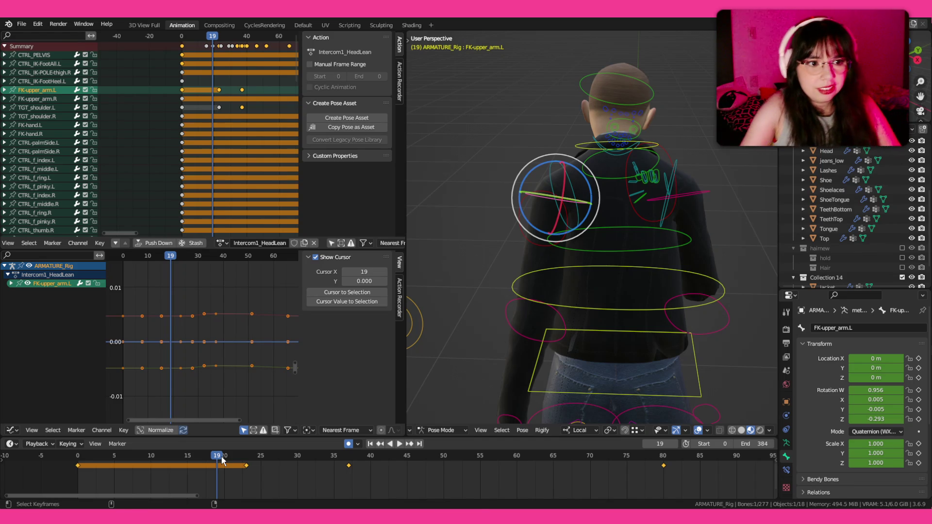
key("space")
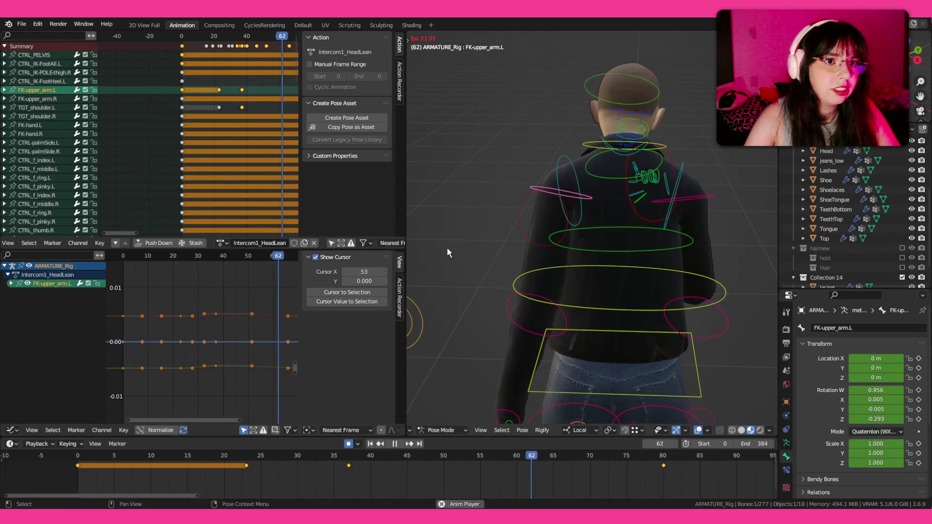
scroll(447, 248, "up", 3)
left_click(210, 461)
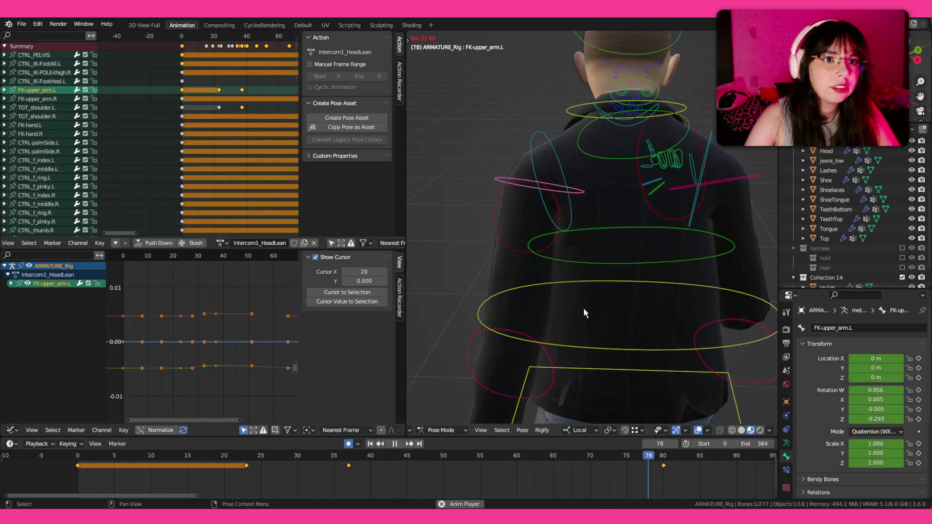
key("shift+alt+z")
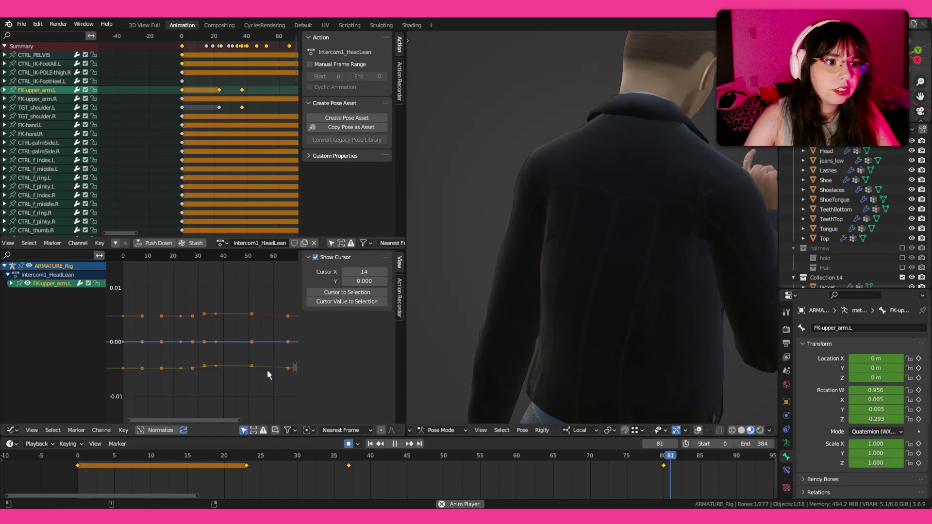
key("space")
key("shift+alt+z")
- With TGT_shoulder.L also selected, move the frame-37 key to frame 33 and play
left_click(560, 128, "shift")
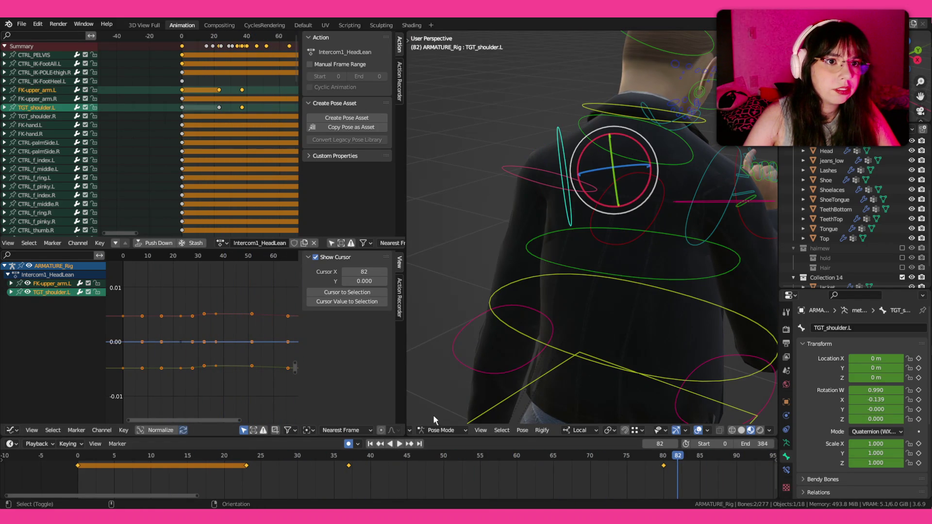
left_click_drag(348, 464, 346, 454)
left_click(330, 457)
key("shift+Left")
key("space")
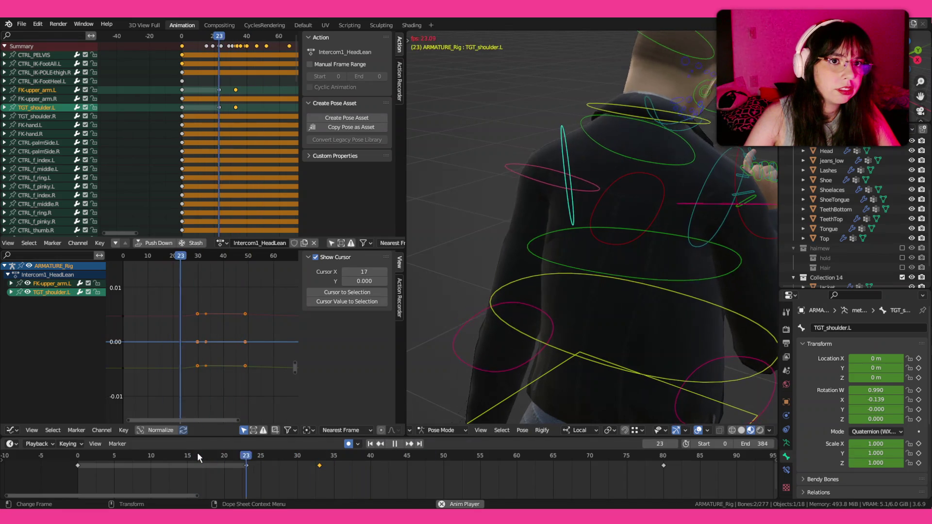
key("space")
- Shift the keys at frames 23 and 33 to 18 and 28 and replay the timing
left_click_drag(233, 481, 394, 461)
left_click_drag(247, 464, 209, 464)
left_click(160, 451)
key("space")
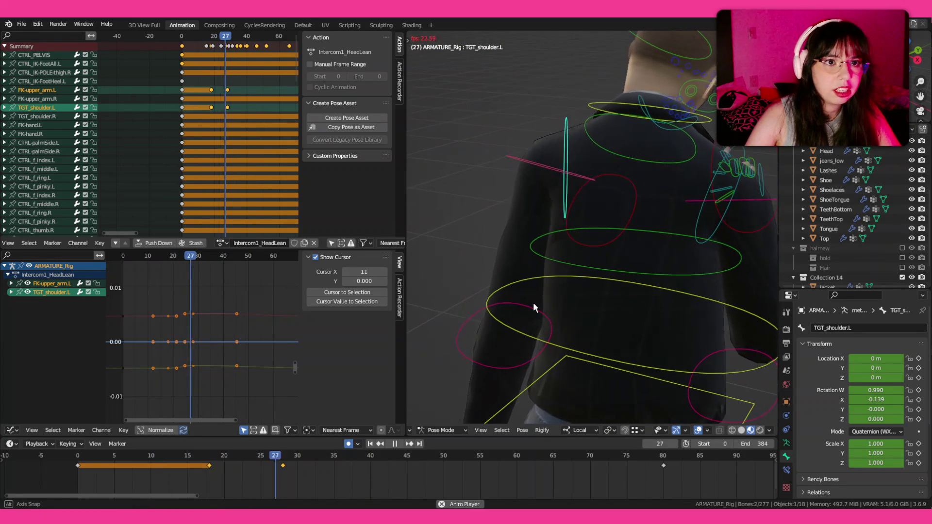
left_click(142, 451)
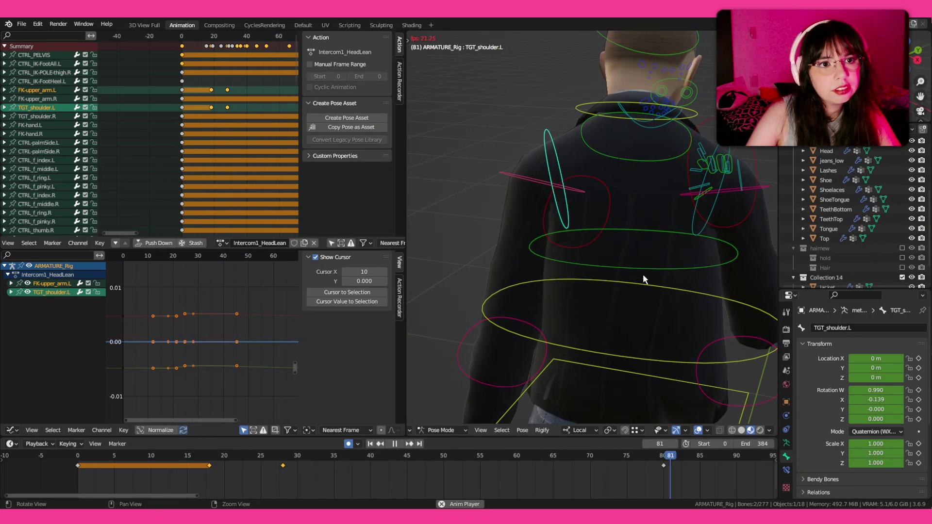
key("space")
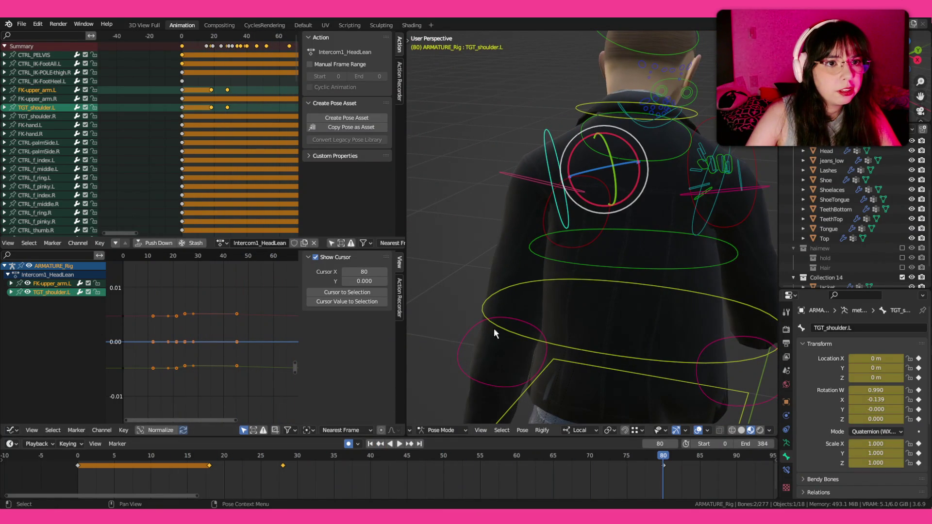
- At frame 28 strengthen the local-Z rotations of TGT_shoulder.L and FK-upper_arm.L, then play
left_click_drag(493, 329, 553, 321)
left_click(384, 448)
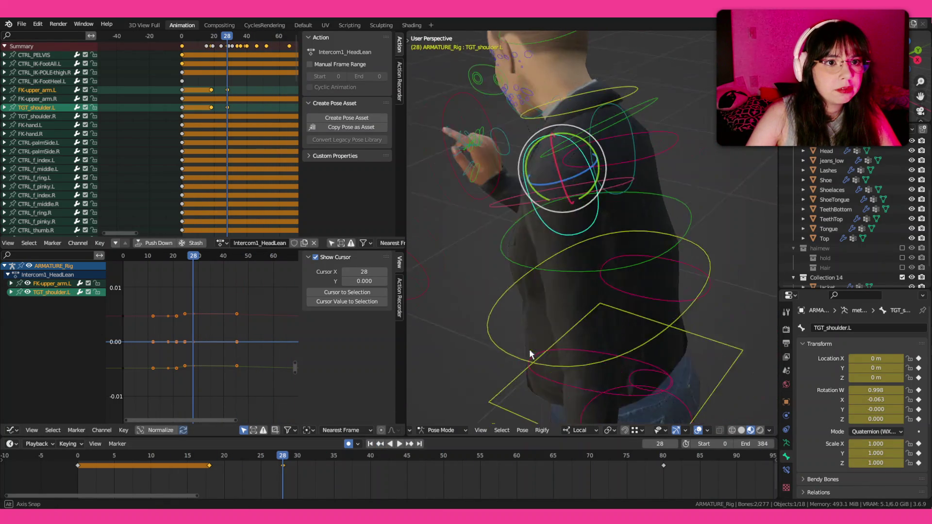
left_click_drag(530, 354, 603, 235)
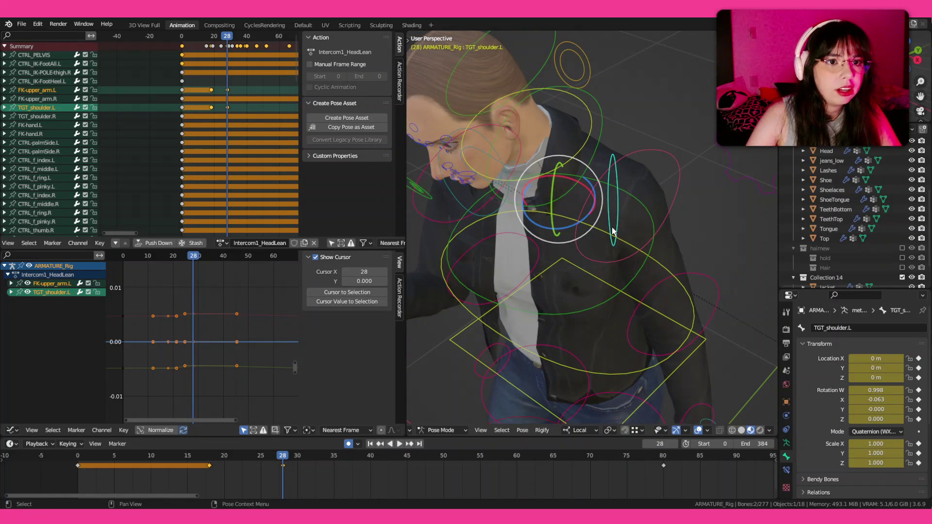
left_click(613, 231)
key("r")
key("z")
key("z")
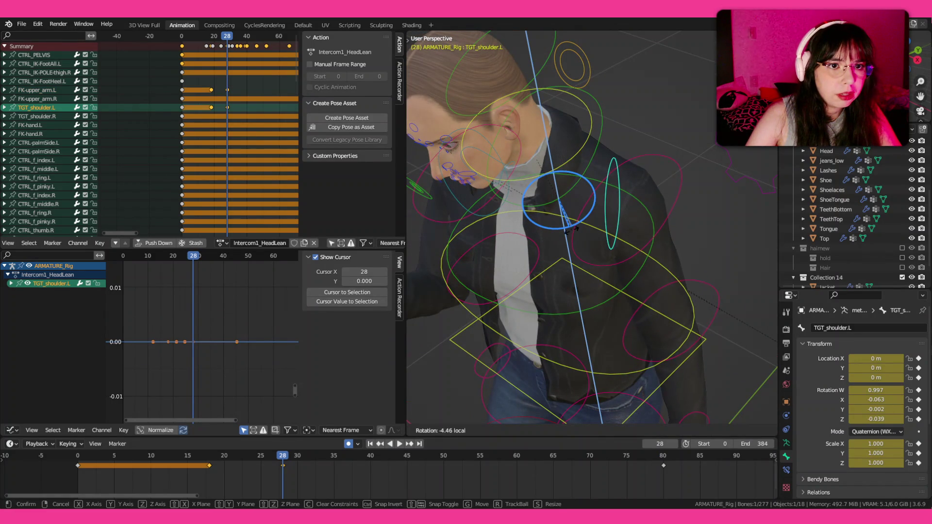
left_click(572, 228)
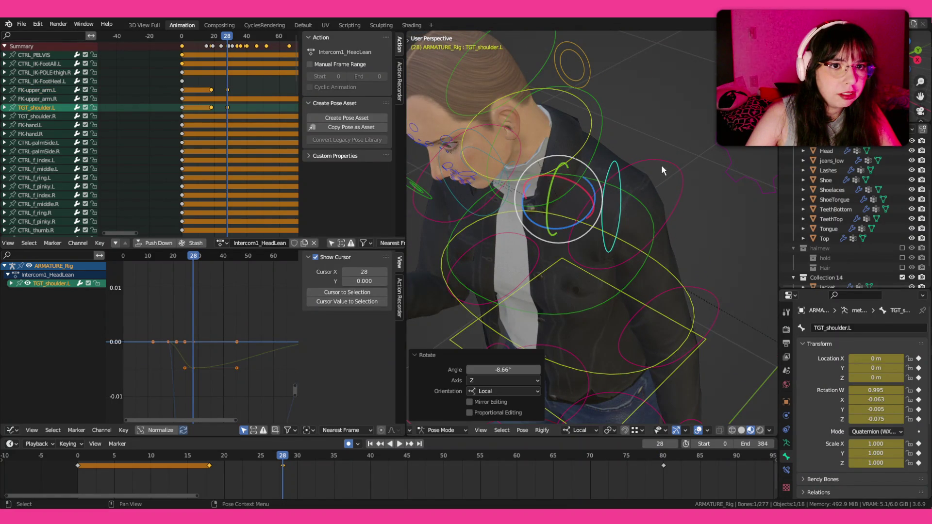
left_click(587, 201)
key("r")
key("z")
key("z")
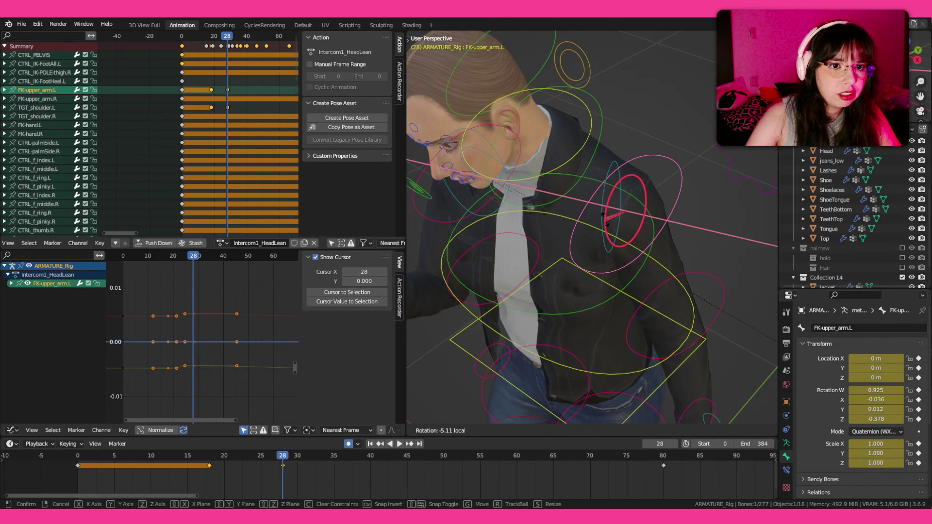
left_click(602, 219)
key("space")
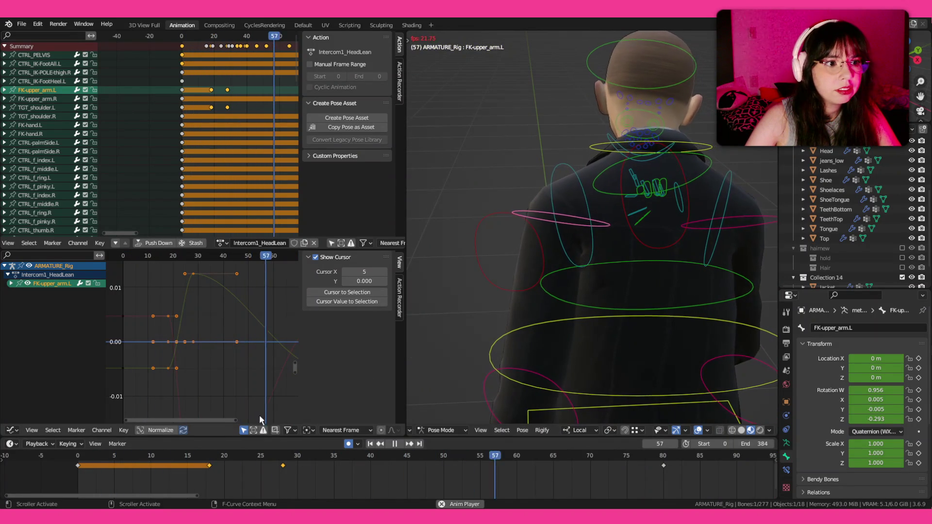
- Move the TGT_shoulder.L and FK-upper_arm.L keys three frames earlier and replay from the start
left_click(109, 462)
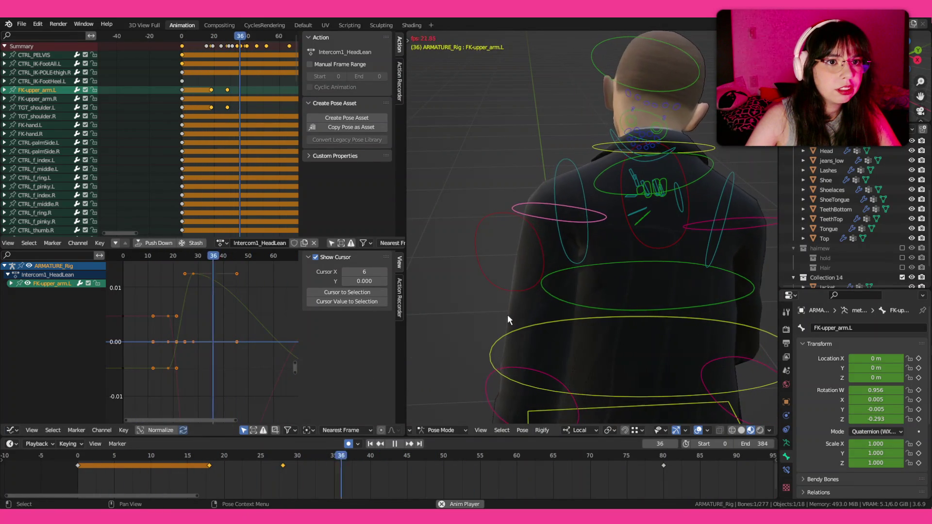
key("space")
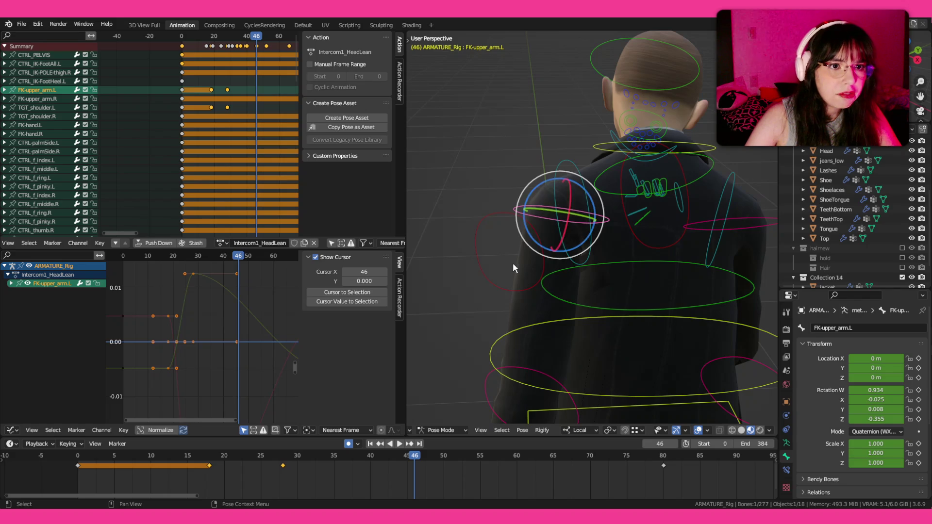
left_click(547, 193, "shift")
left_click_drag(278, 477, 318, 460)
key("g")
key("Return")
left_click_drag(144, 462, 133, 457)
key("space")
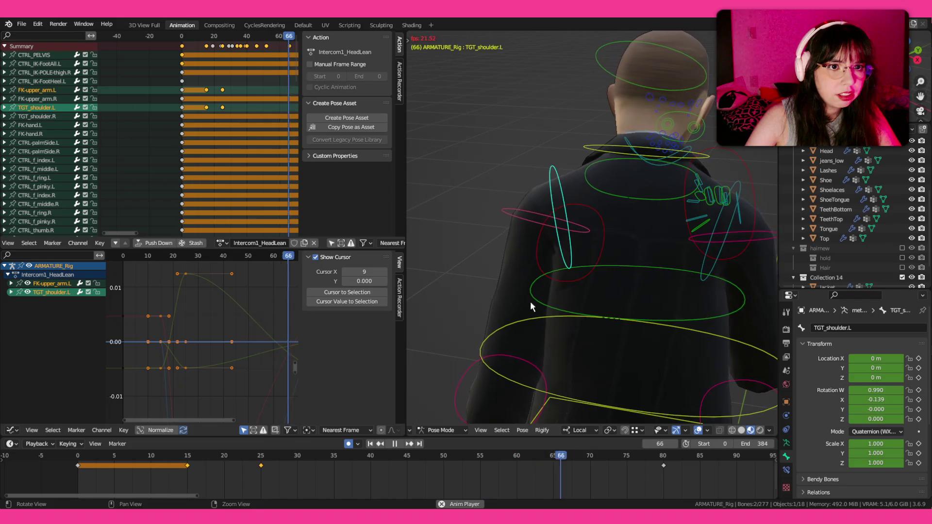
left_click(150, 455)
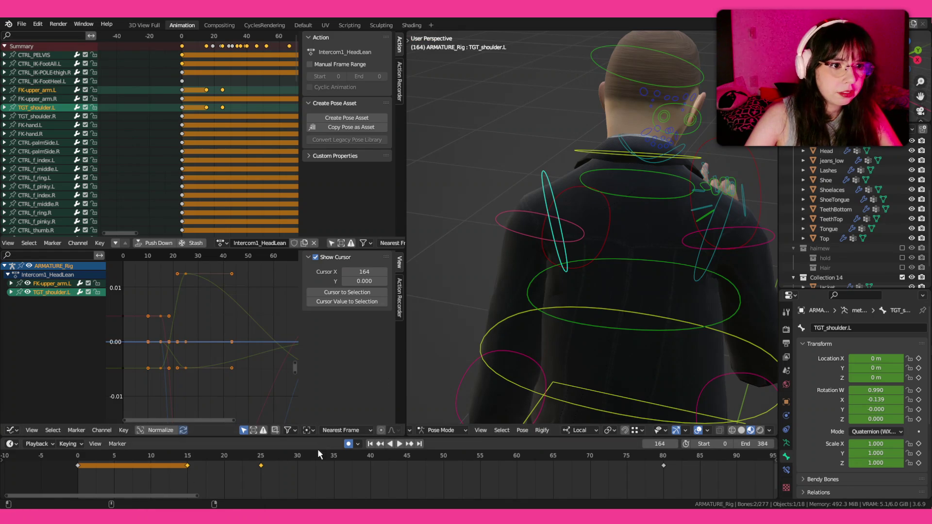
- Paste the copied pose at frame 47, play it back, and return to frame 47
left_click_drag(317, 453, 328, 456)
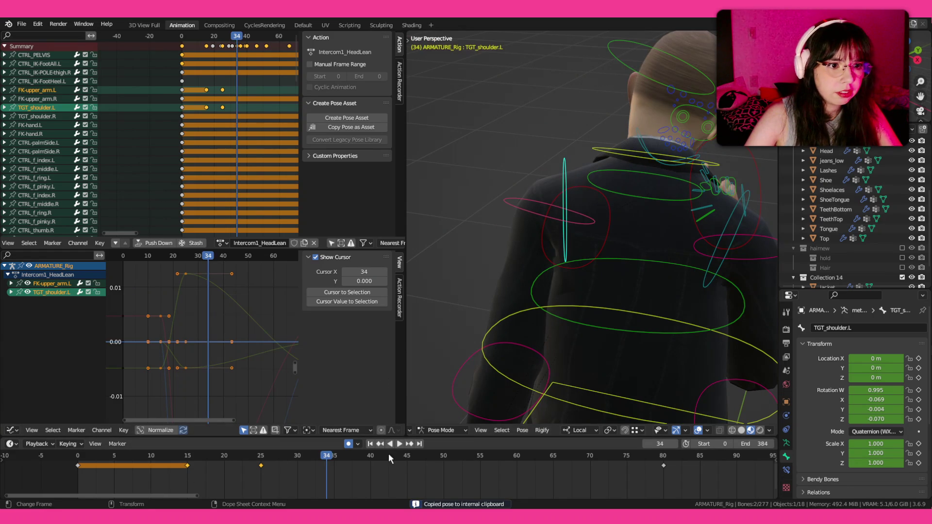
left_click(422, 456)
key("ctrl+v")
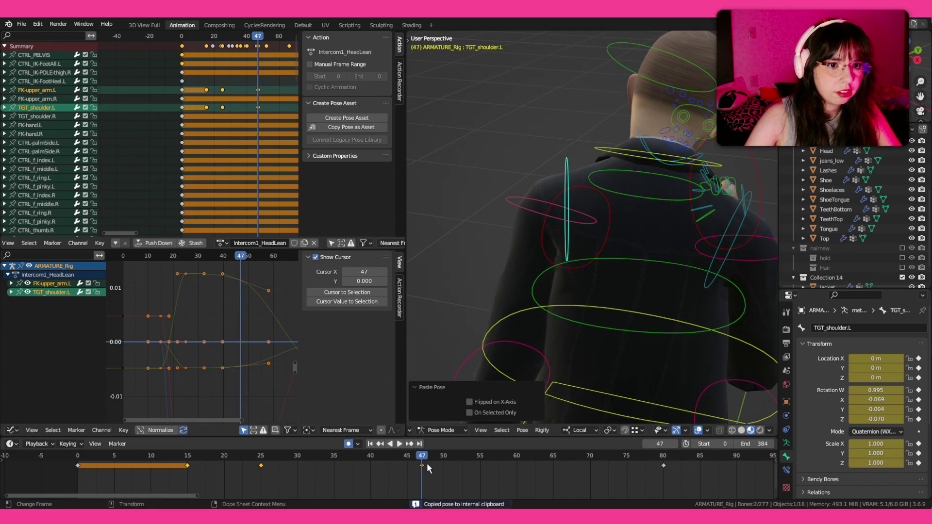
key("space")
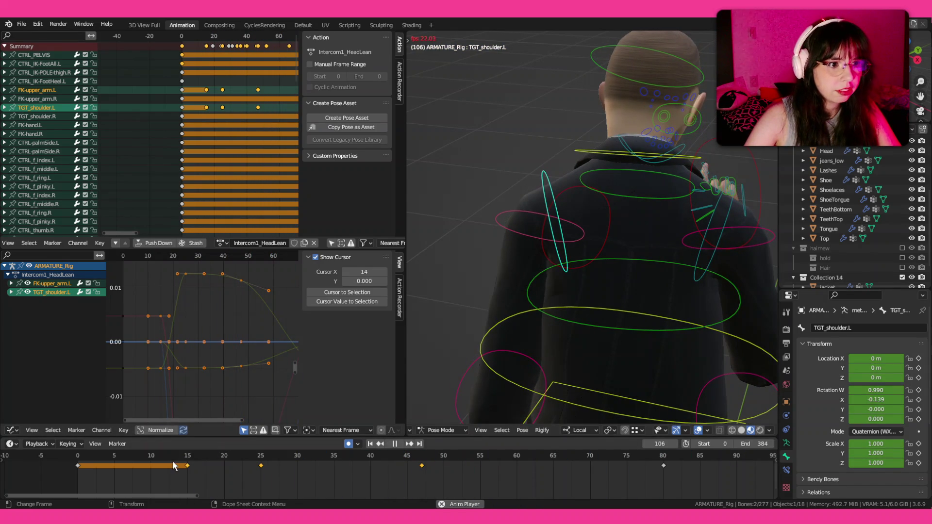
left_click_drag(542, 290, 554, 281)
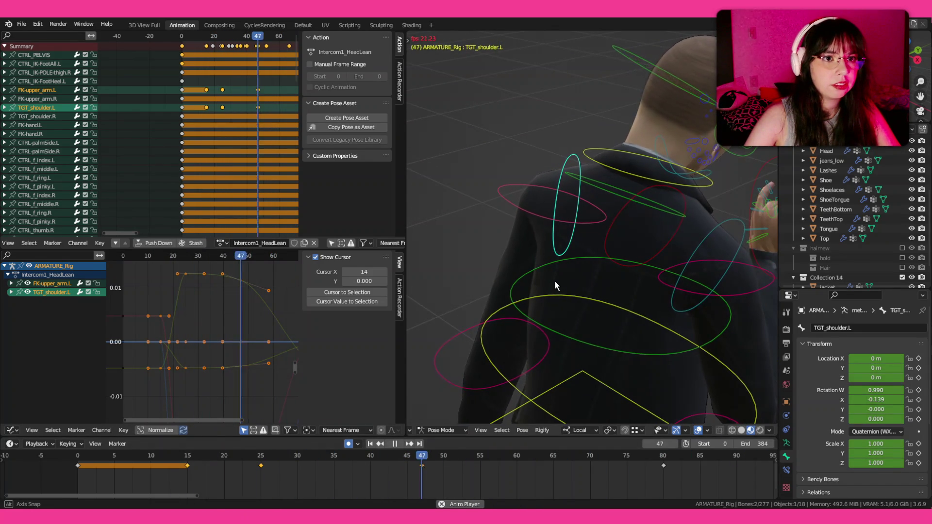
key("space")
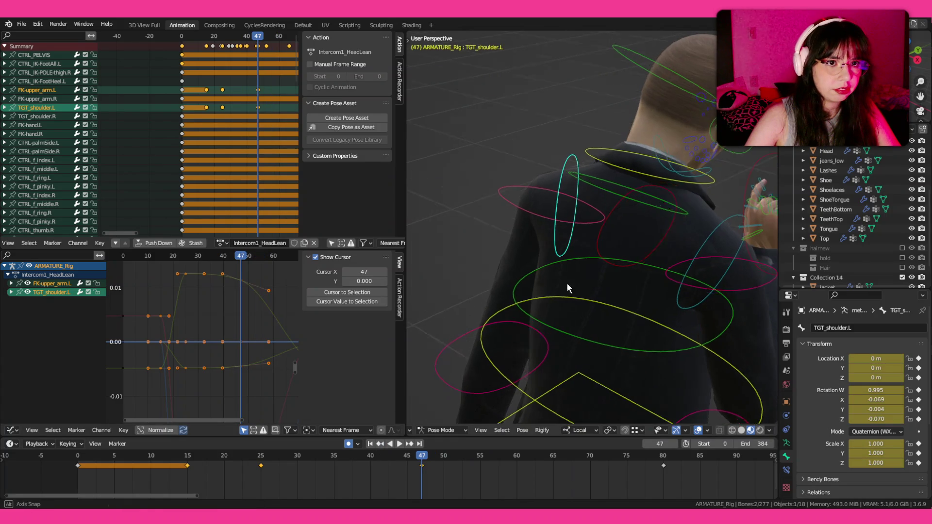
key("Down")
- Rotate TGT_shoulder.L and FK-upper_arm.L a little further at frame 47 so the gesture reads
left_click(595, 190)
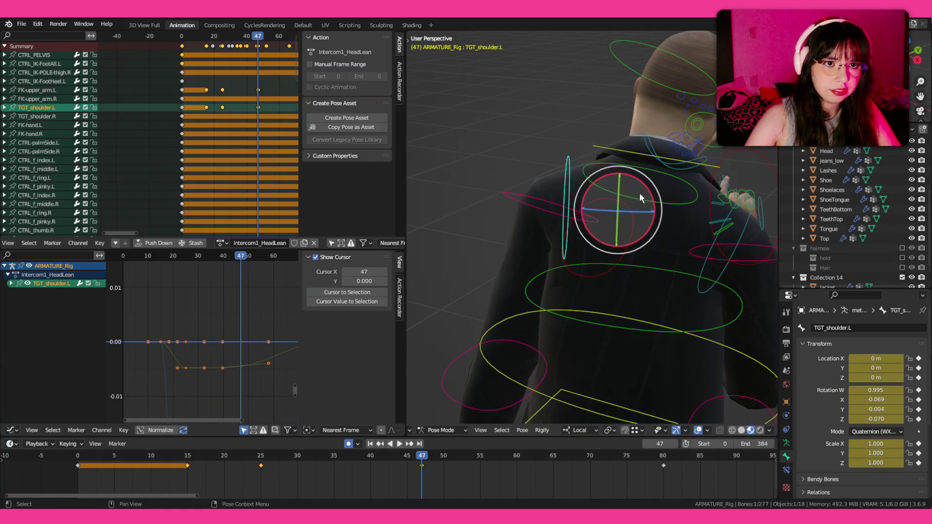
key("r")
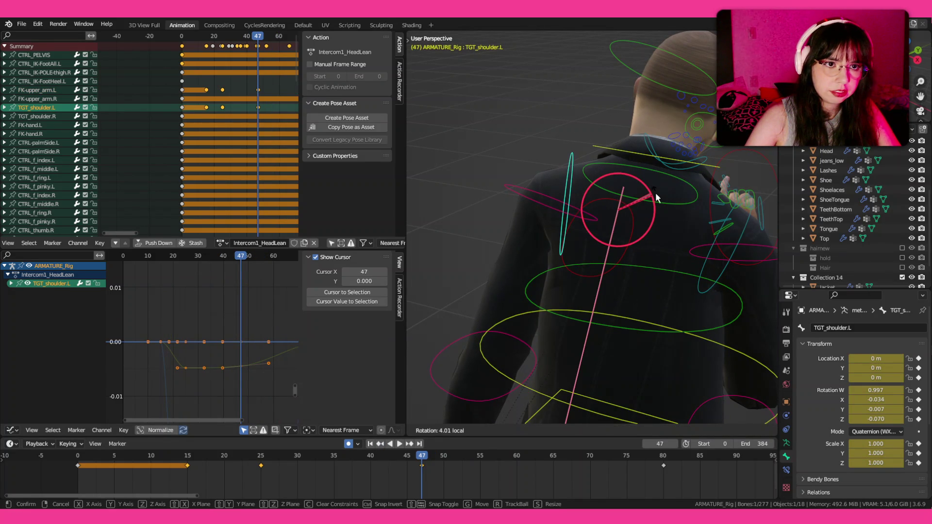
left_click(655, 197)
left_click(518, 194)
key("r")
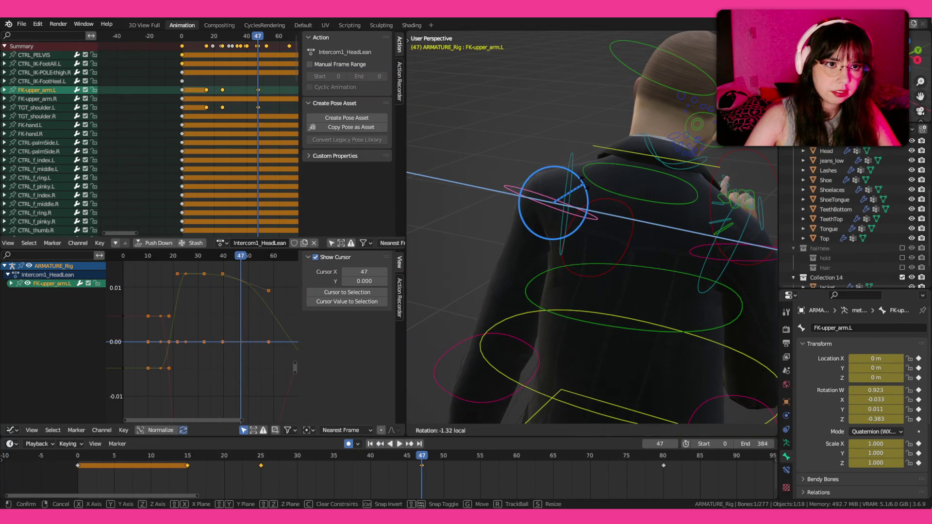
left_click(379, 331)
- Preview the action, making the left shoulder target the active control
key("shift+Left")
key("space")
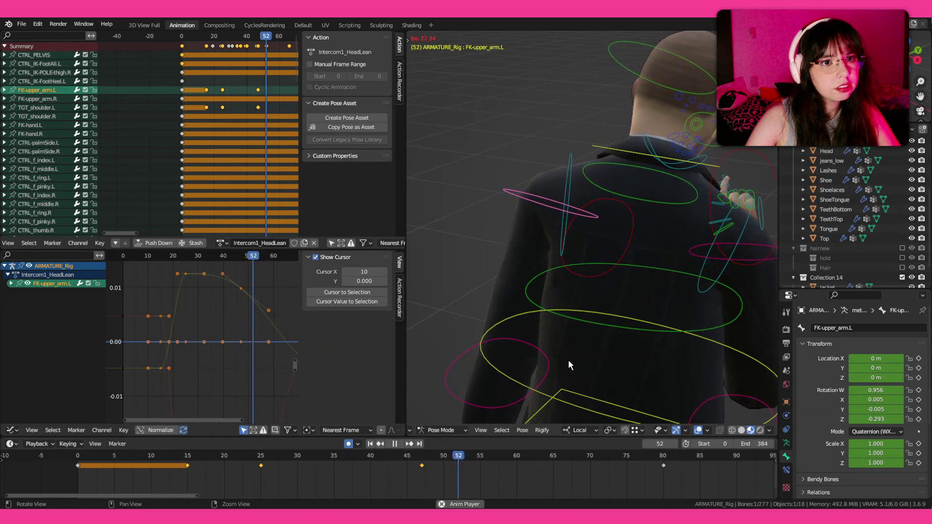
key("space")
key("bracketleft")
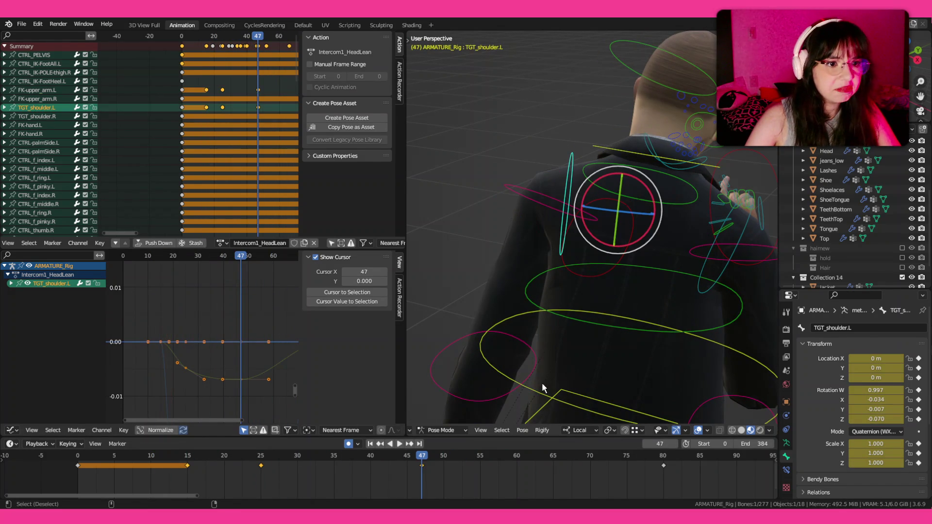
key("space")
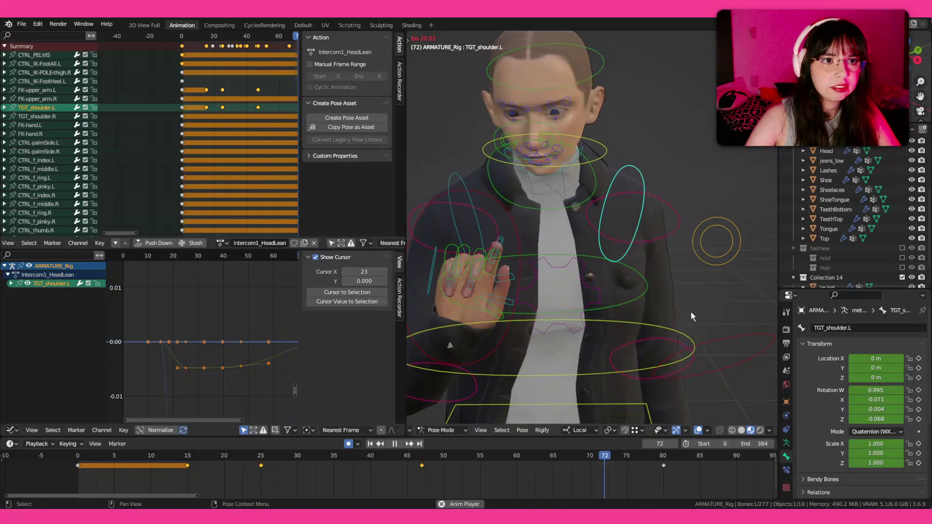
- Select both TGT_eyelid.T upper-eyelid controls, save, and scrub to the blink at frame 17
key("space")
scroll(631, 212, "up", 3)
scroll(638, 174, "up", 3)
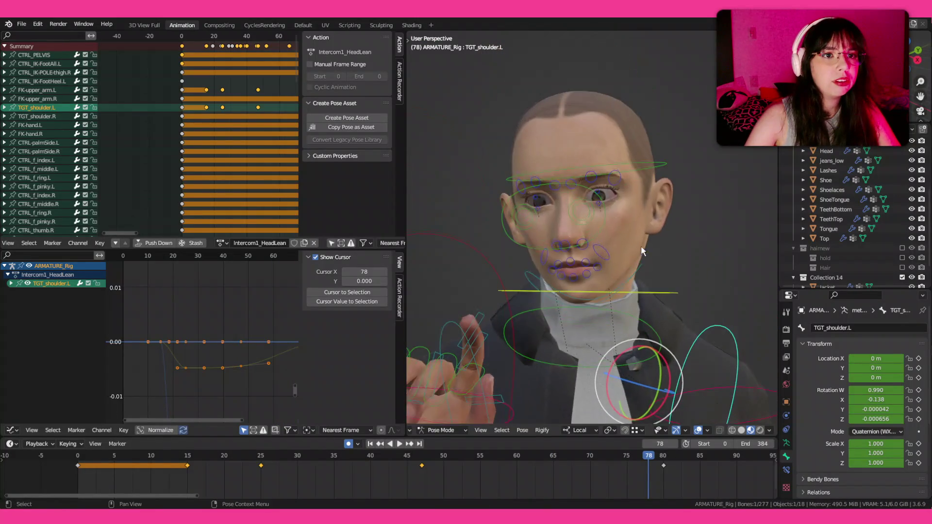
scroll(572, 212, "up", 3)
scroll(549, 190, "up", 3)
left_click(494, 186)
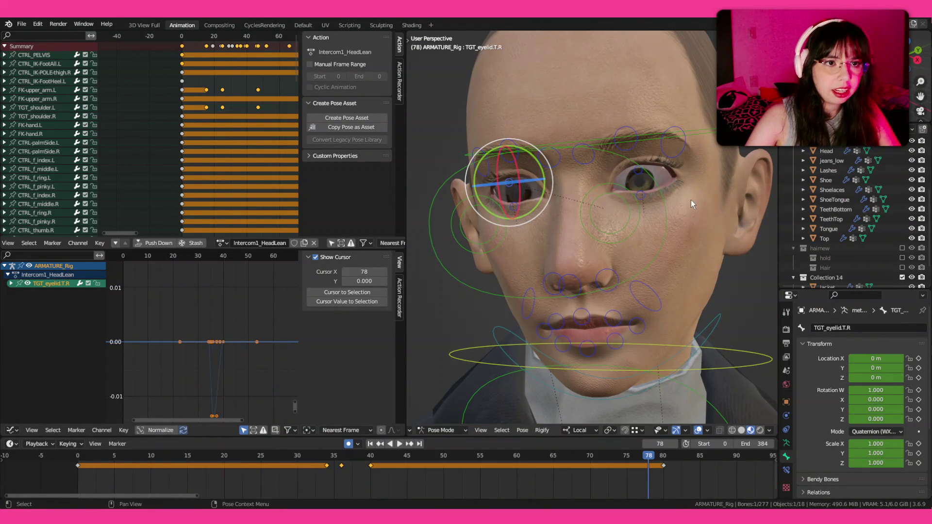
left_click(637, 172, "shift")
key("ctrl+s")
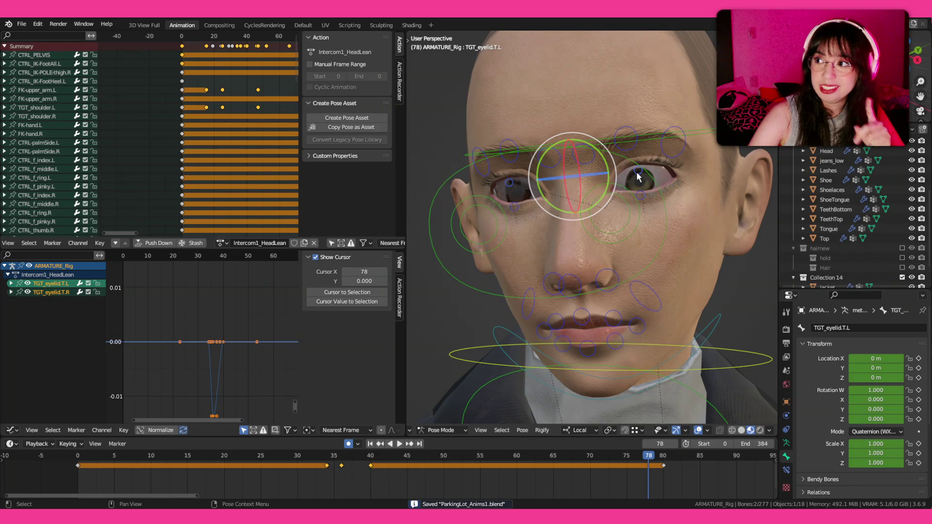
left_click(122, 456)
key("space")
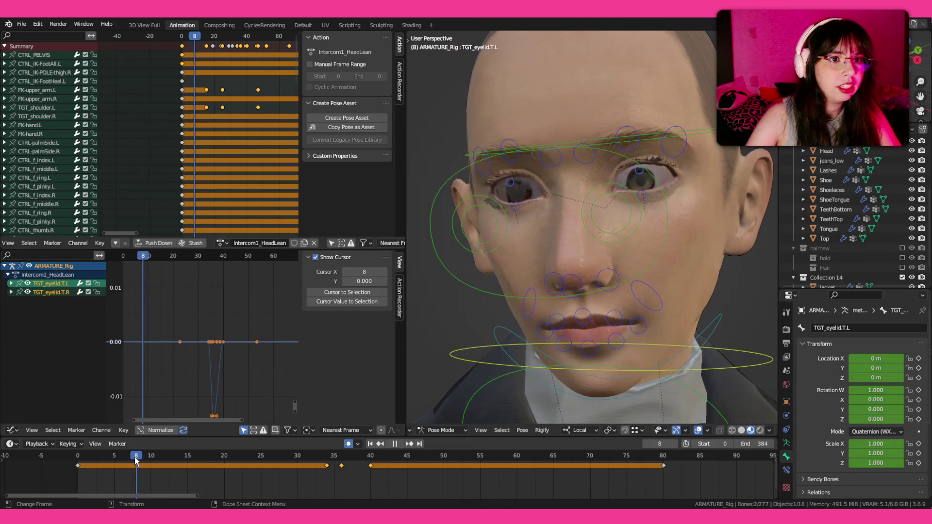
key("space")
left_click(200, 456)
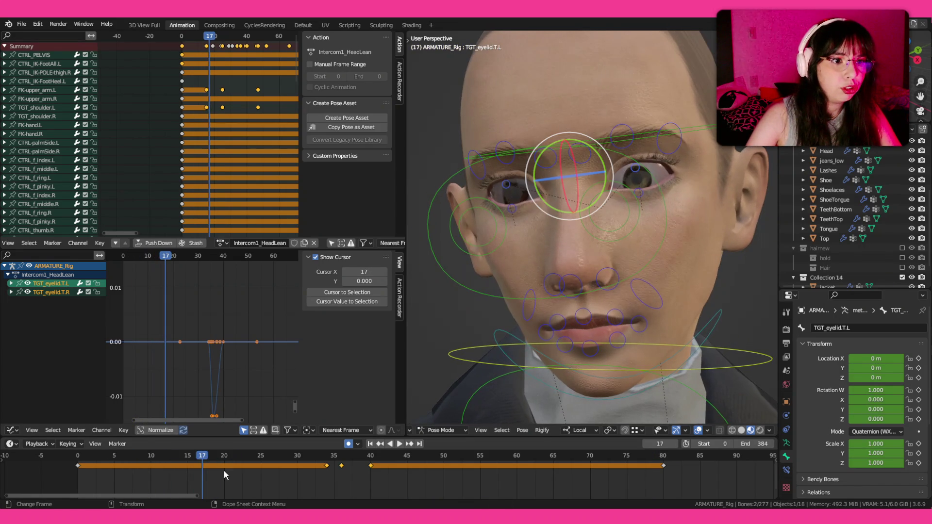
- Shift the selected blink keyframes about 20 frames earlier in the action
left_click_drag(411, 466, 403, 478)
key("space")
key("g")
left_click(141, 454)
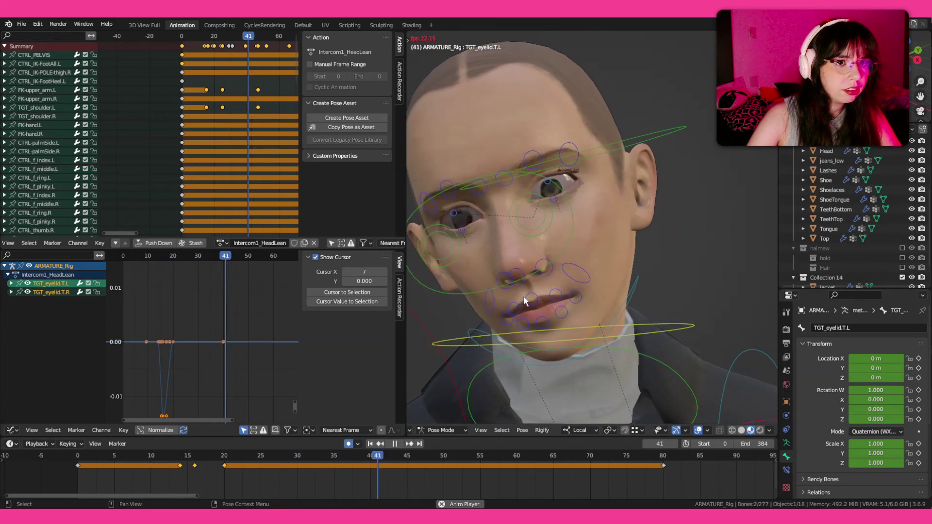
- Duplicate the blink keys as a second blink near frame 58 and replay to check
key("space")
key("shift+d")
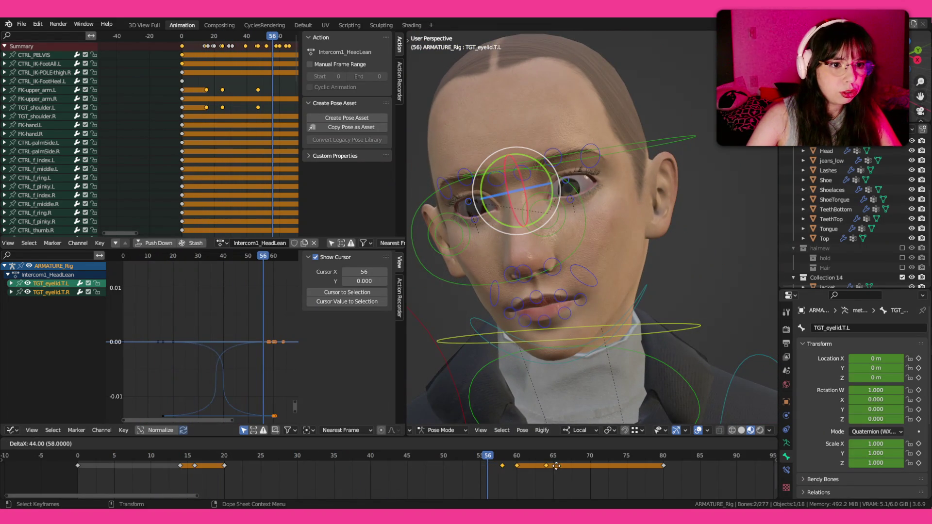
left_click(529, 466)
left_click(406, 459)
key("space")
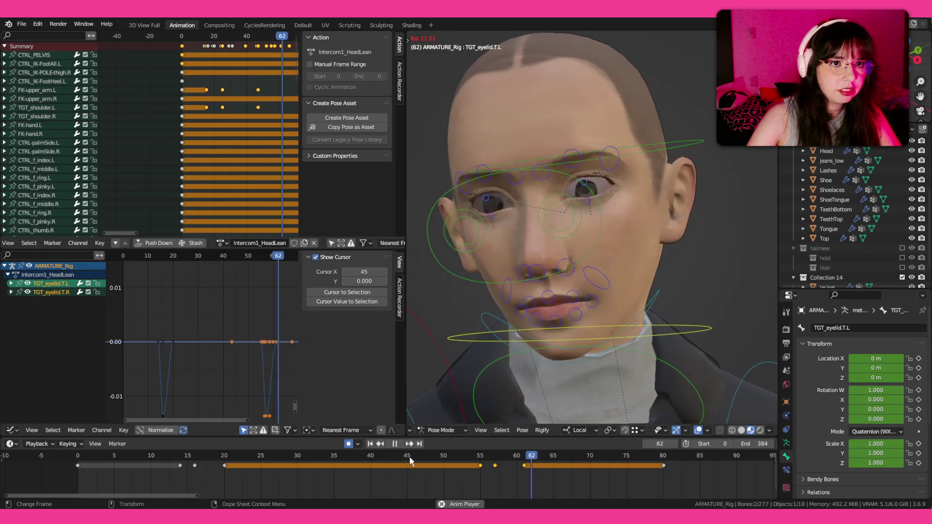
left_click(69, 455)
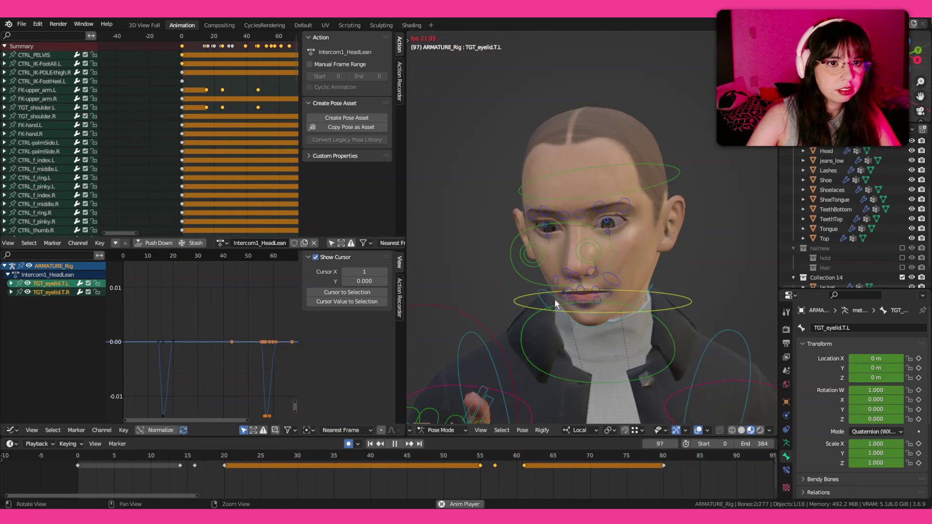
left_click(68, 457)
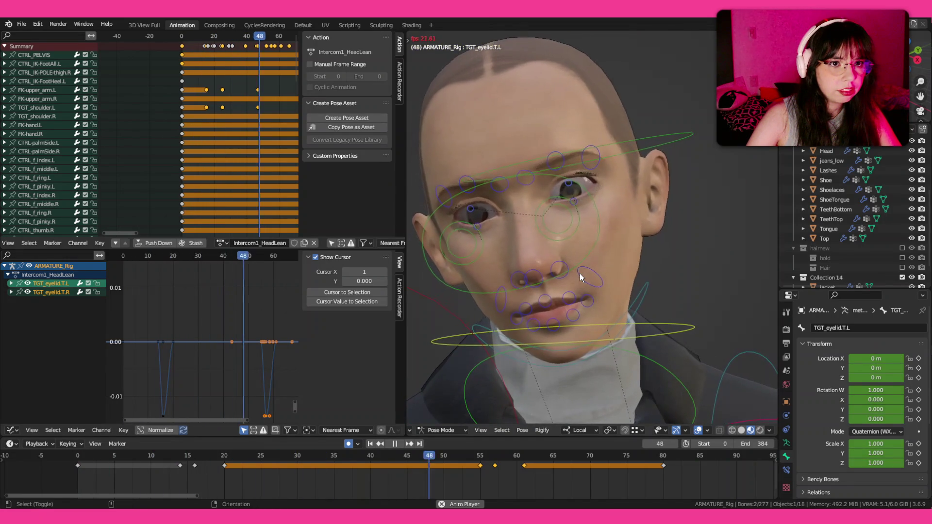
key("space")
left_click(603, 210)
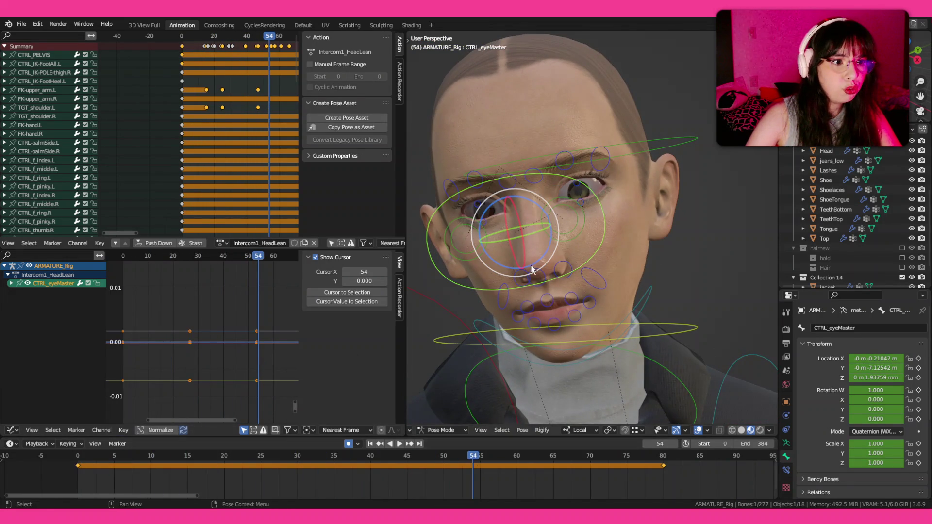
scroll(532, 269, "down", 3)
scroll(564, 288, "down", 2)
- Save, then key the CTRL_eyeMaster eye control at frame 18
key("ctrl+s")
scroll(566, 290, "up", 1)
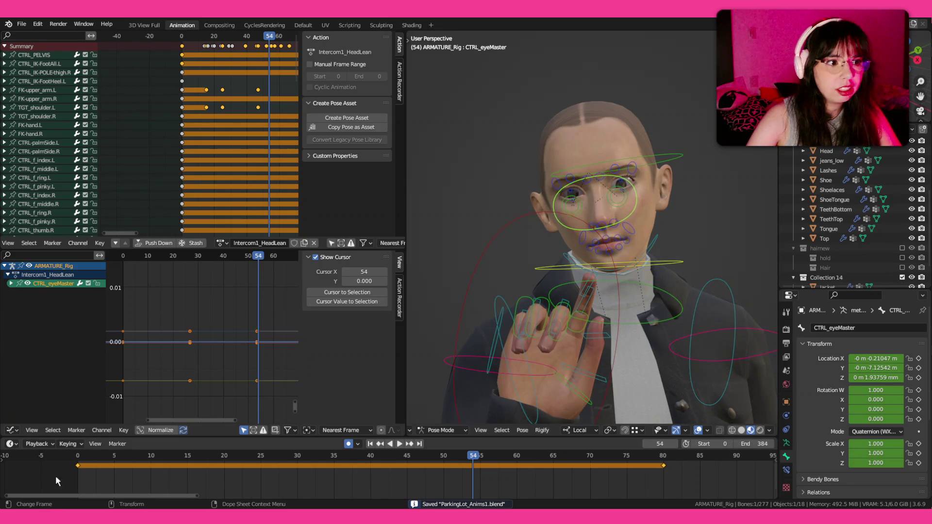
left_click_drag(83, 457, 210, 464)
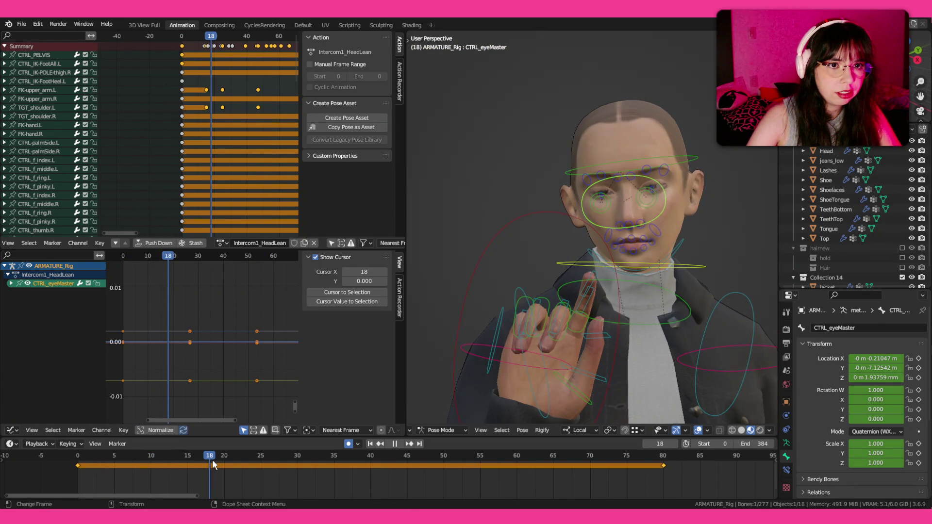
key("i")
left_click(440, 386)
- At frame 35 shift the gaze sideways on X and down on Z for an eye dart, then replay
left_click_drag(212, 456, 333, 459)
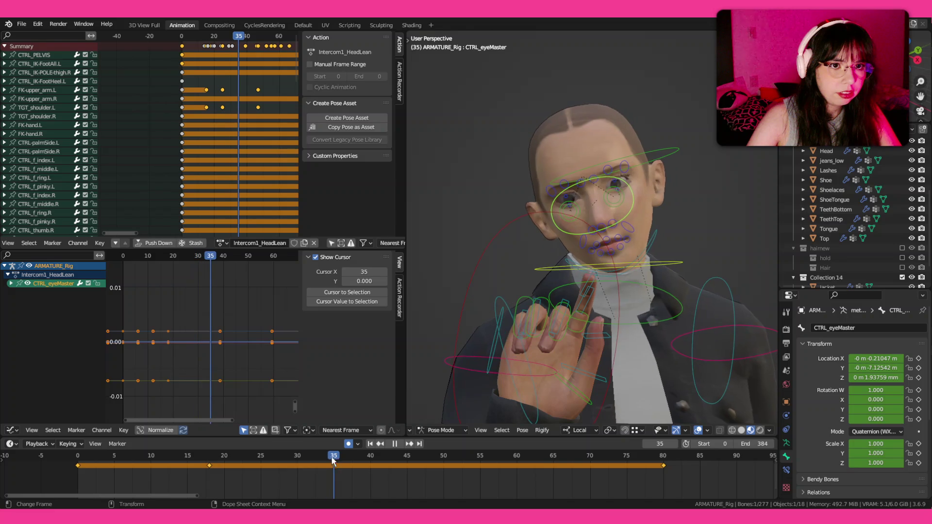
key("g")
key("x")
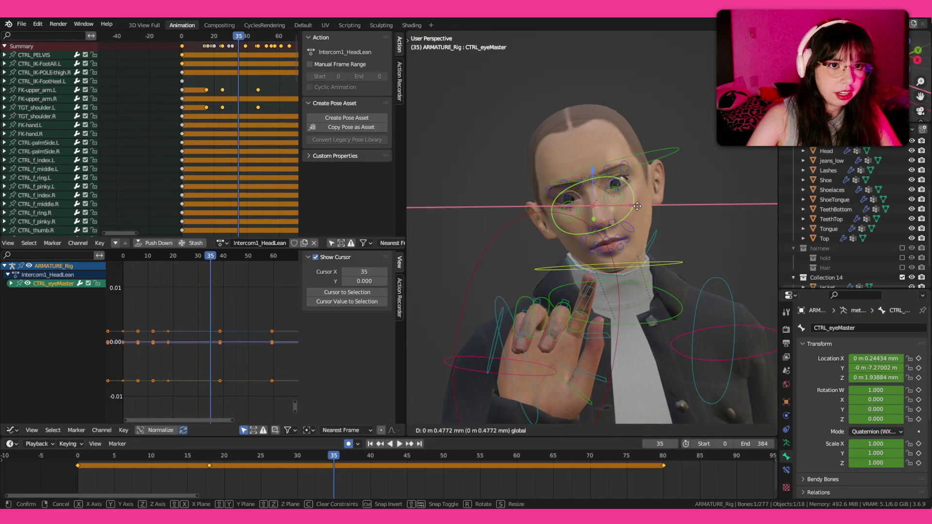
left_click(639, 211)
key("g")
key("z")
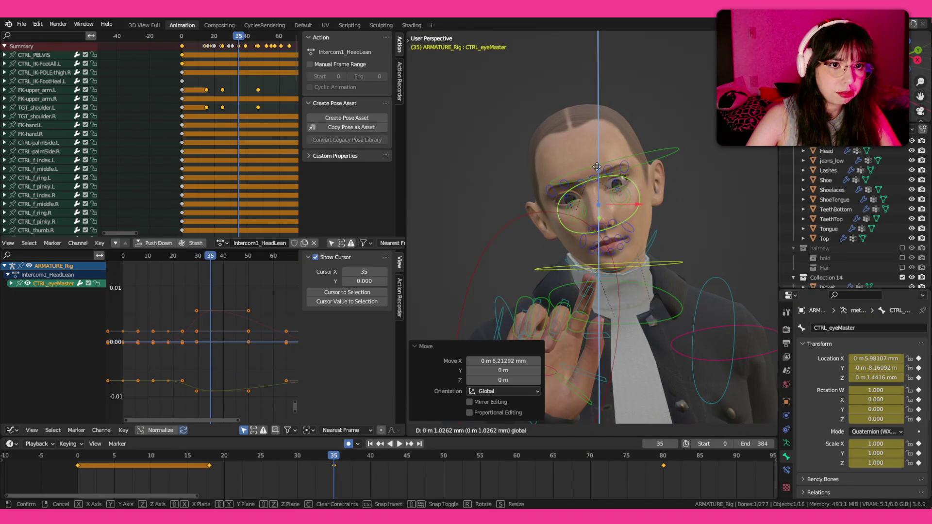
left_click(580, 191)
key("space")
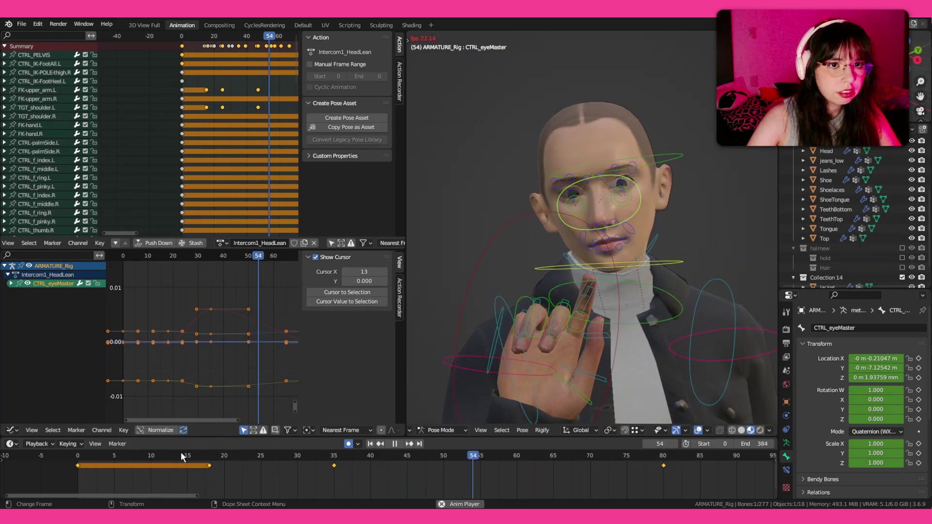
left_click(181, 453)
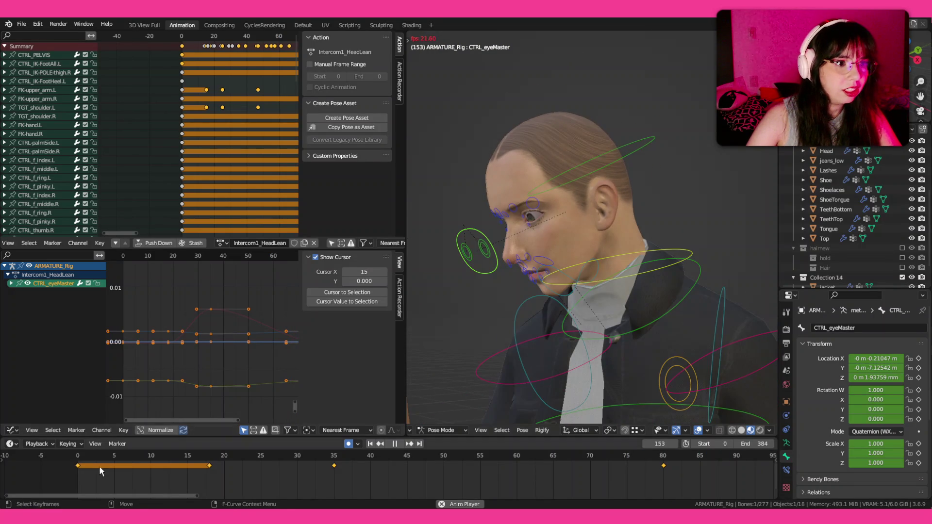
left_click(94, 454)
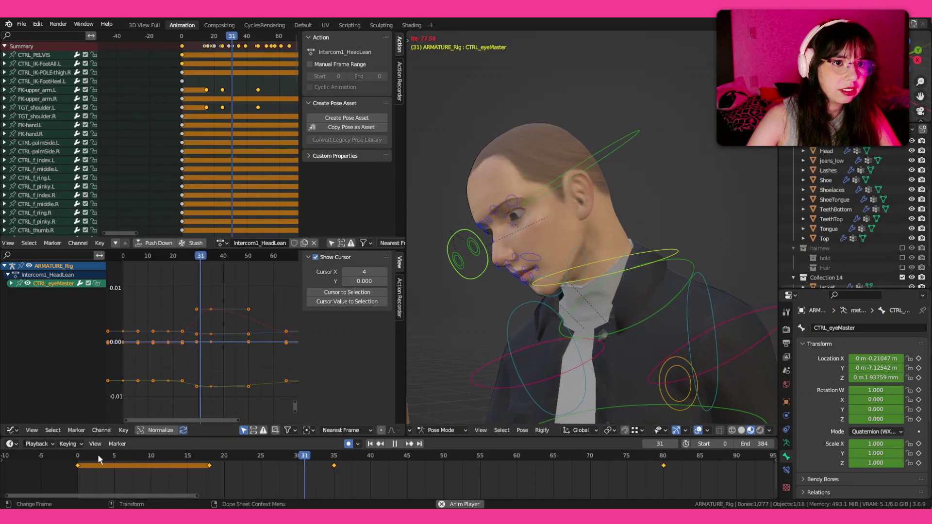
left_click(101, 459)
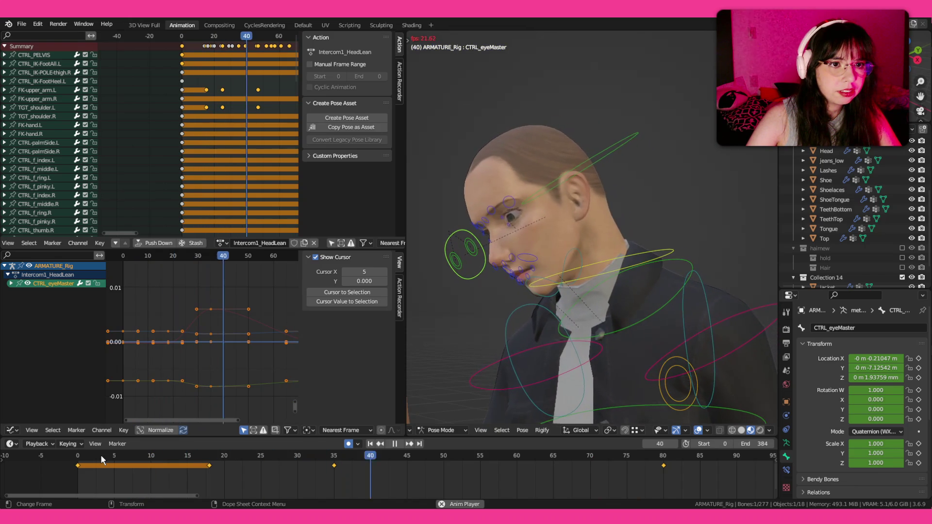
left_click(101, 459)
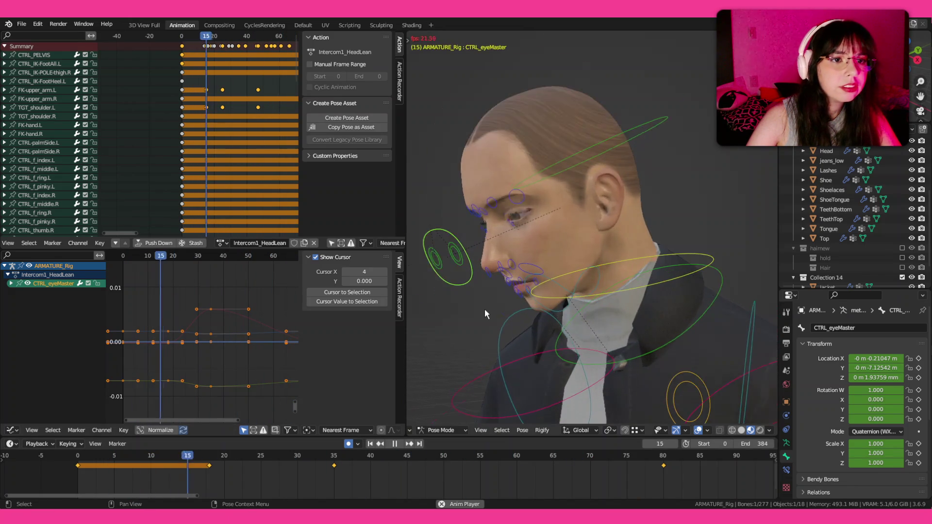
key("space")
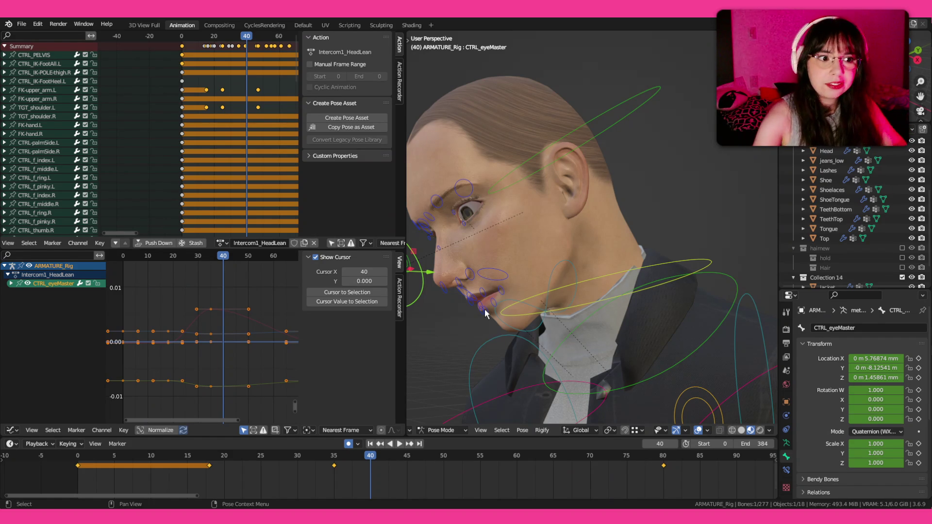
key("space")
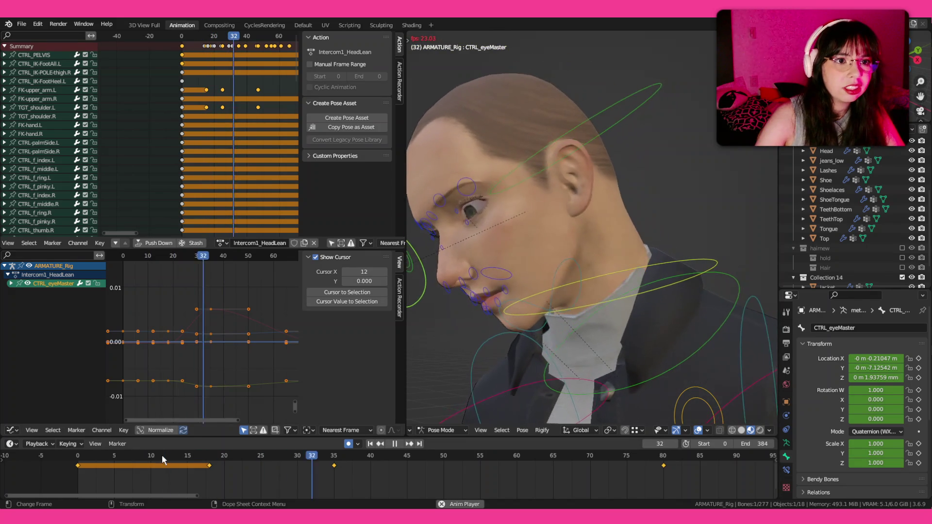
key("shift+alt+z")
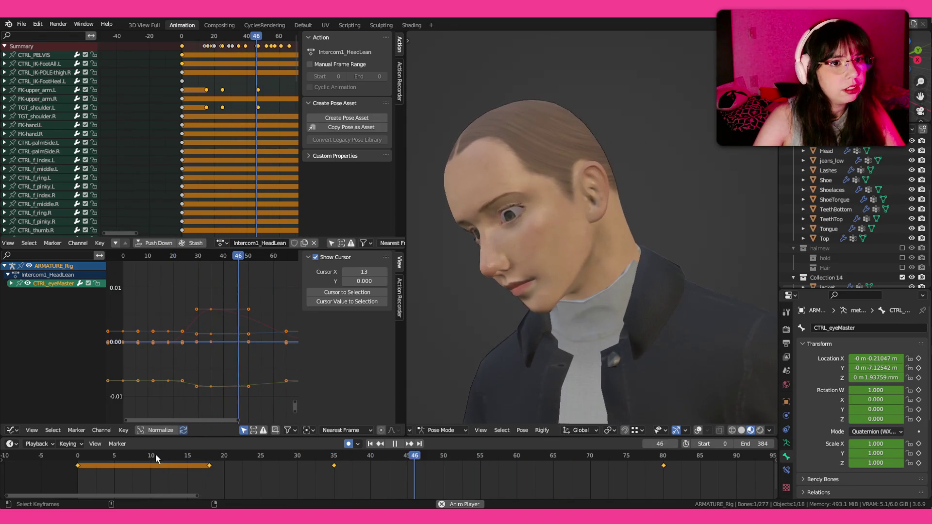
key("space")
left_click(605, 138)
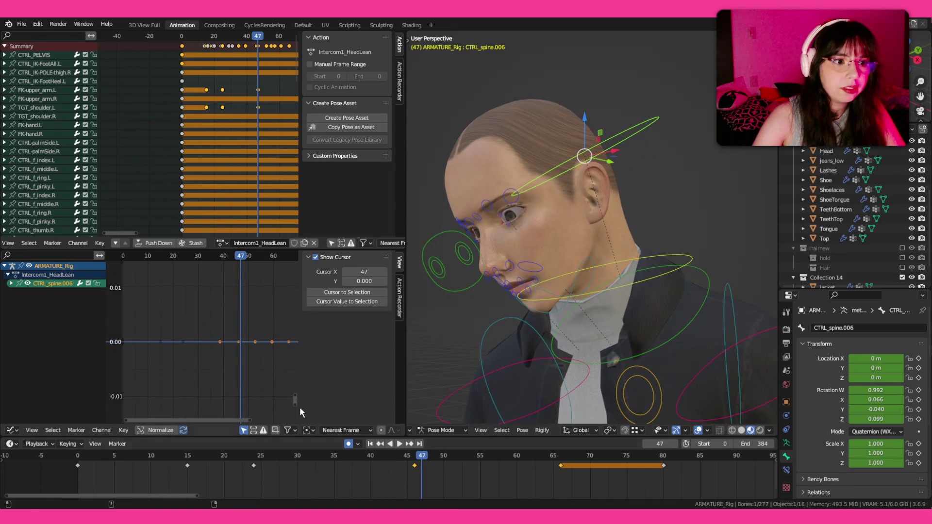
- Tilt the head slightly further around frame 30 and replay the head lean
left_click_drag(240, 451, 304, 458)
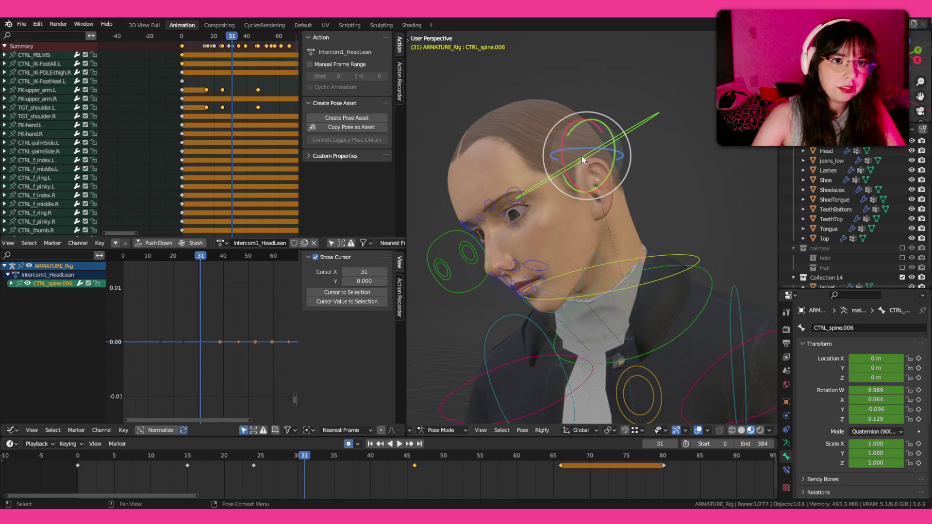
left_click_drag(573, 138, 577, 141)
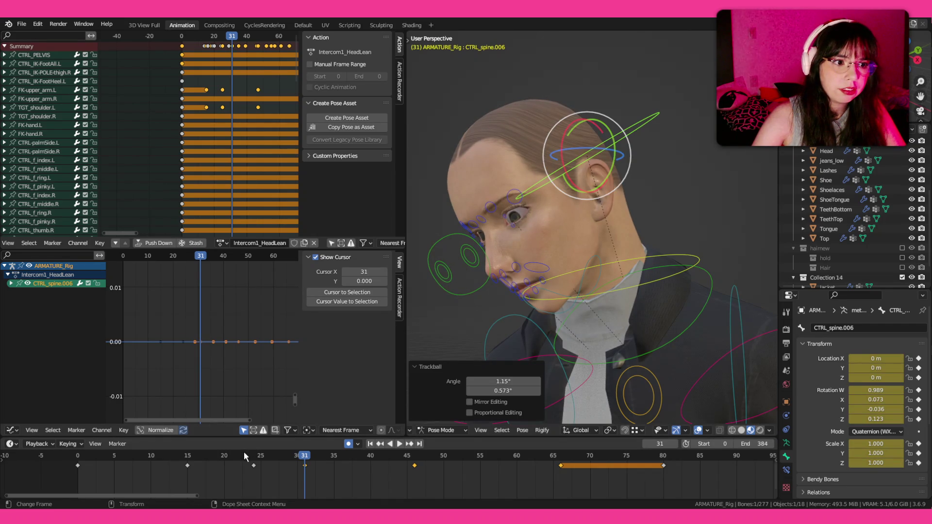
key("space")
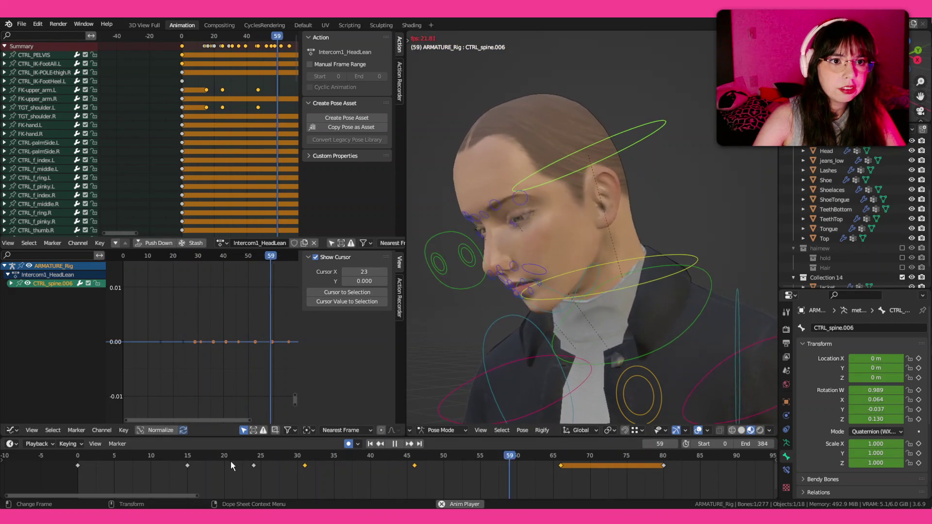
left_click(227, 458)
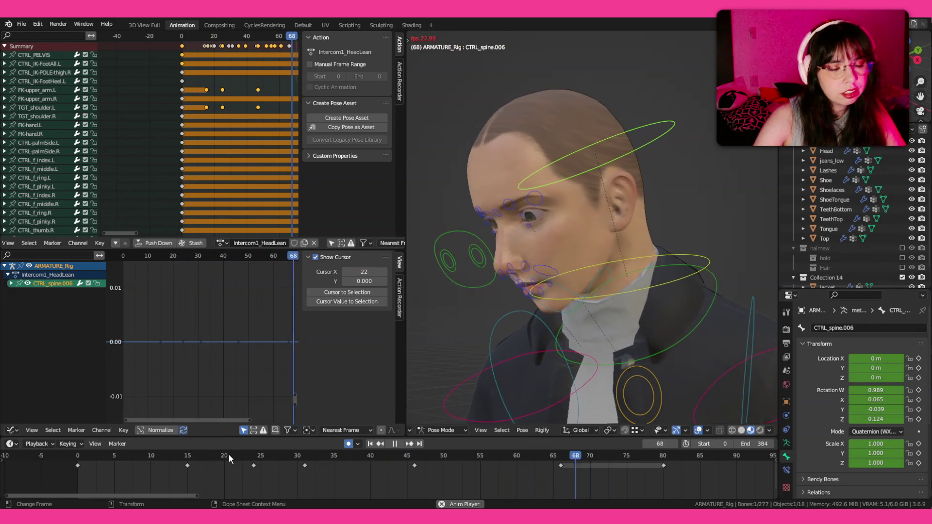
left_click(224, 455)
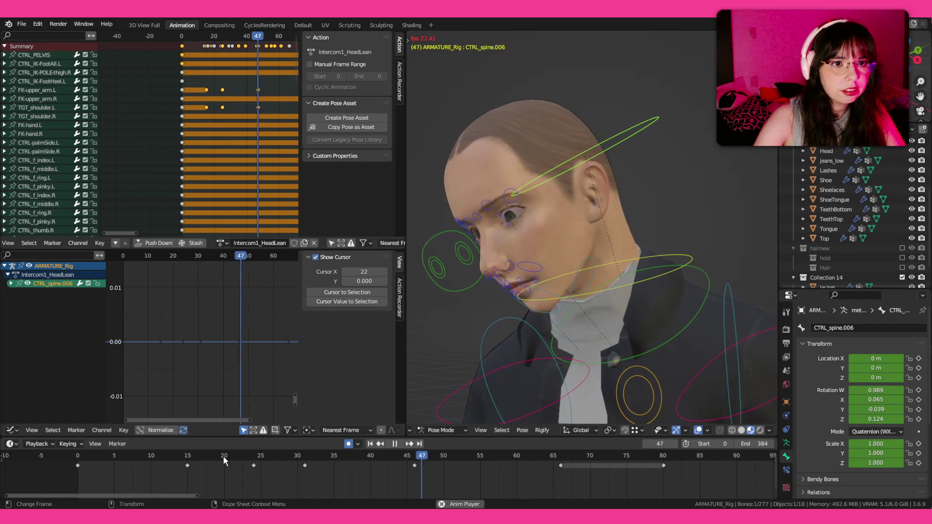
- Stop the replay and select the CTRL_PELVIS control to animate next
left_click(223, 455)
key("space")
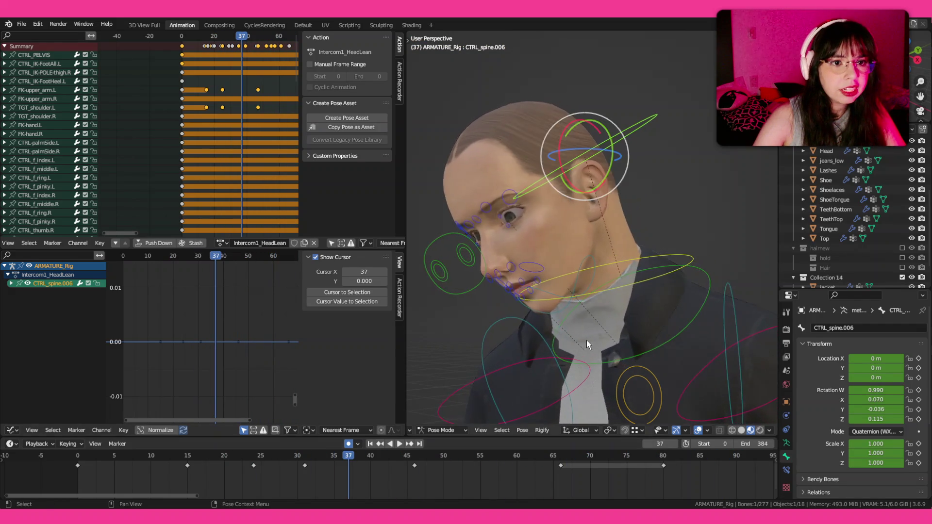
scroll(586, 340, "down", 5)
scroll(575, 311, "up", 3)
left_click(512, 374)
key("space")
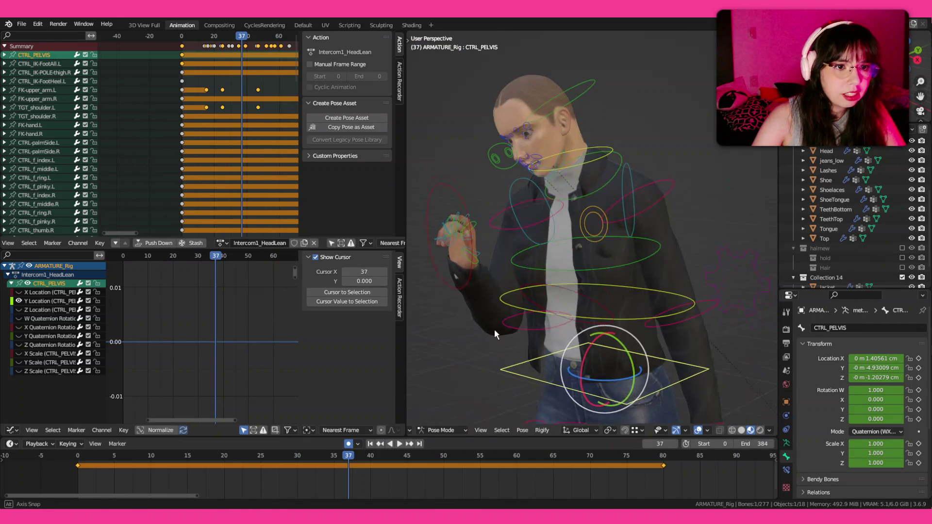
- Step through the early frames and nudge the pelvis slightly at frame 16
left_click(122, 457)
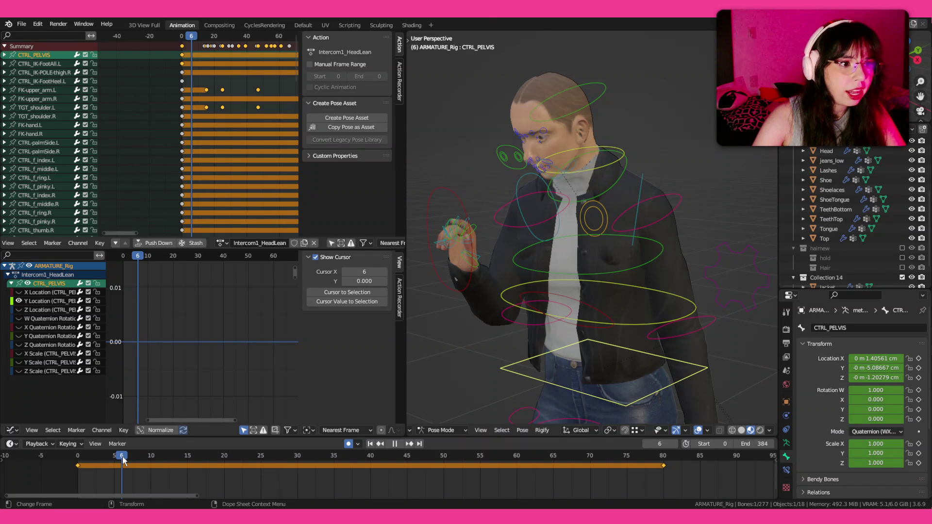
left_click_drag(122, 457, 195, 457)
left_click_drag(628, 364, 621, 365)
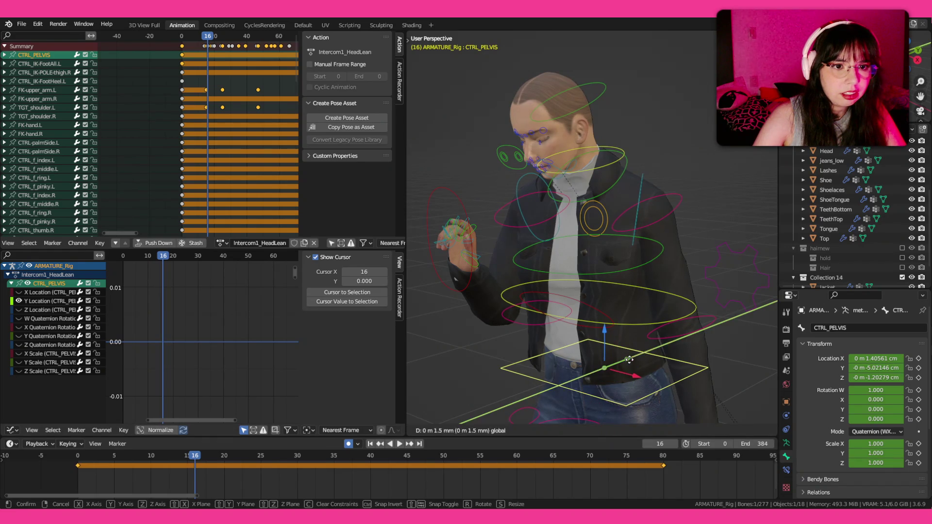
mouse_move(149, 457)
left_mouse_down()
mouse_move(220, 476)
mouse_move(371, 476)
left_mouse_up()
- Key small sideways CTRL_PELVIS shifts at frames 40 and 56
key("g")
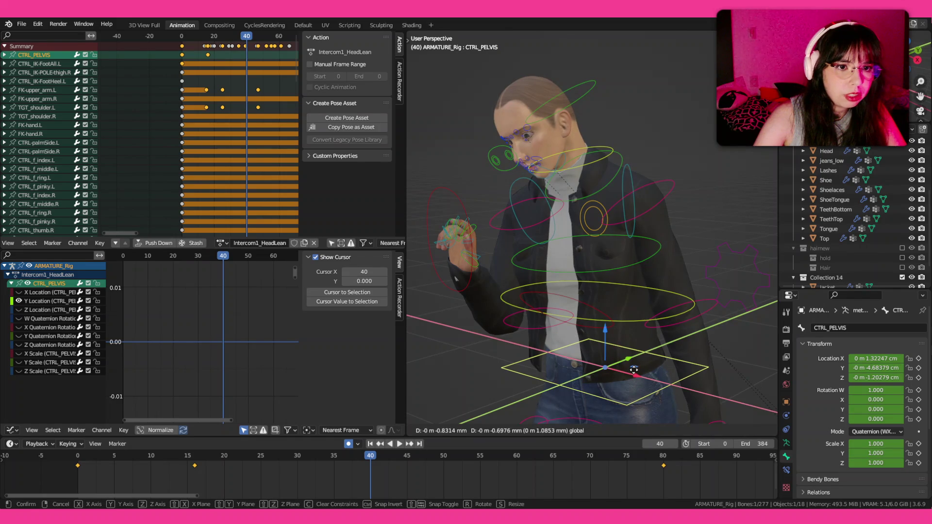
left_click(631, 368)
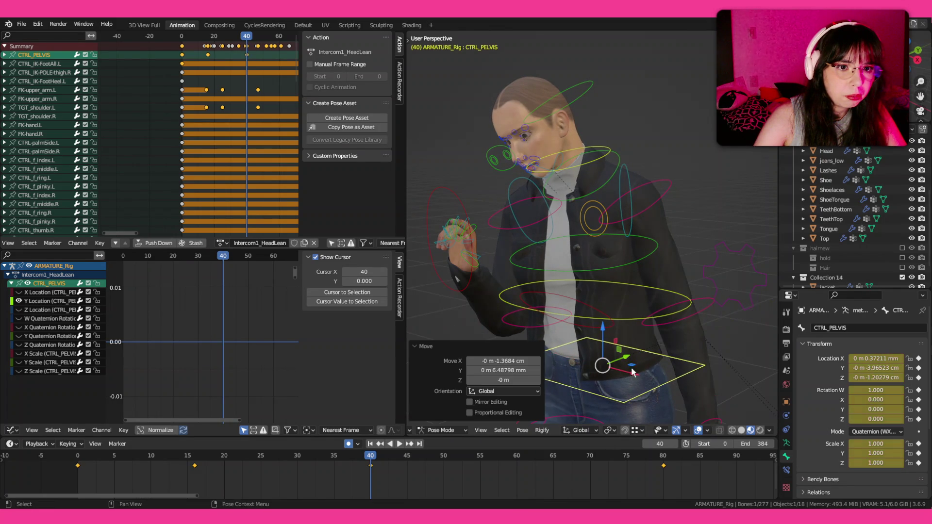
key("g")
key("x")
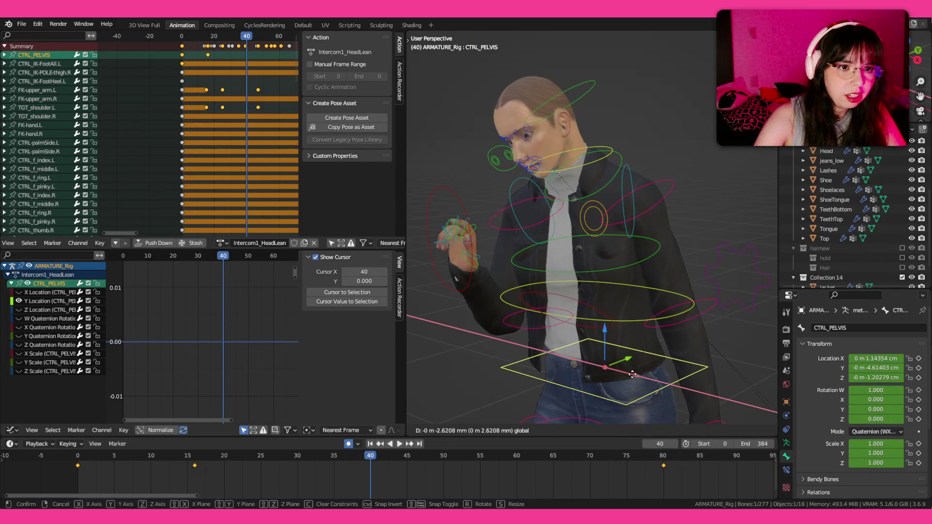
left_click(626, 371)
key("space")
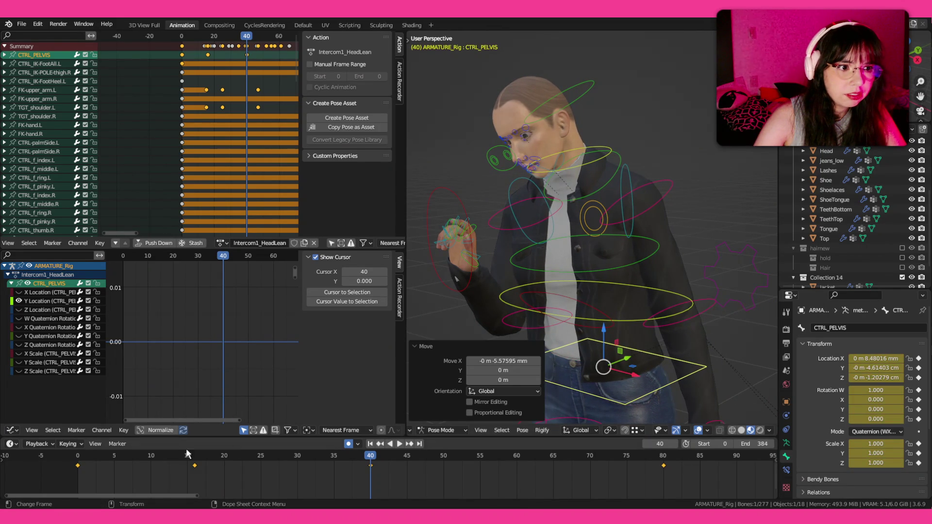
scroll(563, 279, "up", 3)
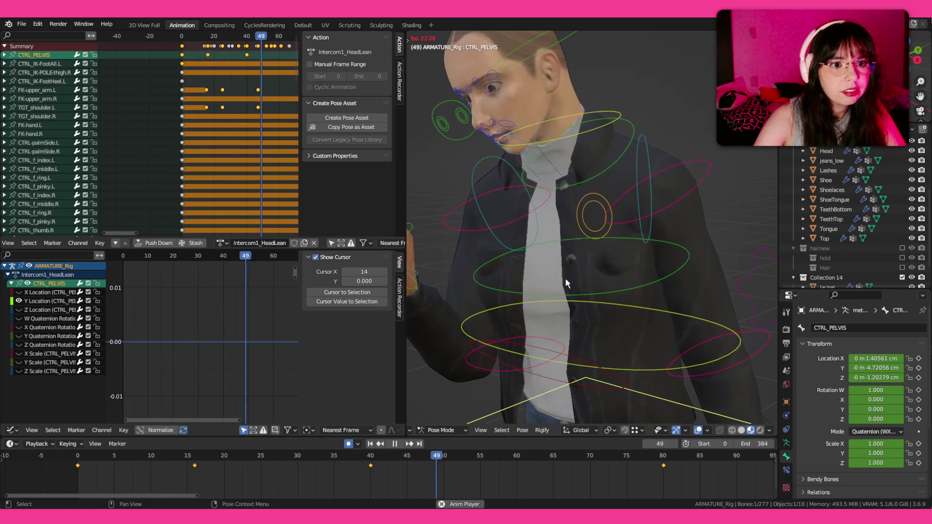
scroll(566, 279, "down", 3)
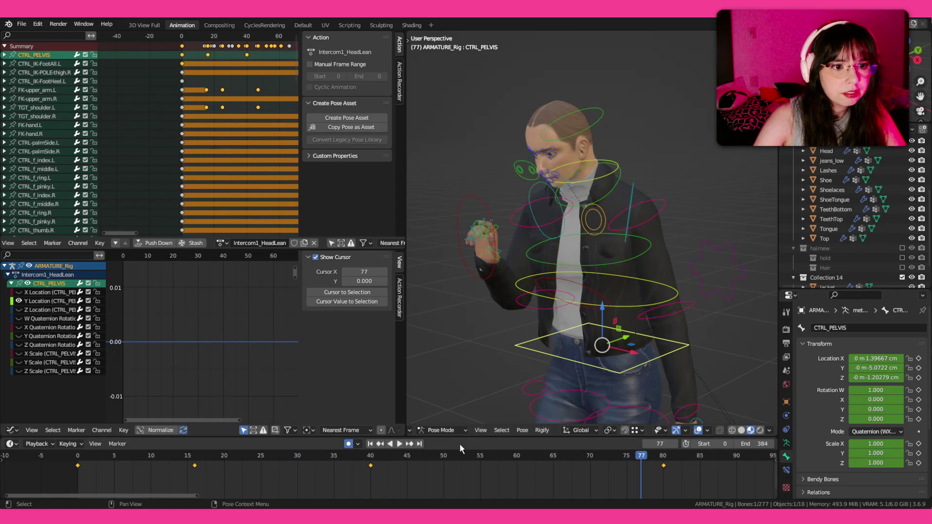
left_click(487, 455)
key("g")
key("x")
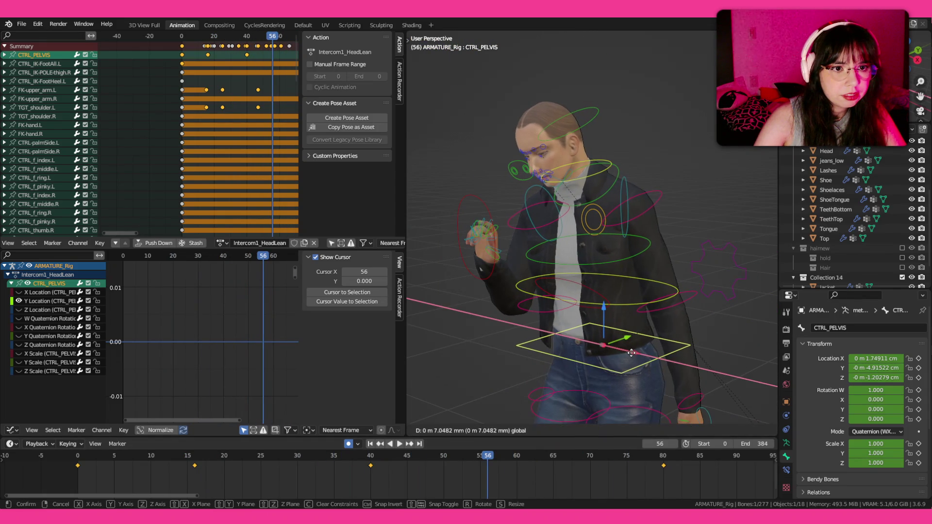
left_click(631, 353)
key("shift+Left")
- Replay the pelvis motion from the start, then save the blend file
key("space")
scroll(586, 230, "up", 3)
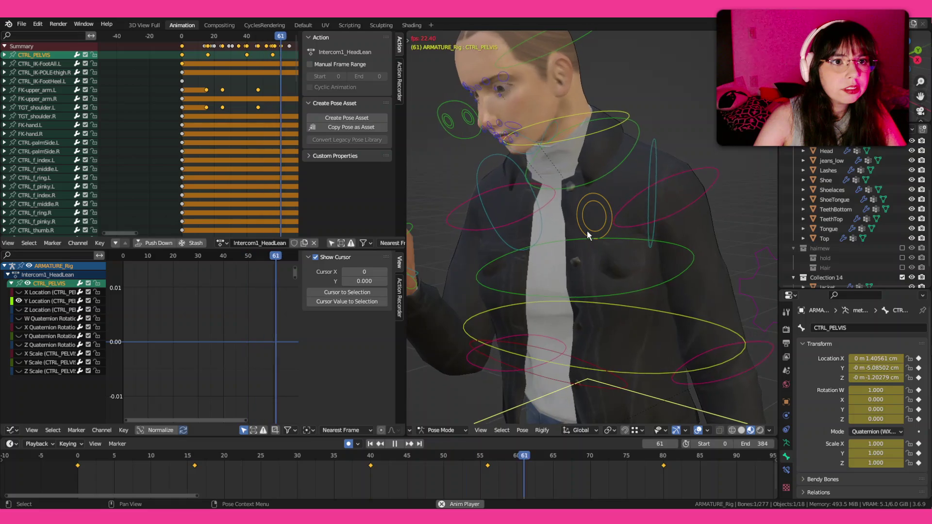
left_click(90, 455)
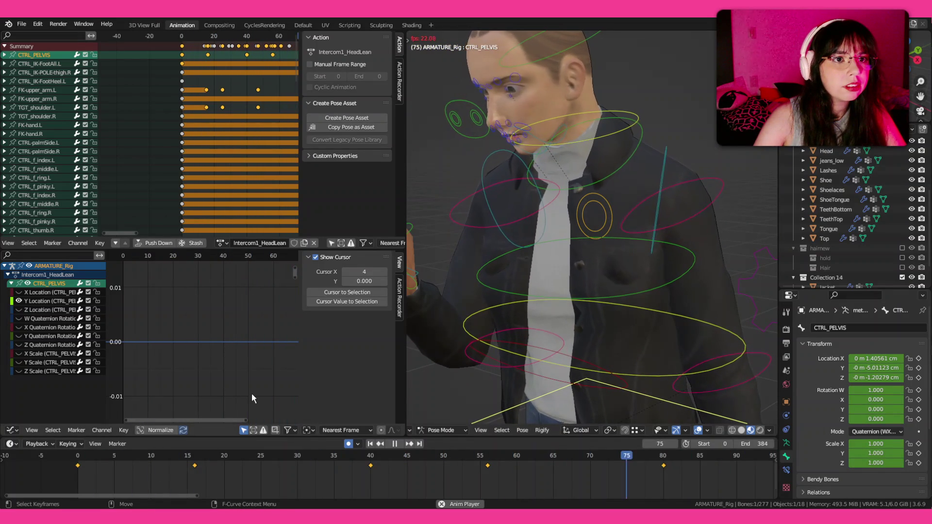
left_click(69, 455)
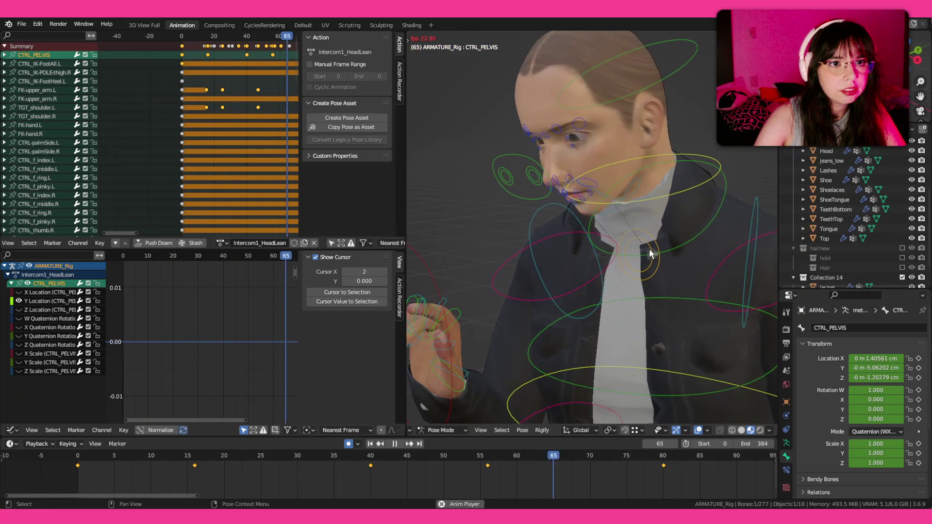
key("space")
key("ctrl+s")
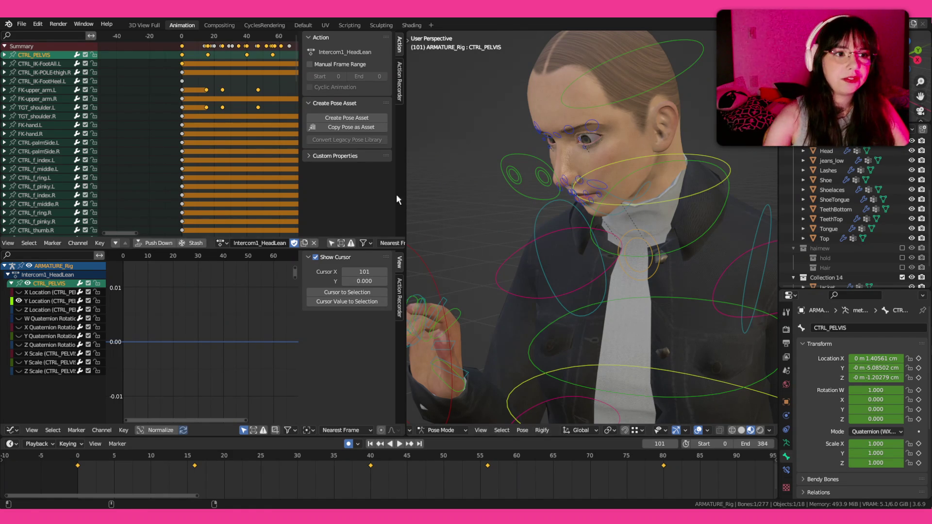
left_click(221, 243)
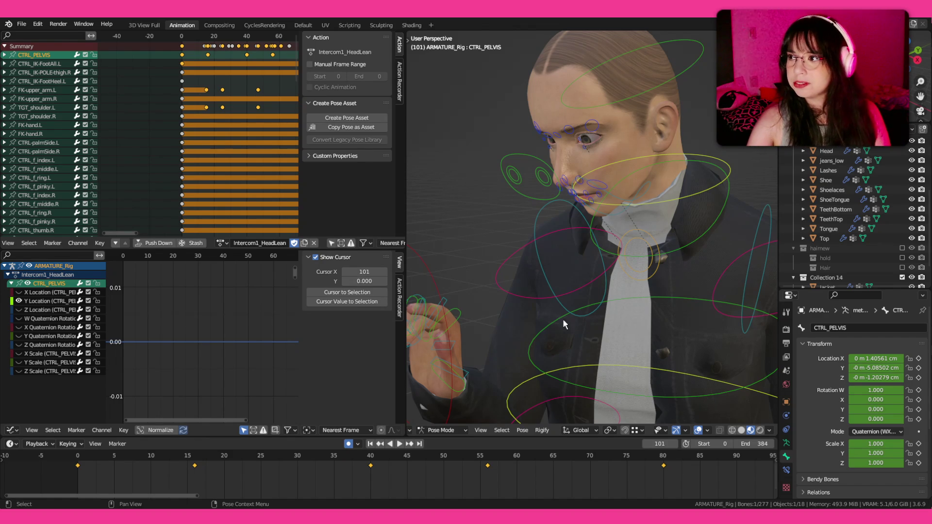
- Copy the Intercom1 action to a new action named Intercom1_Offended, dropping the .001 suffix
left_click(221, 243)
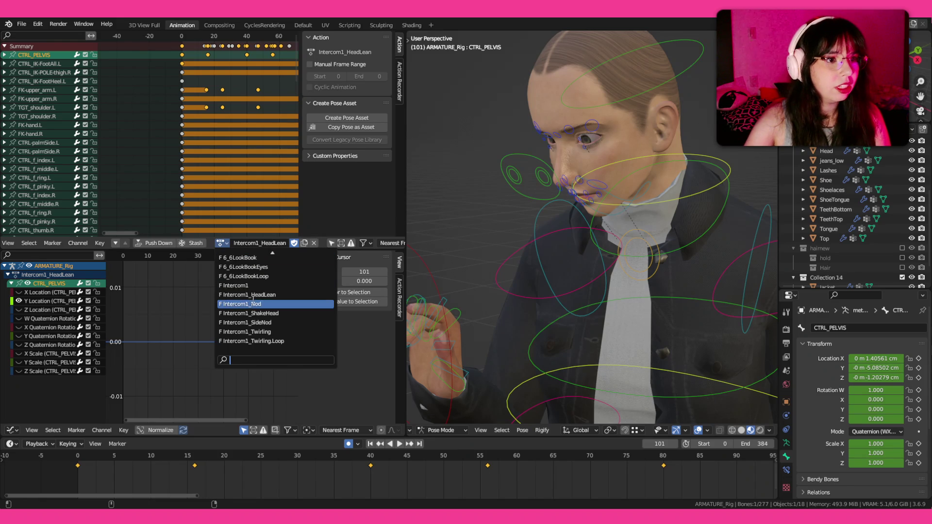
left_click(256, 287)
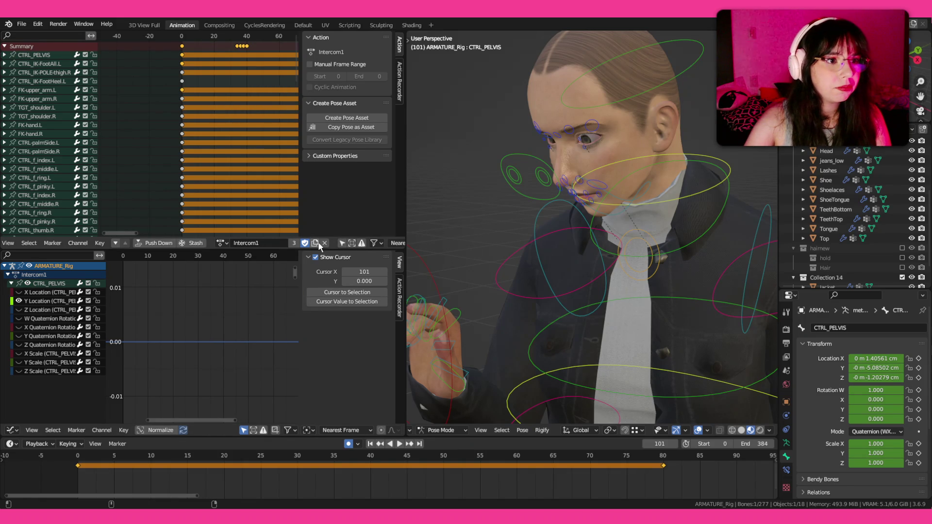
left_click(316, 243)
double_click(248, 242)
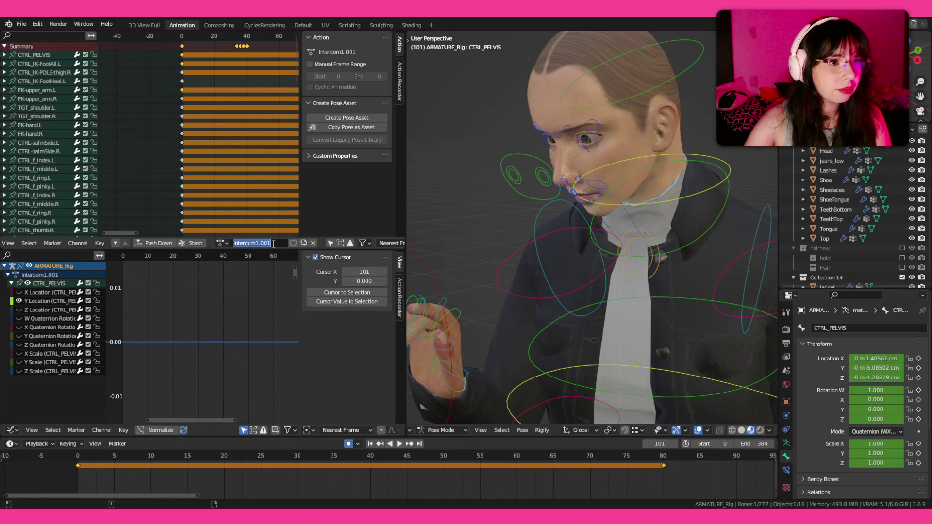
left_click_drag(272, 242, 260, 242)
key("BackSpace")
type("_Offended")
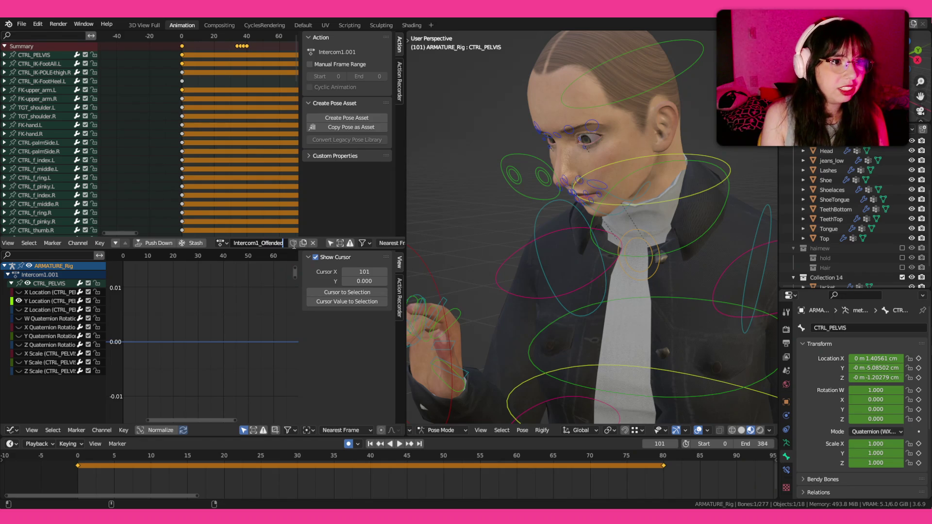
key("Return")
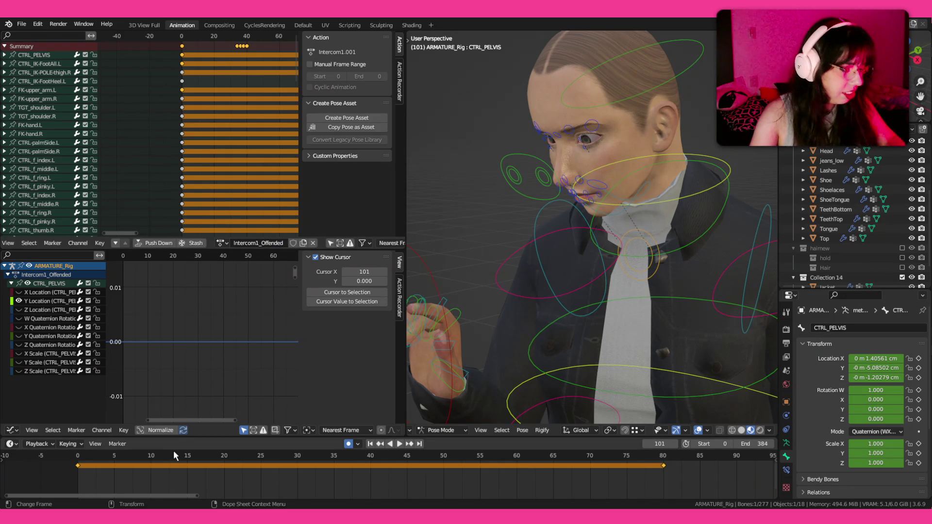
mouse_move(174, 455)
left_mouse_down()
mouse_move(304, 461)
mouse_move(77, 459)
left_mouse_up()
- Select CTRL_spine.006 and delete its stray keyframe near frame 38
key("space")
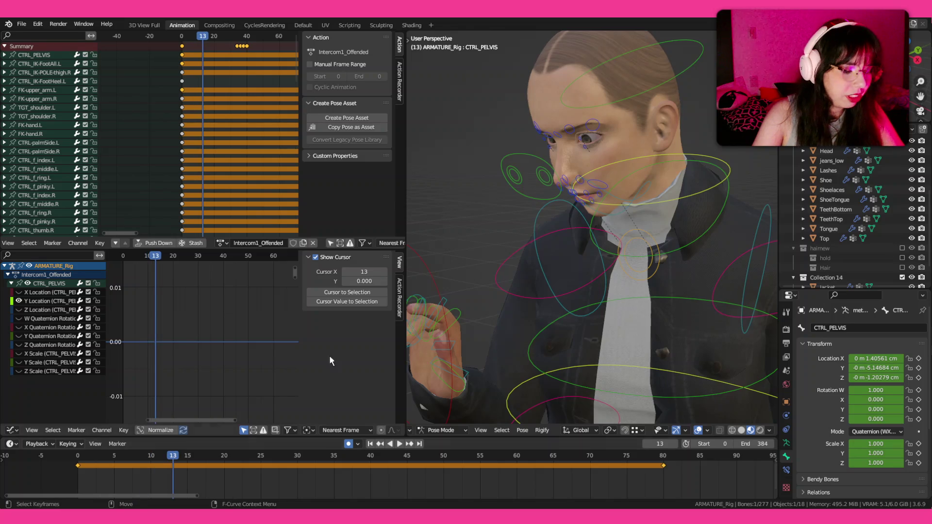
left_click(678, 79)
left_click(356, 465)
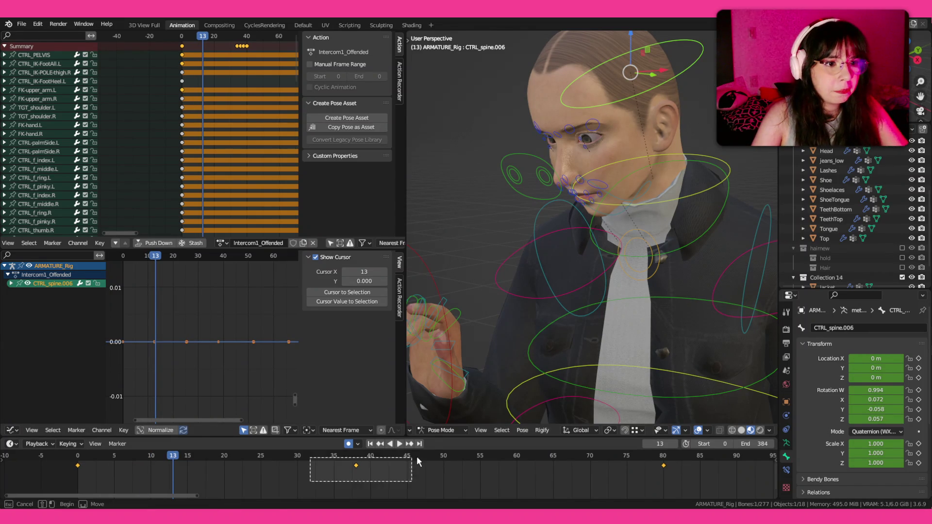
key("Delete")
- Rotate the upper spine for the head turn at frames 20, 43 and 61
key("space")
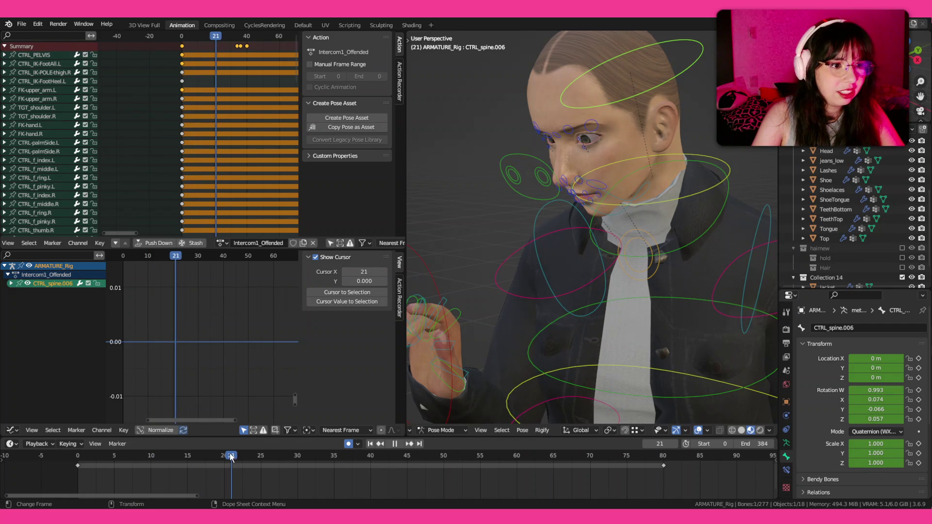
key("space")
mouse_move(619, 279)
left_mouse_down()
mouse_move(558, 217)
mouse_move(355, 389)
left_mouse_up()
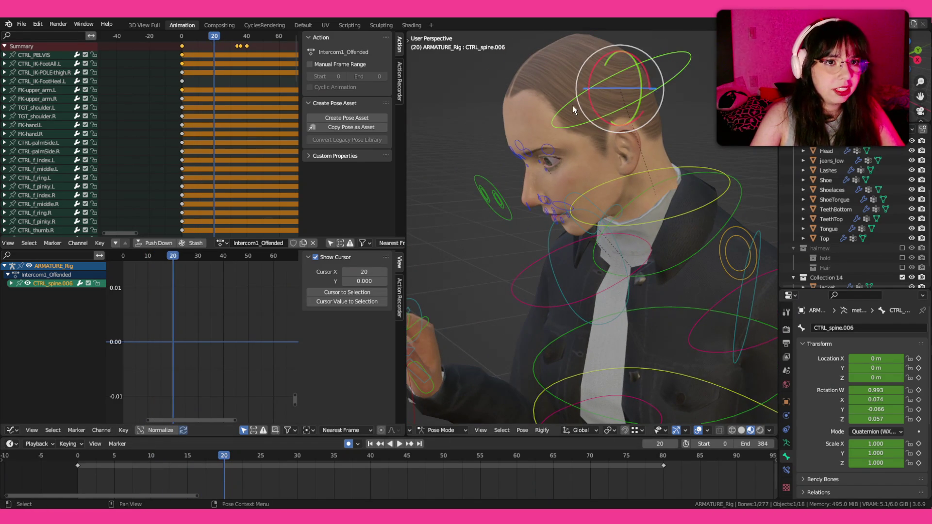
key("r")
left_click(342, 390)
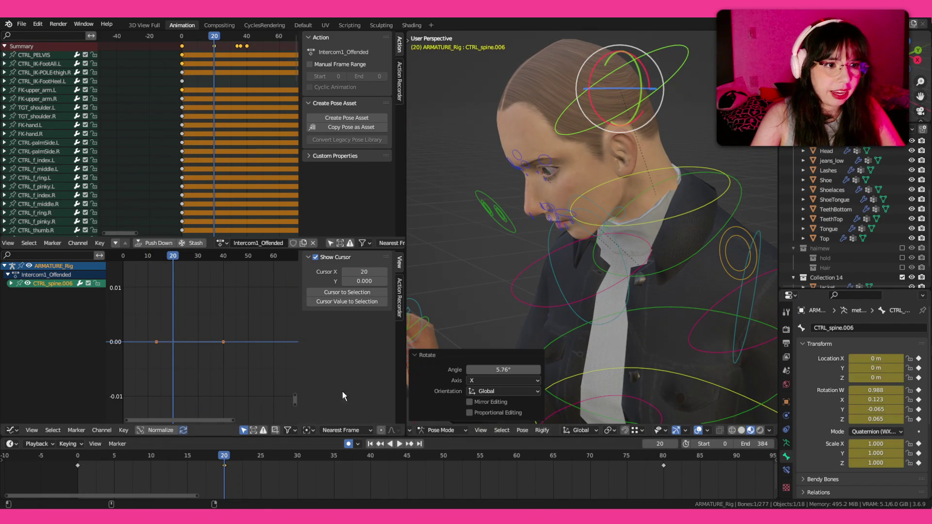
key("space")
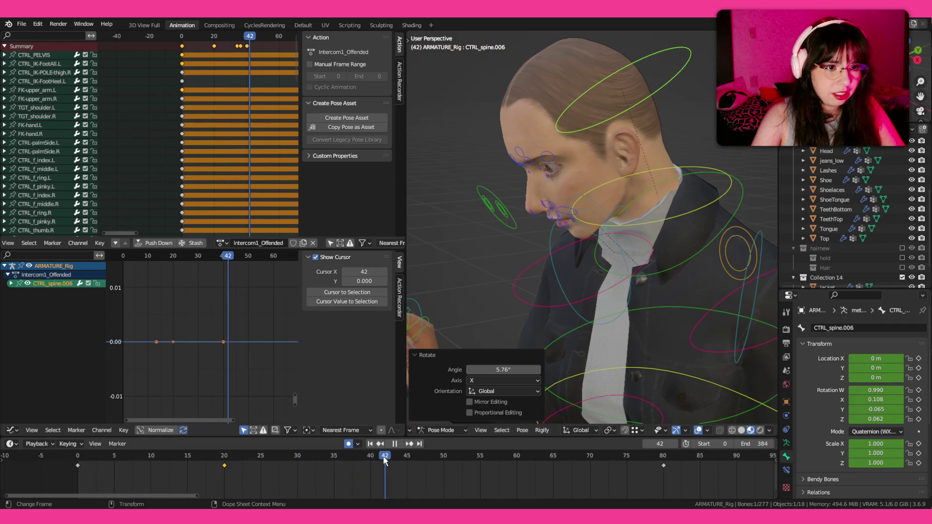
key("space")
key("r")
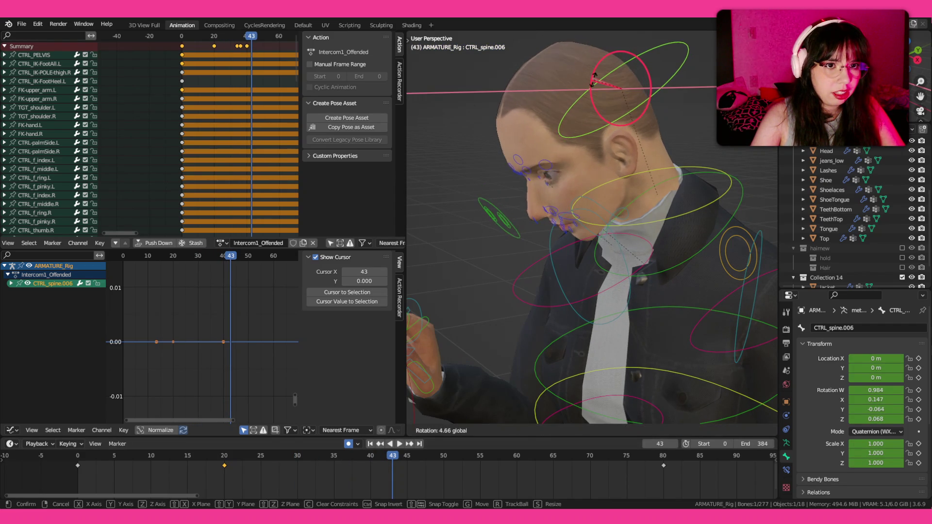
left_click(595, 80)
left_click_drag(471, 455, 522, 452)
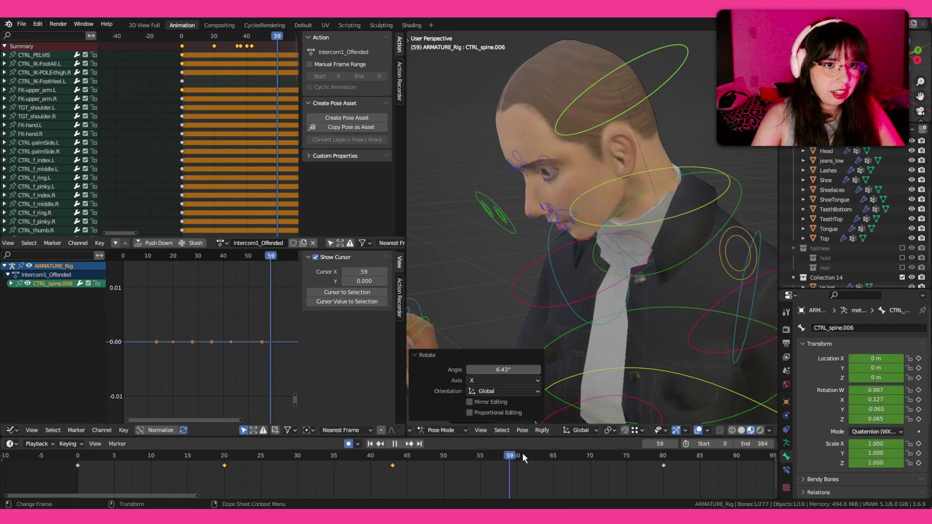
key("r")
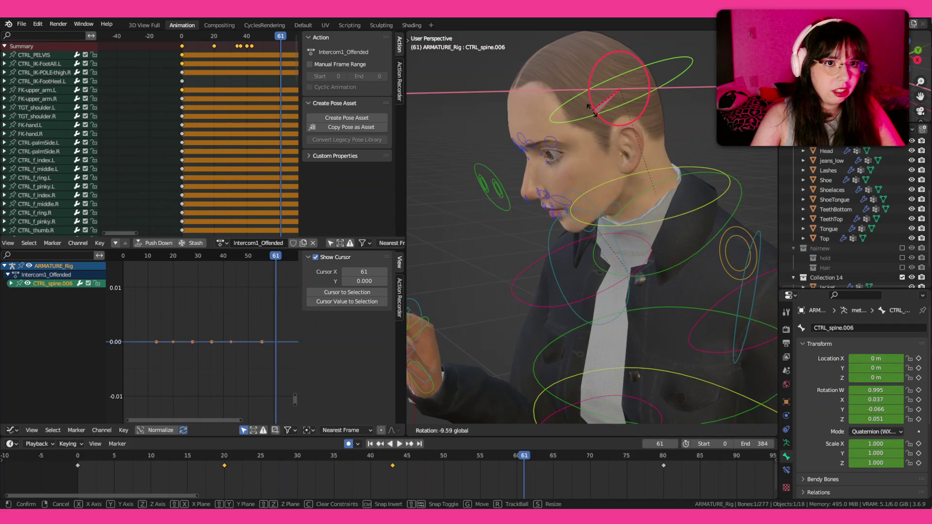
left_click(591, 111)
- Move the later head-turn keys ten frames earlier, to frames 10 and 33
left_click(81, 456)
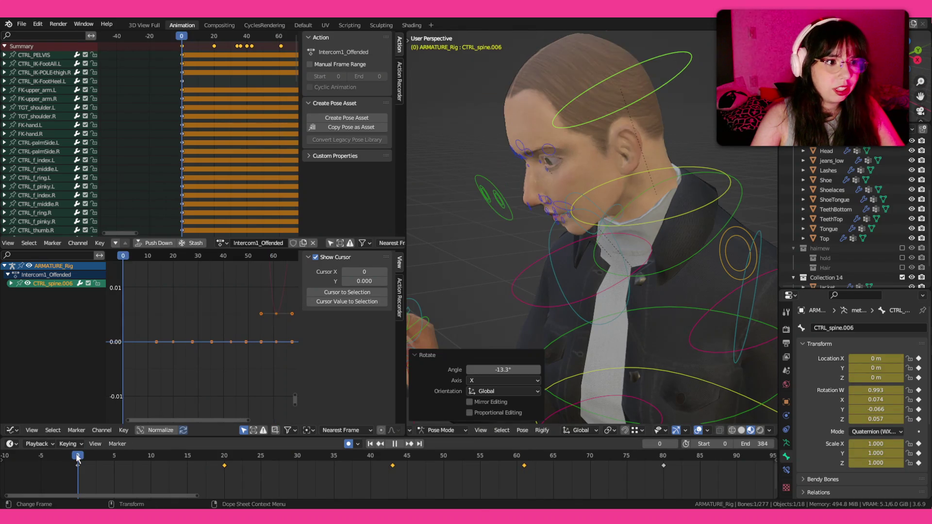
key("space")
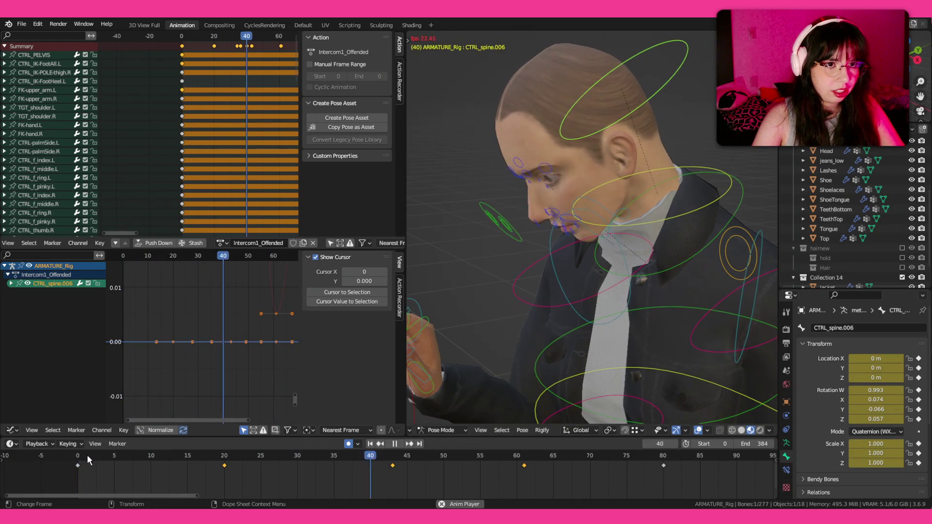
key("space")
left_click_drag(152, 483, 451, 470)
key("g")
left_click(192, 477)
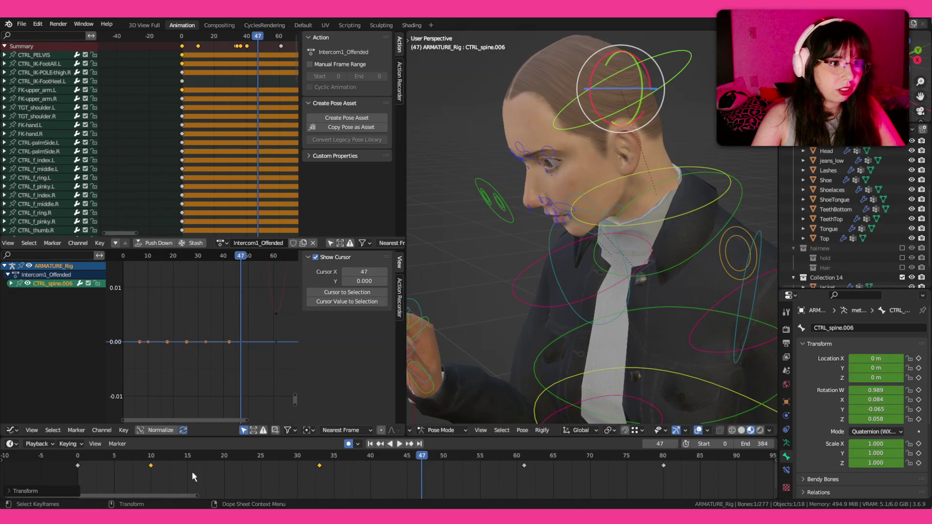
- Duplicate the frame-0 key to about frame 4 so the starting pose holds
left_click(59, 457)
key("space")
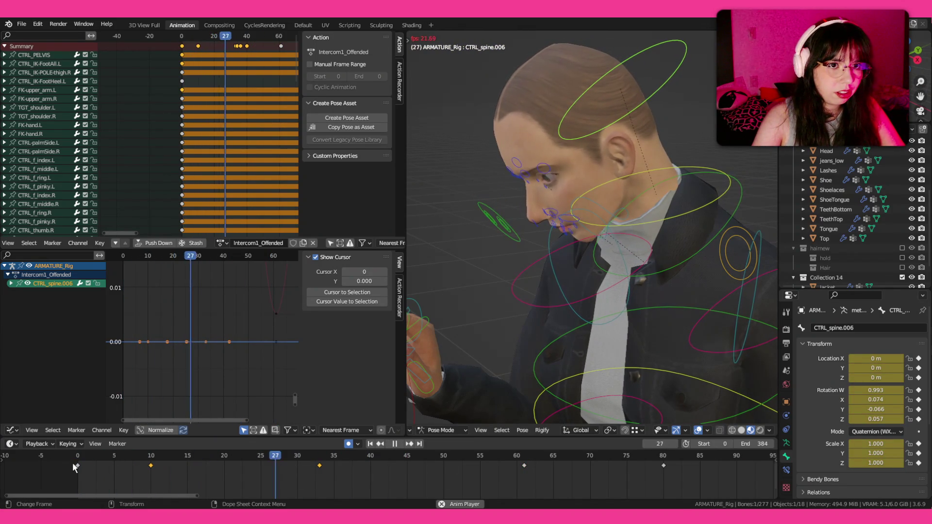
left_click(78, 456)
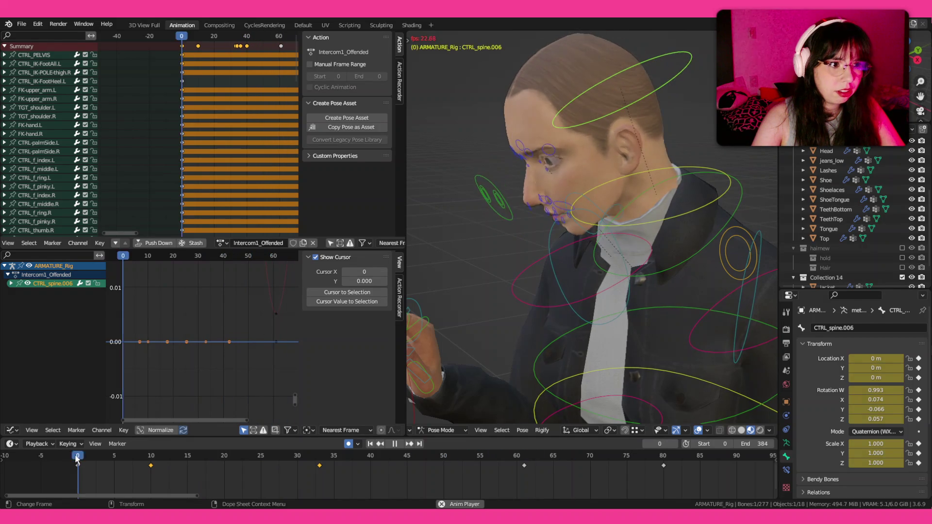
key("space")
left_click(77, 465)
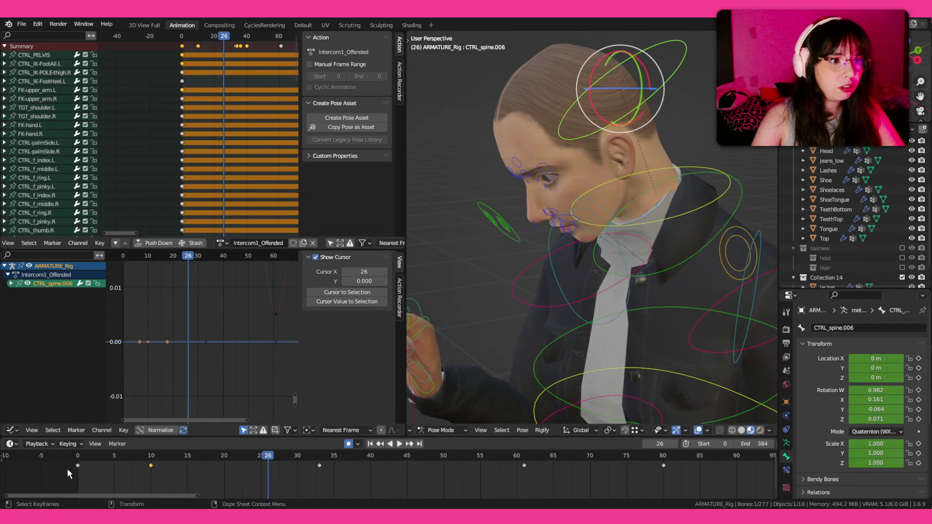
key("shift+d")
left_click(132, 469)
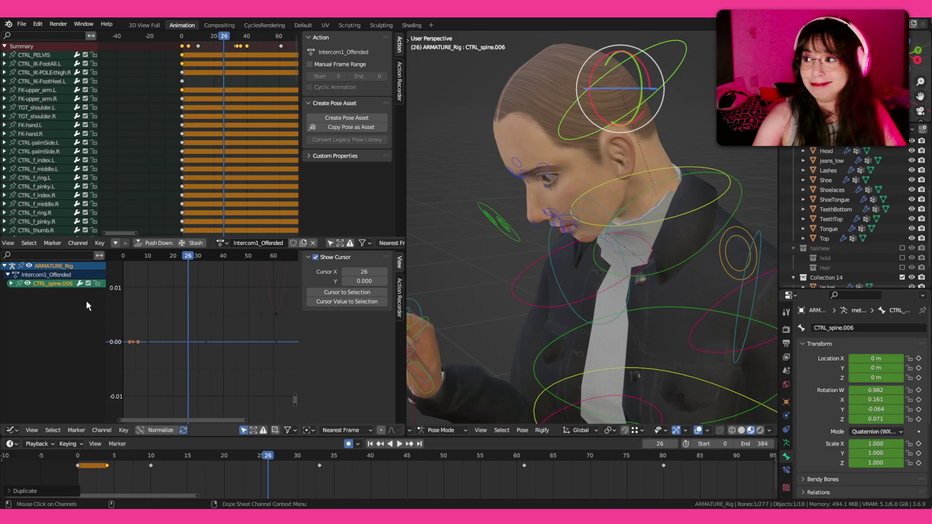
- Replay the head turn from the start of Intercom1_Offended to judge its timing
right_click(111, 465)
left_click(77, 456)
key("space")
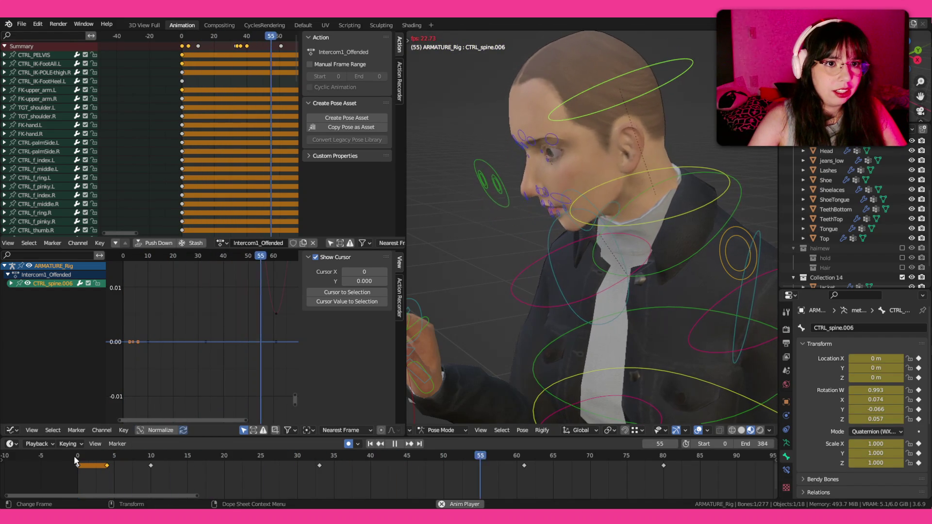
left_click(77, 459)
key("space")
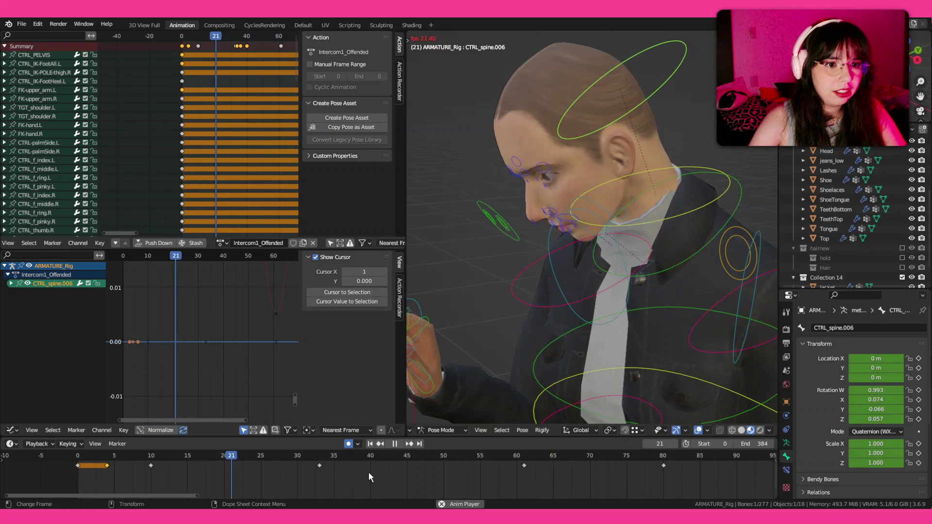
- Drag the later CTRL_spine.006 head-turn keys four frames earlier and replay
mouse_move(529, 465)
left_mouse_down()
mouse_move(552, 457)
mouse_move(437, 459)
left_mouse_up()
left_click(69, 457)
key("space")
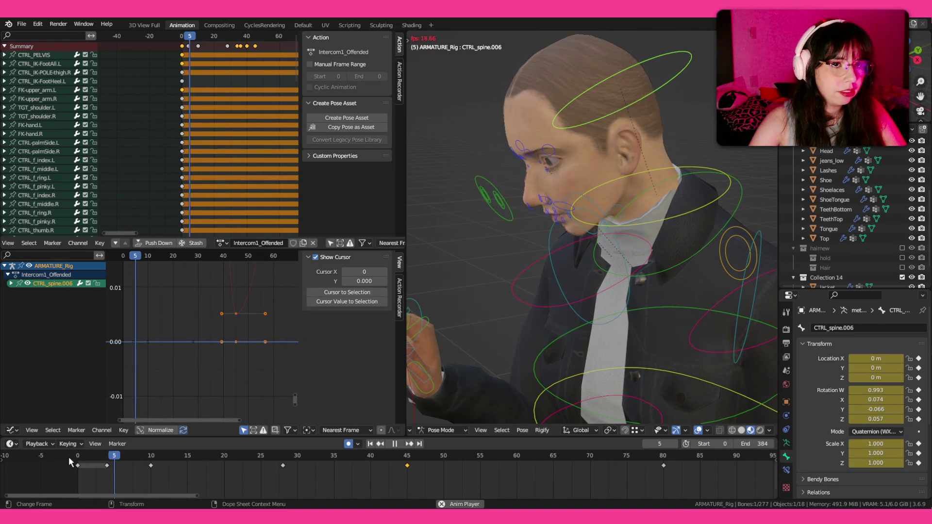
key("Escape")
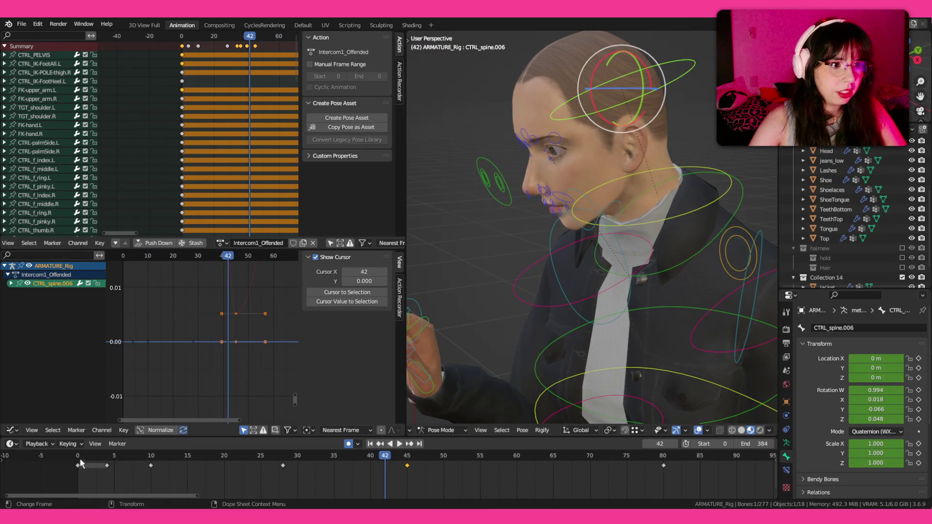
mouse_move(463, 290)
left_mouse_down()
mouse_move(575, 269)
mouse_move(605, 280)
left_mouse_up()
scroll(569, 272, "down", 3)
left_click(605, 281)
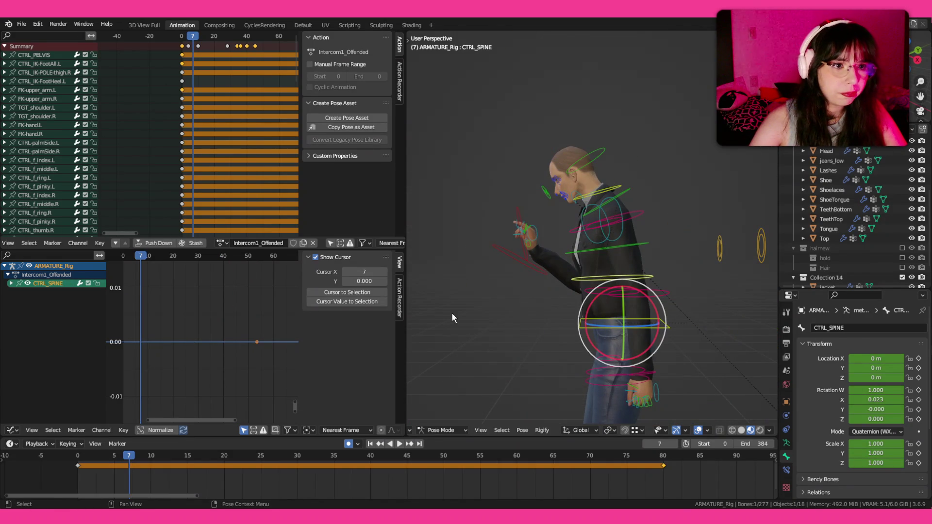
scroll(451, 312, "up", 1)
scroll(495, 317, "up", 2)
- Insert a rotation key on CTRL_SPINE at frame 6
left_click(83, 466)
key("space")
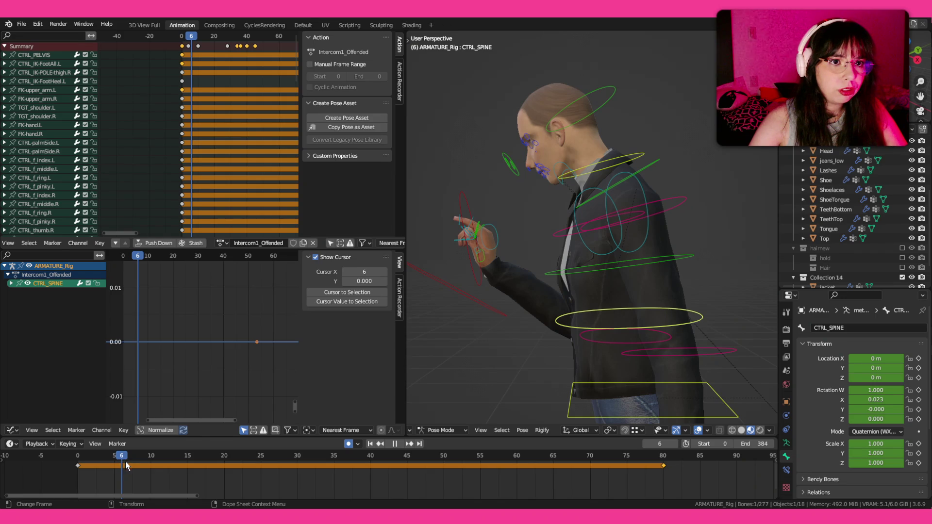
left_click_drag(133, 461, 125, 459)
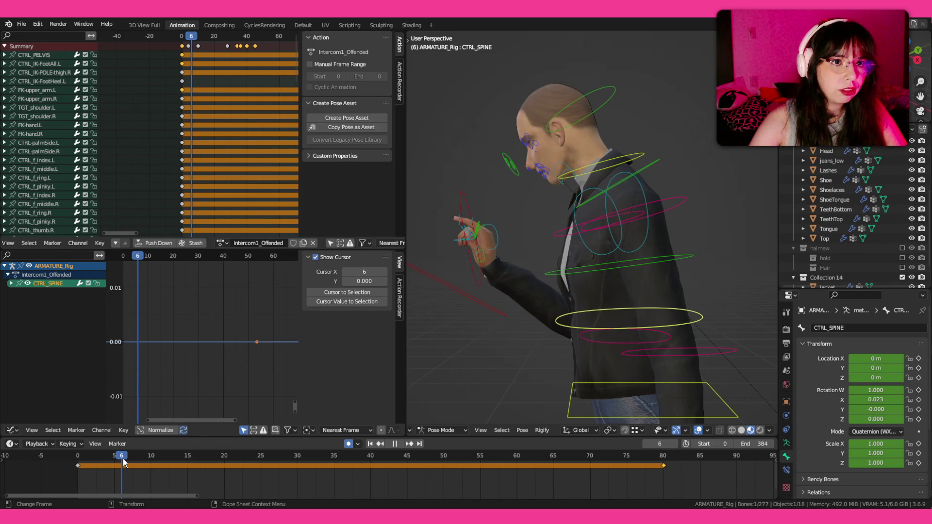
key("i")
left_click(583, 367)
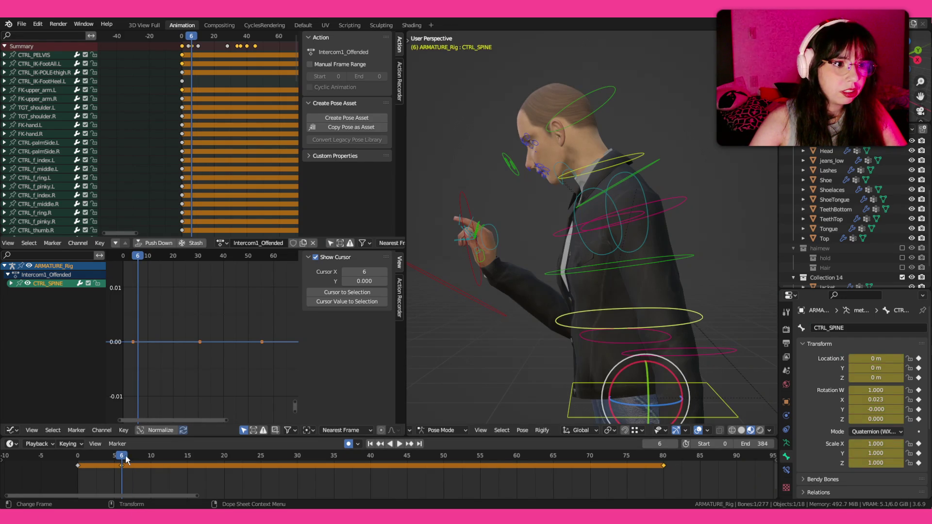
- Add a slight CTRL_SPINE tilt at frame 17
key("space")
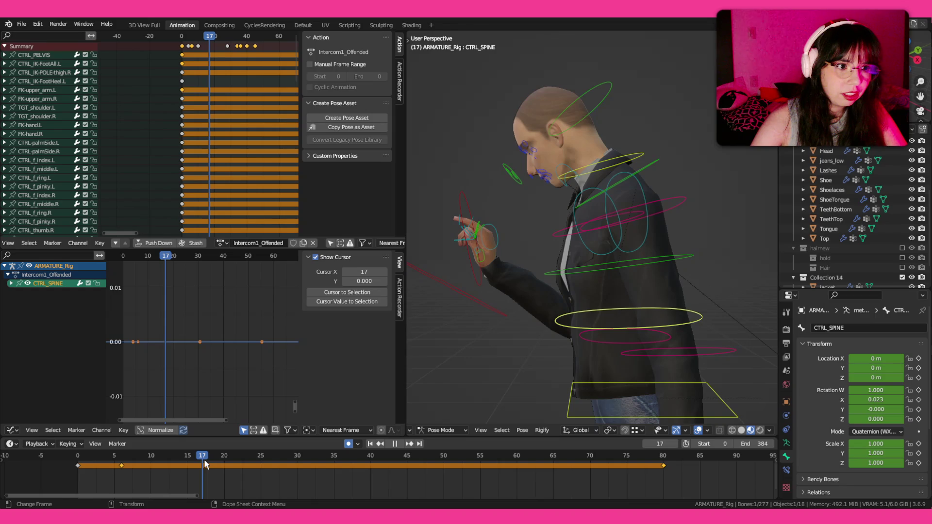
key("space")
key("r")
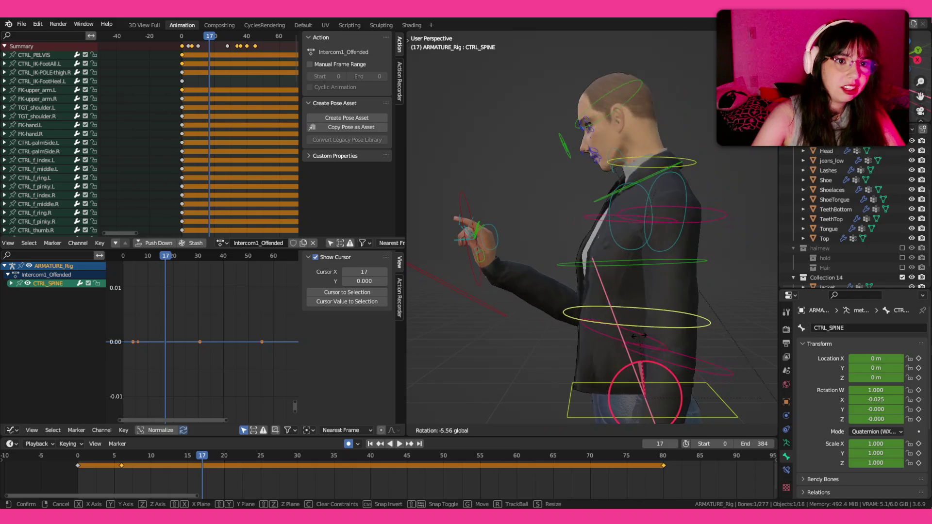
left_click(626, 364)
key("r")
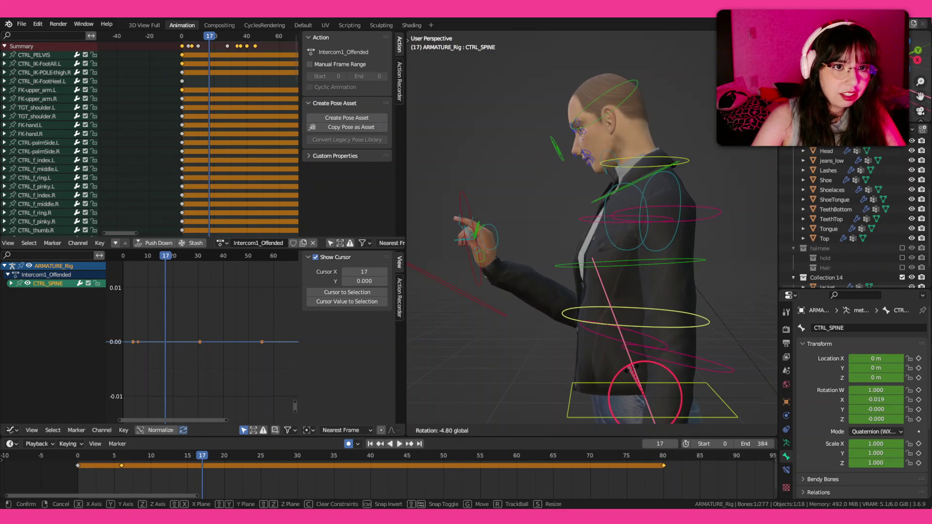
left_click(612, 377)
- Move the spine-tilt key to frame 24 and replay the new timing
key("space")
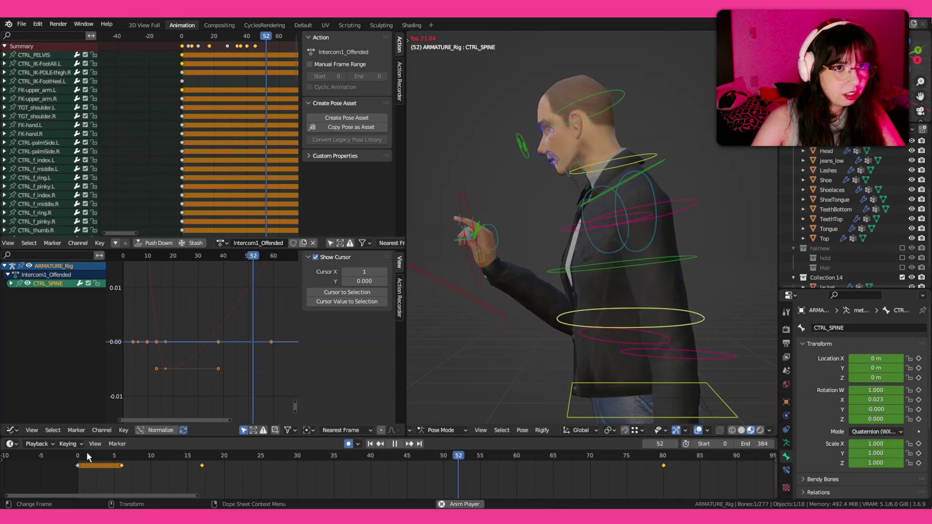
key("space")
left_click(168, 457)
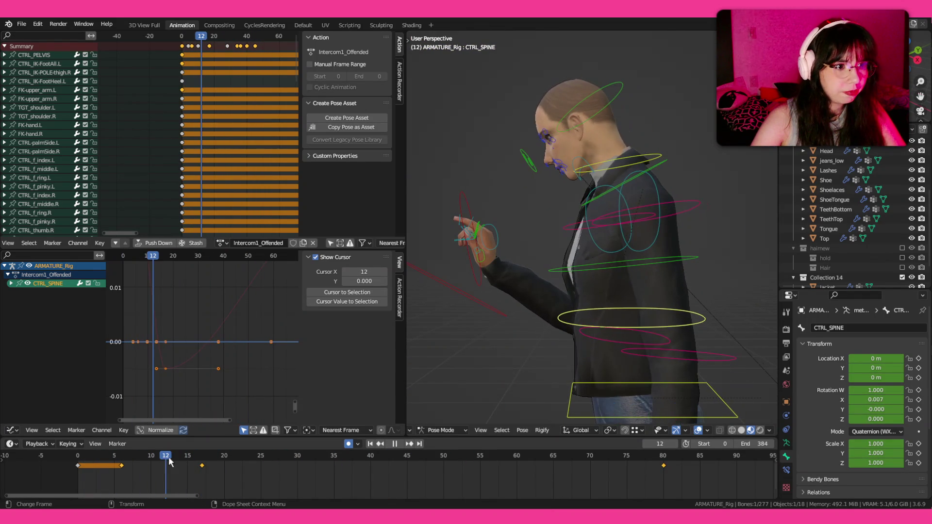
left_click_drag(202, 465, 253, 465)
key("space")
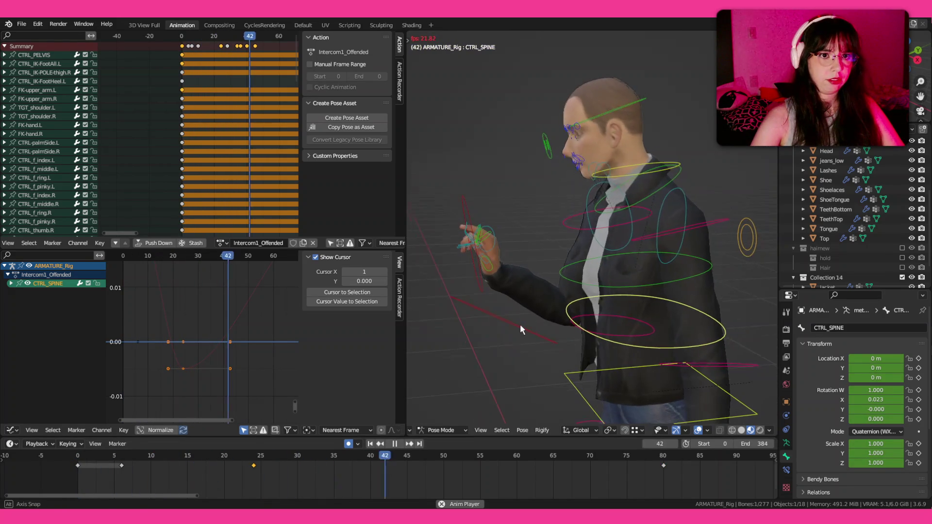
key("space")
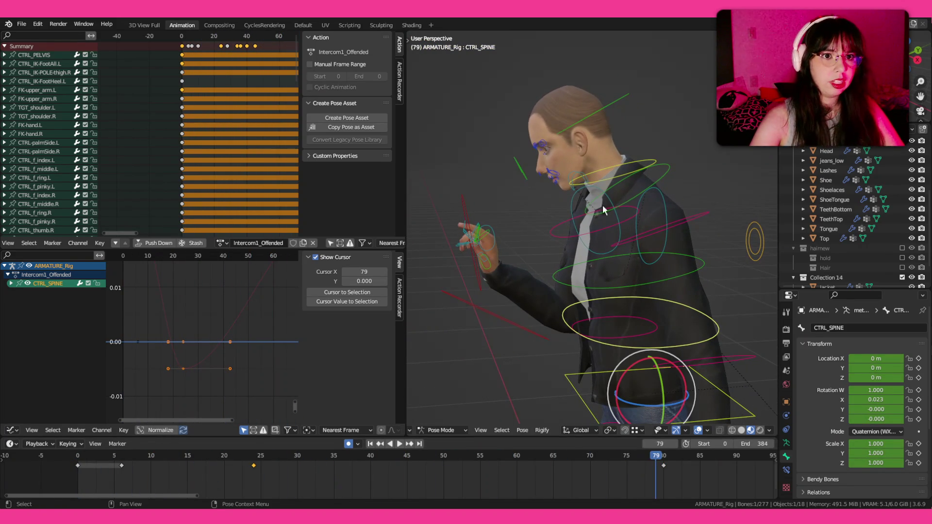
left_click(661, 173)
left_click(671, 174)
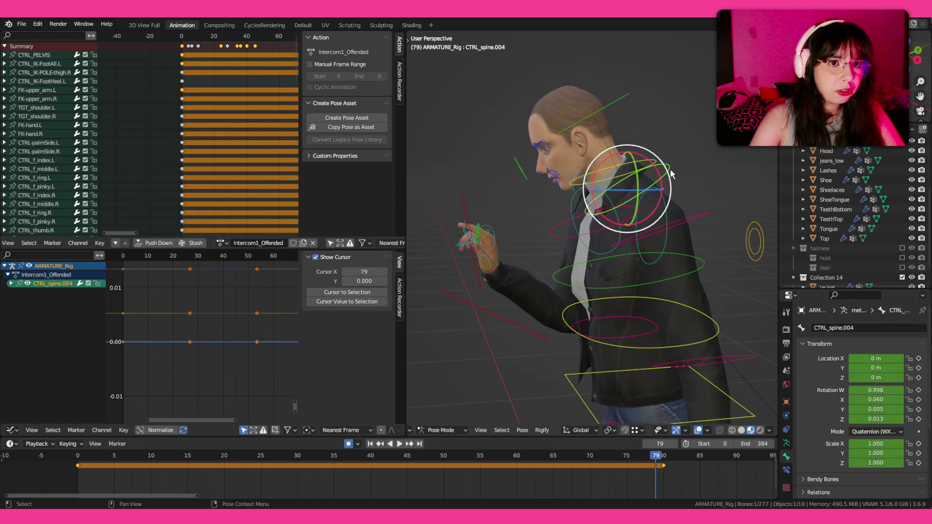
- Key the CTRL_spine.004 chest control's rotation at frame 9
left_click(129, 456)
key("space")
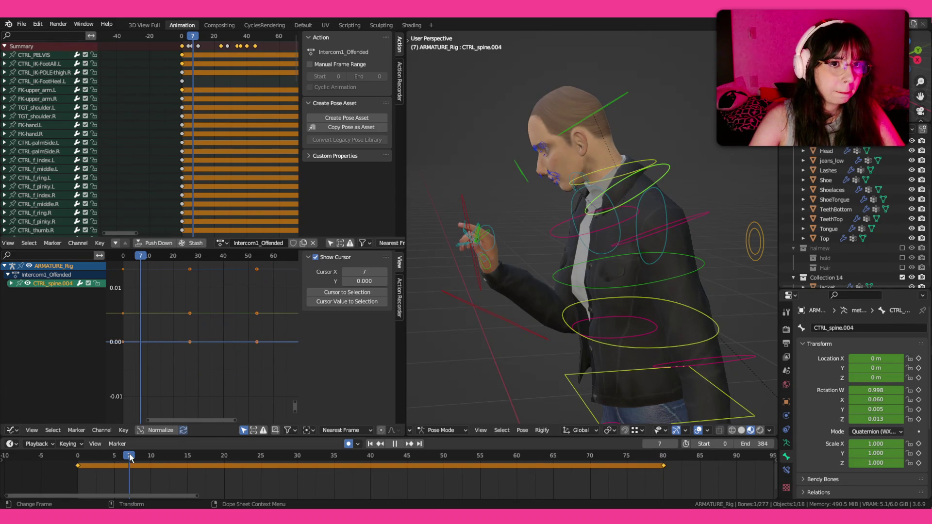
left_click_drag(129, 453, 148, 462)
key("i")
left_click(455, 384)
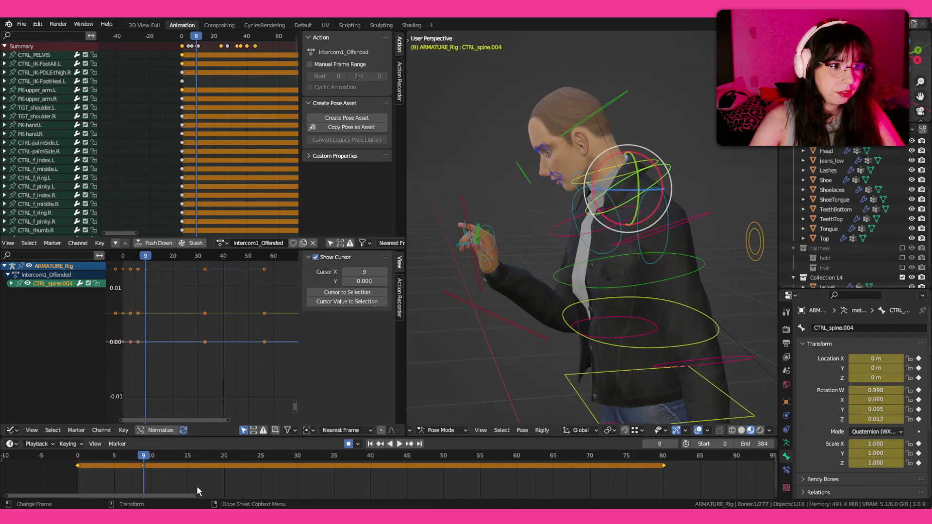
- Rotate the chest control about X at frame 20, review playback, and save ParkingLot_Anims1.blend
key("space")
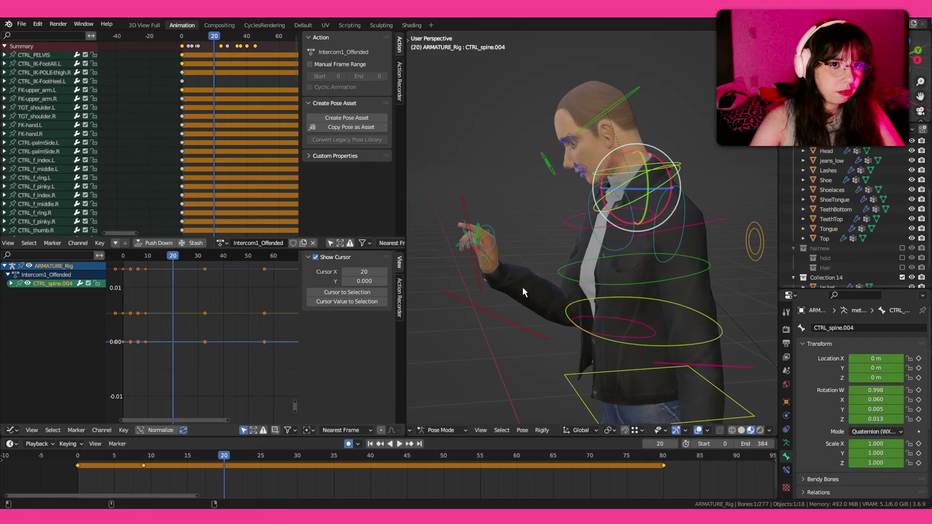
left_click_drag(614, 154, 631, 156)
key("space")
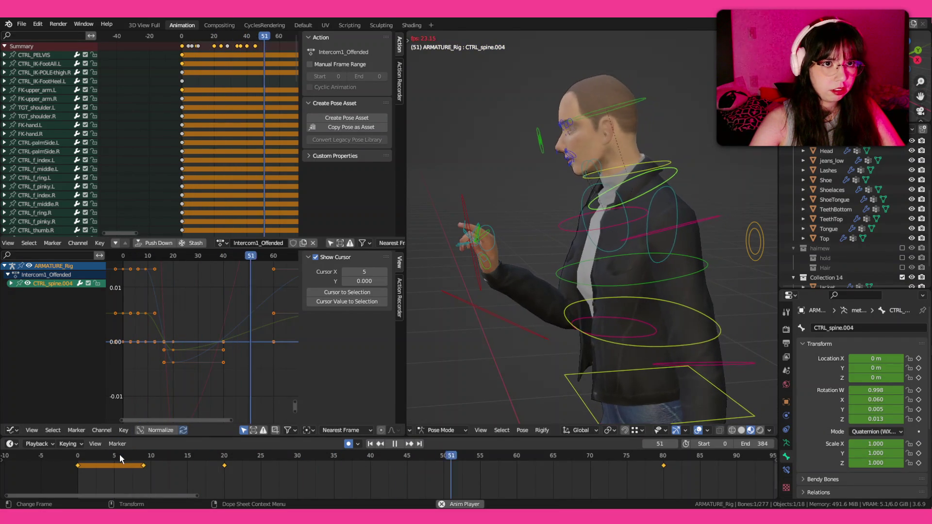
left_click_drag(655, 313, 739, 311)
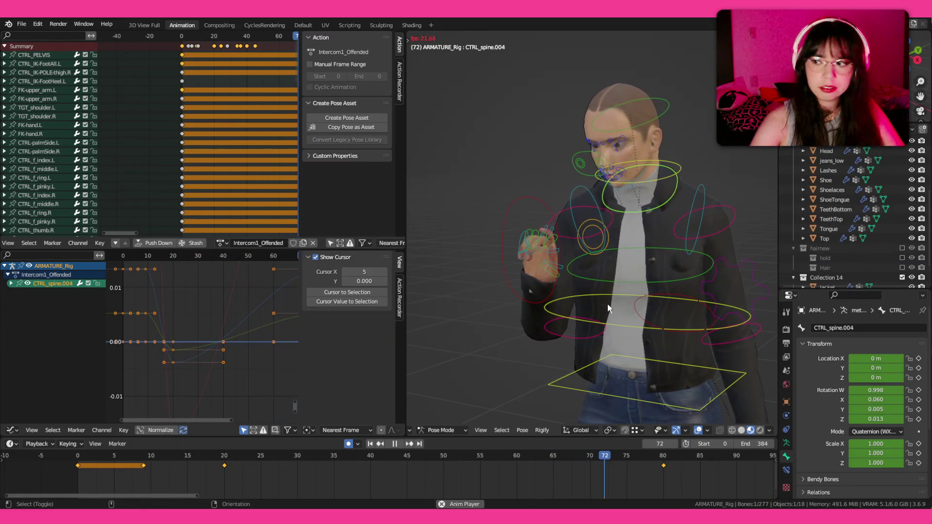
key("space")
key("ctrl+s")
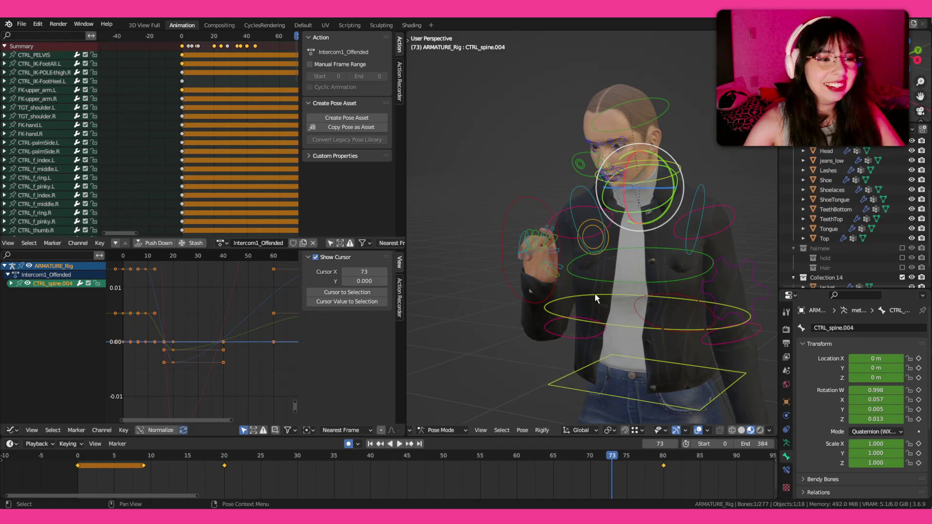
- Replay the action from the start, stop at frame 30, and select the CTRL_SPINE hip control
left_click(107, 458)
key("space")
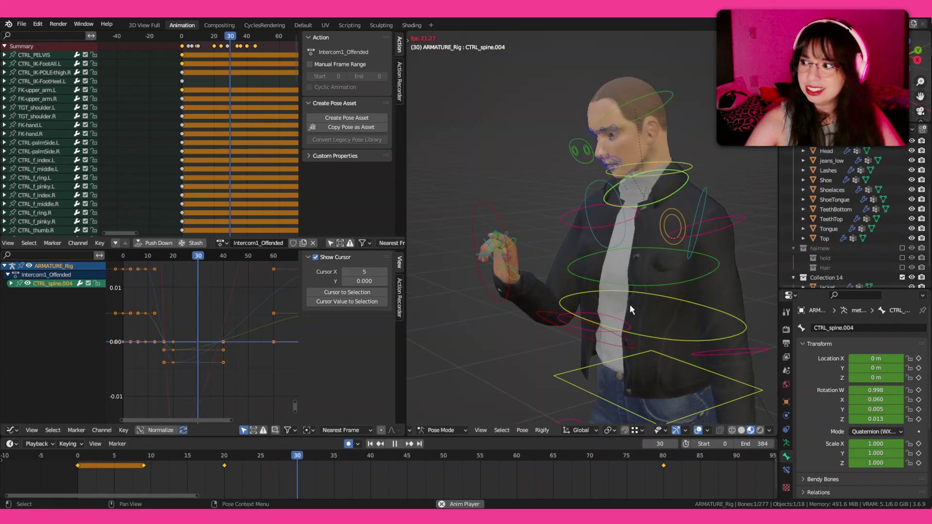
left_click(99, 453)
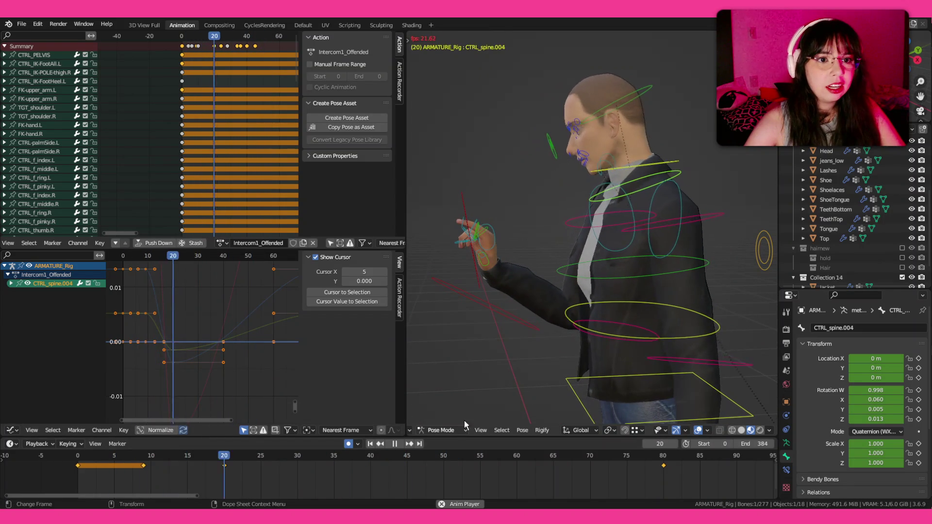
key("space")
left_click(566, 322)
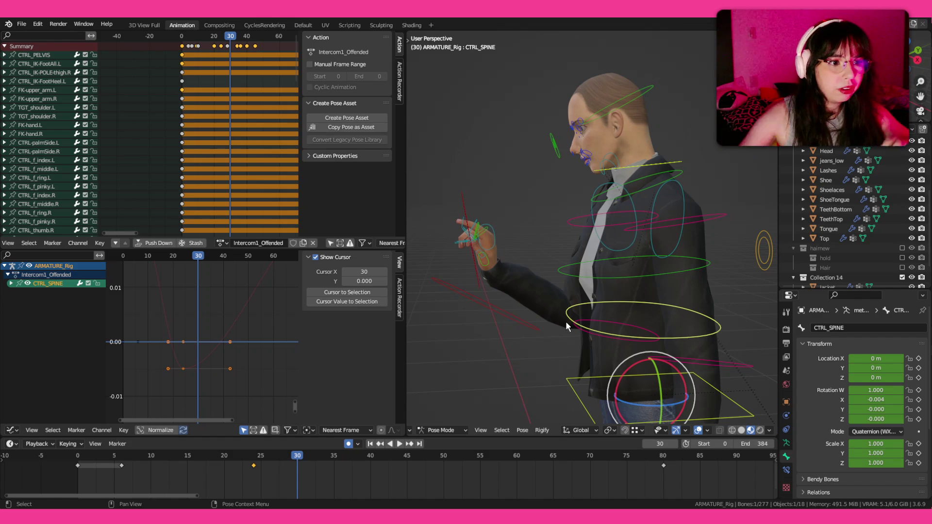
- Copy the CTRL_SPINE pose at frame 14 and paste it at frame 24, then preview the lean
left_click(170, 456)
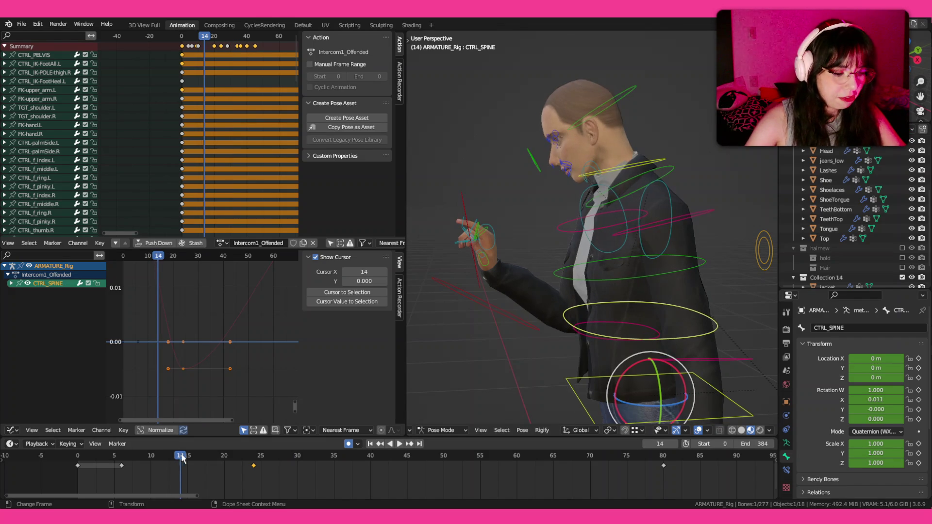
key("ctrl+c")
left_click(411, 443)
key("ctrl+v")
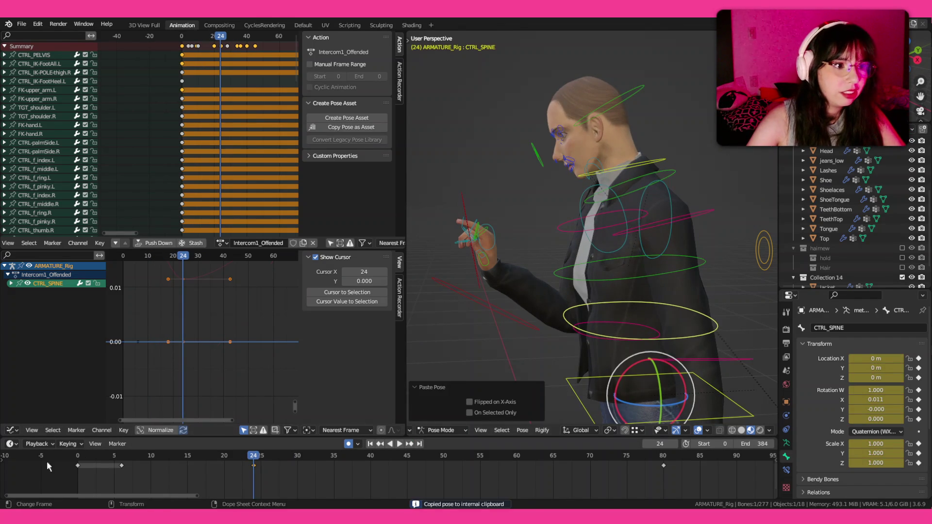
key("space")
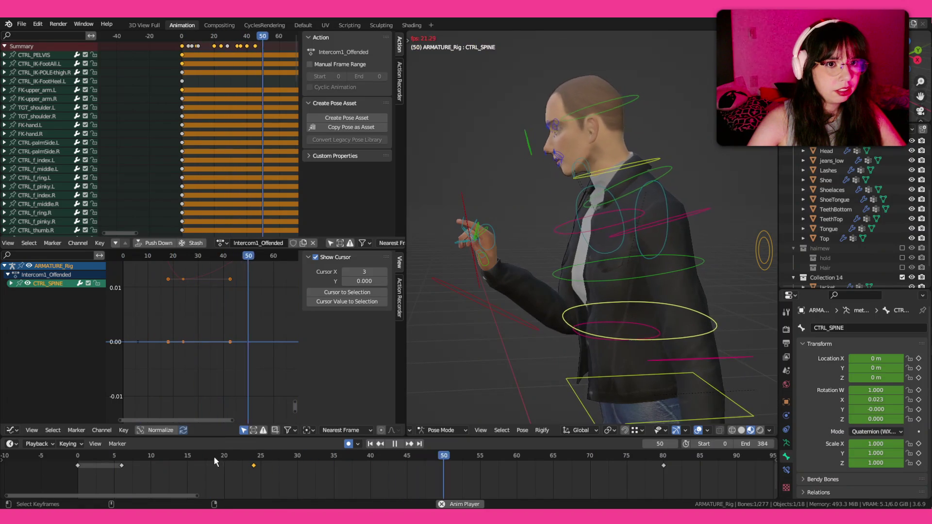
key("space")
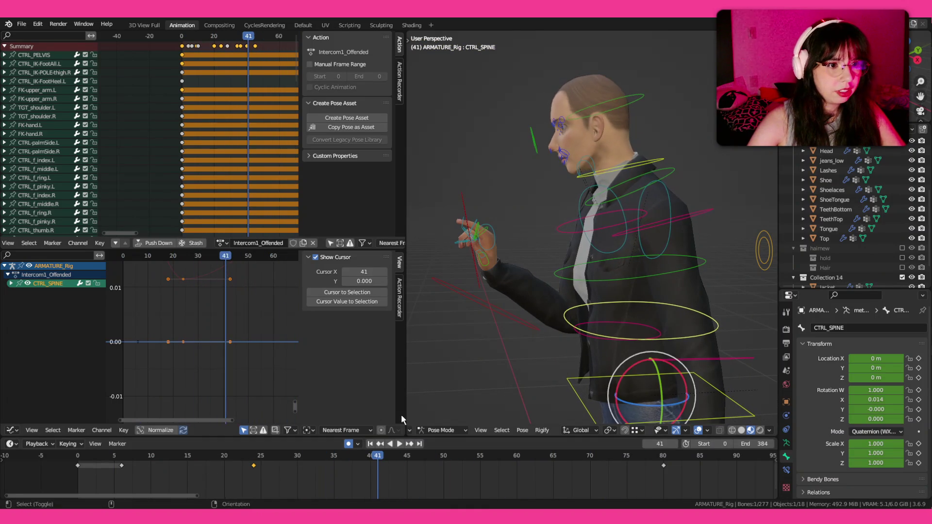
- Paste the held spine pose again at frame 51 and replay the action to check it
left_click(304, 458)
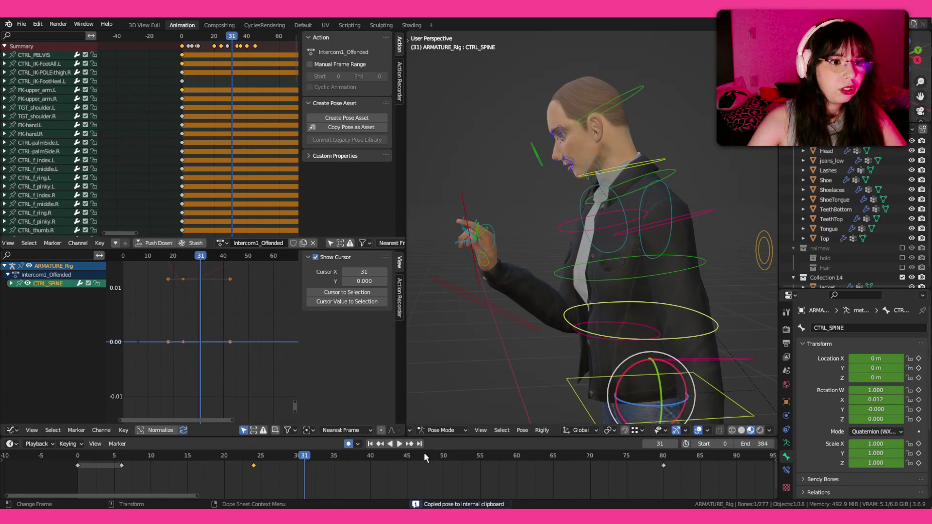
left_click(435, 457)
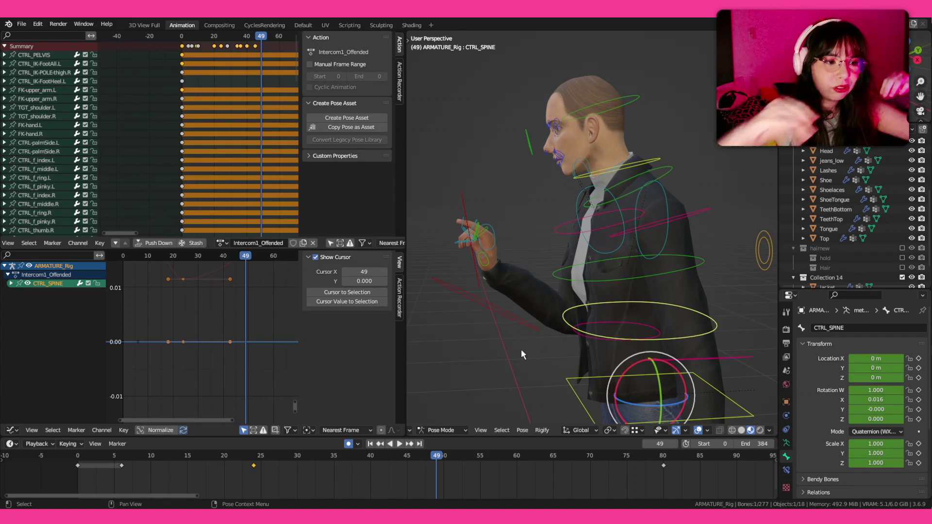
left_click(455, 457)
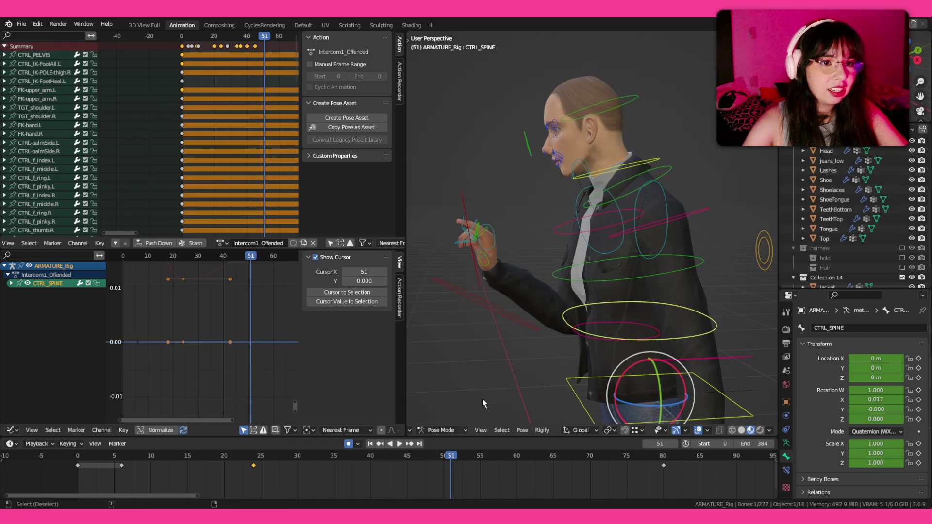
key("ctrl+v")
left_click(185, 456)
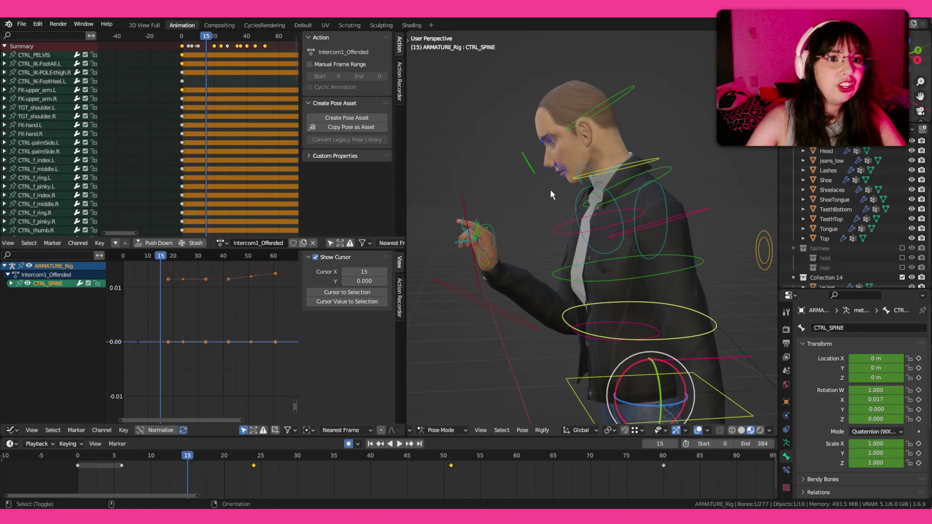
key("space")
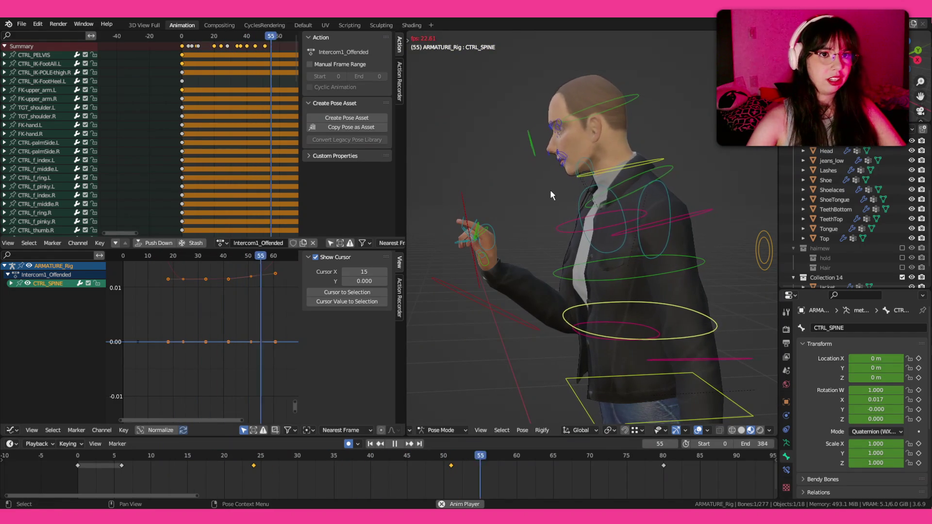
key("space")
left_click(89, 455)
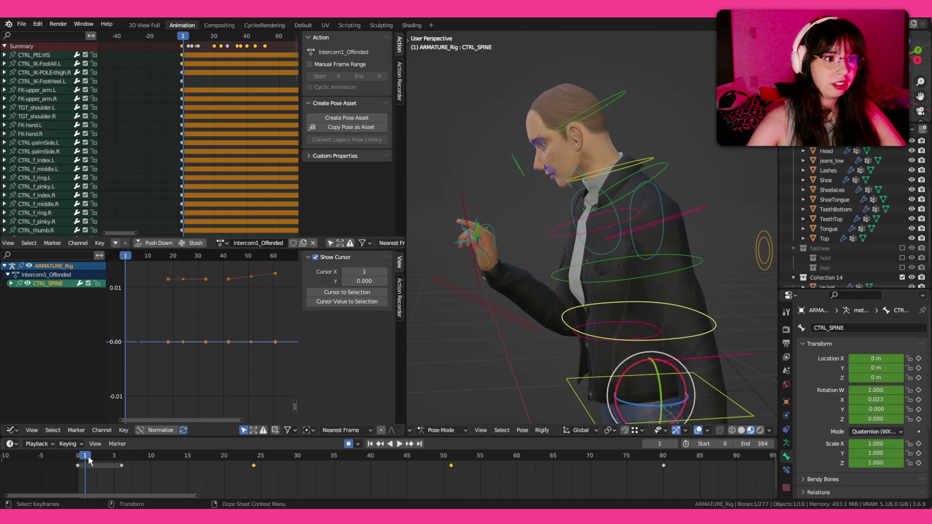
key("space")
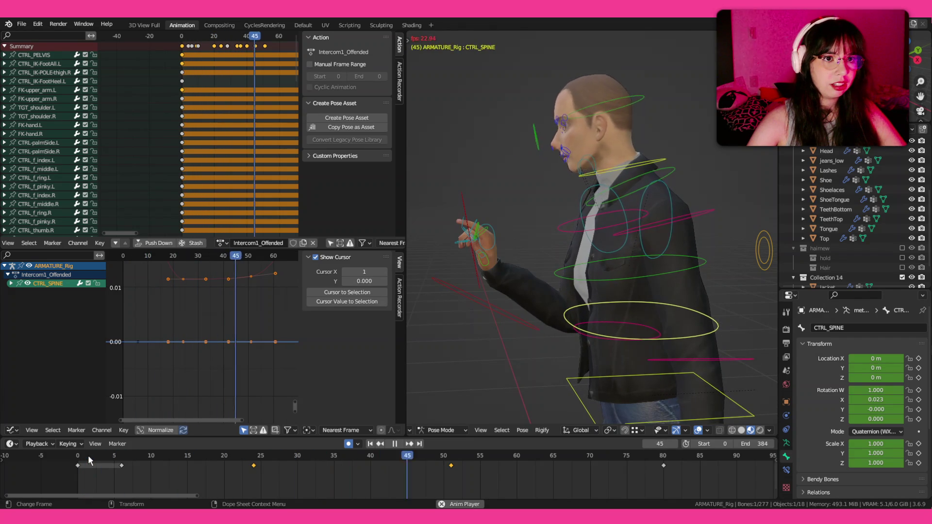
left_click(88, 455)
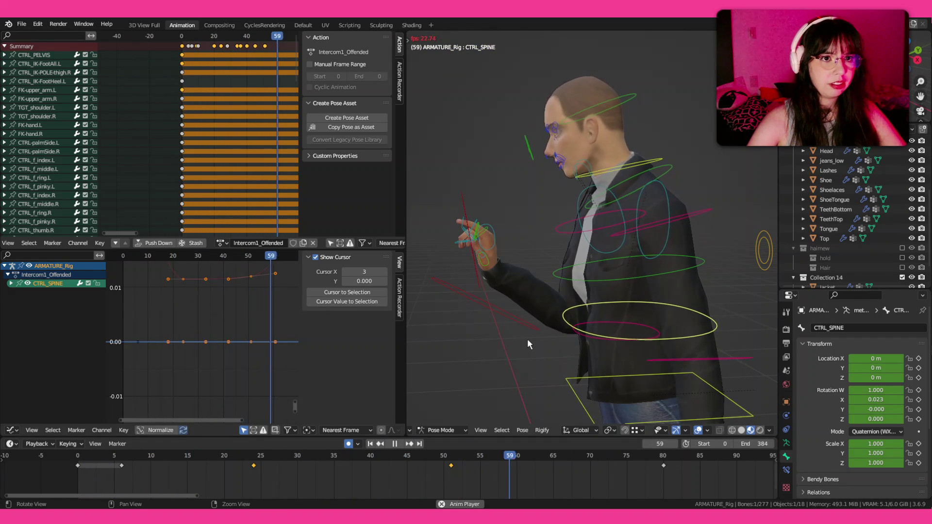
left_click(260, 457)
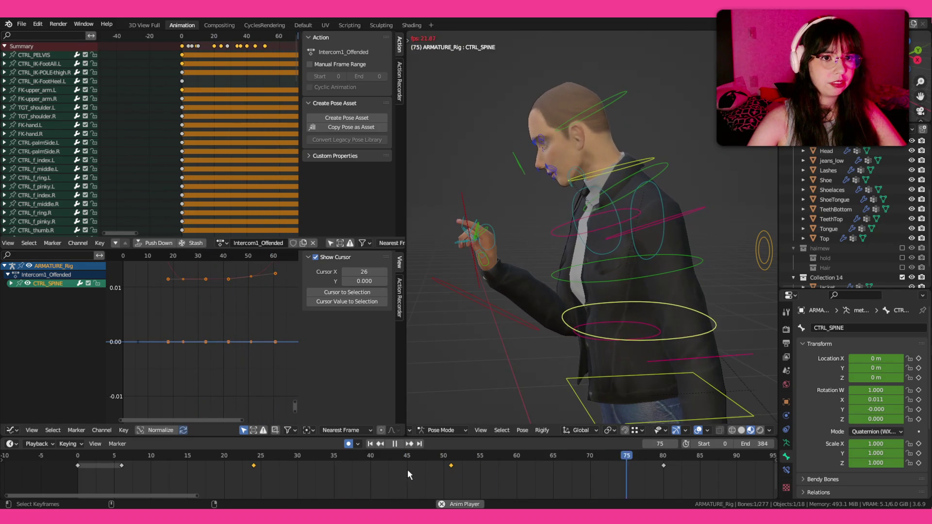
- Shift the spine key from frame 51 to about 58 and replay, ending on the upper chest control
key("space")
left_click_drag(451, 466, 502, 465)
left_click(237, 455)
key("space")
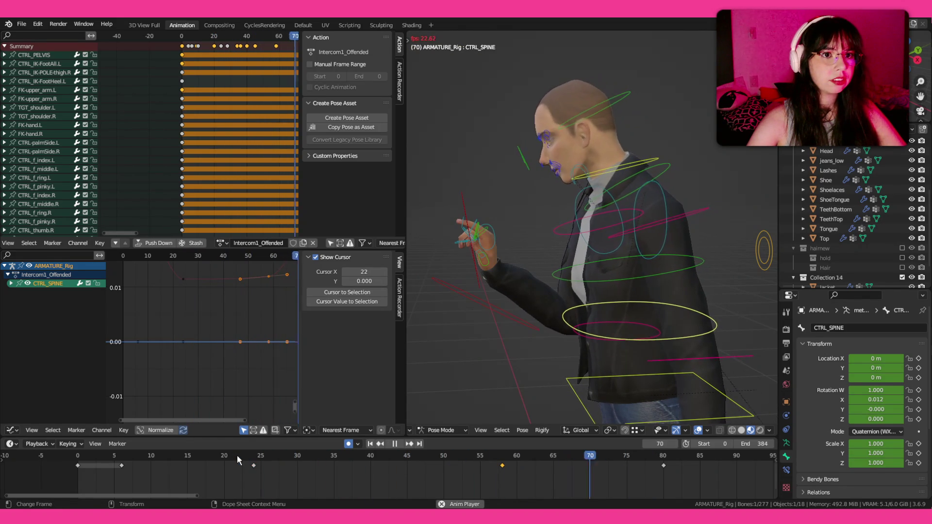
key("space")
left_click(659, 170)
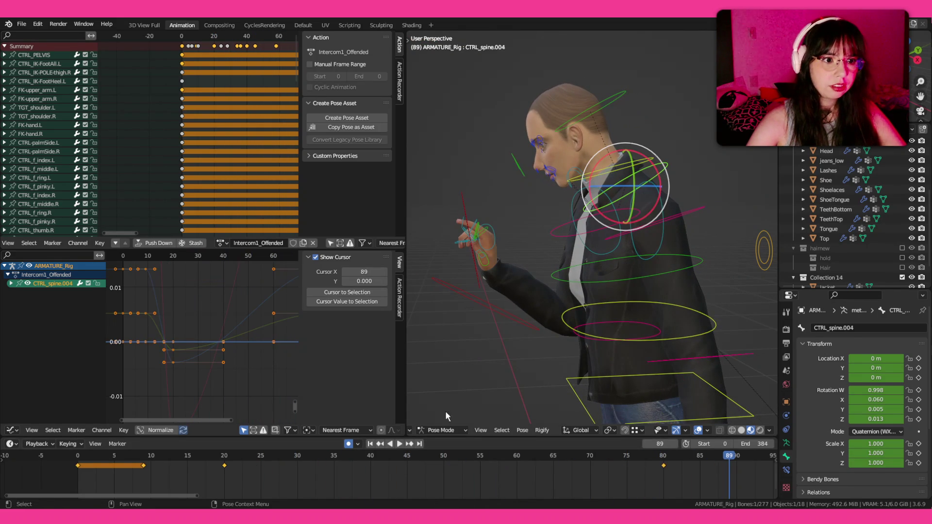
- Copy and paste the chest control's pose at frame 51, then paste the CTRL_spine.006 head pose at frame 59
left_click_drag(199, 468, 287, 472)
left_click(450, 455)
key("ctrl+c")
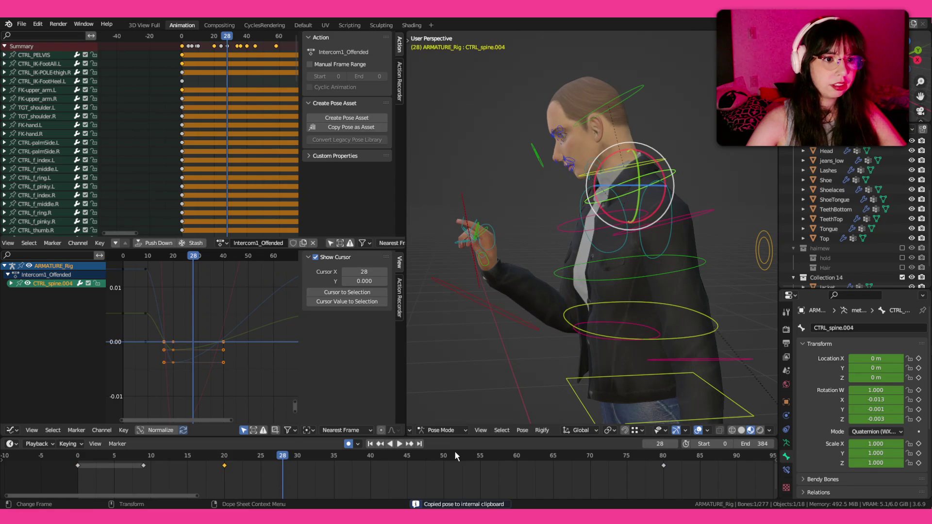
key("ctrl+v")
left_click(638, 120)
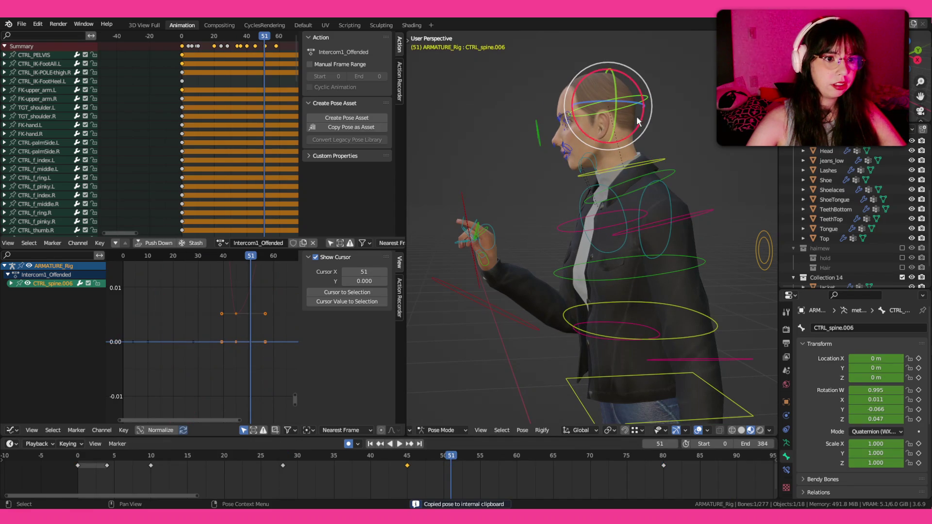
left_click_drag(439, 457, 509, 456)
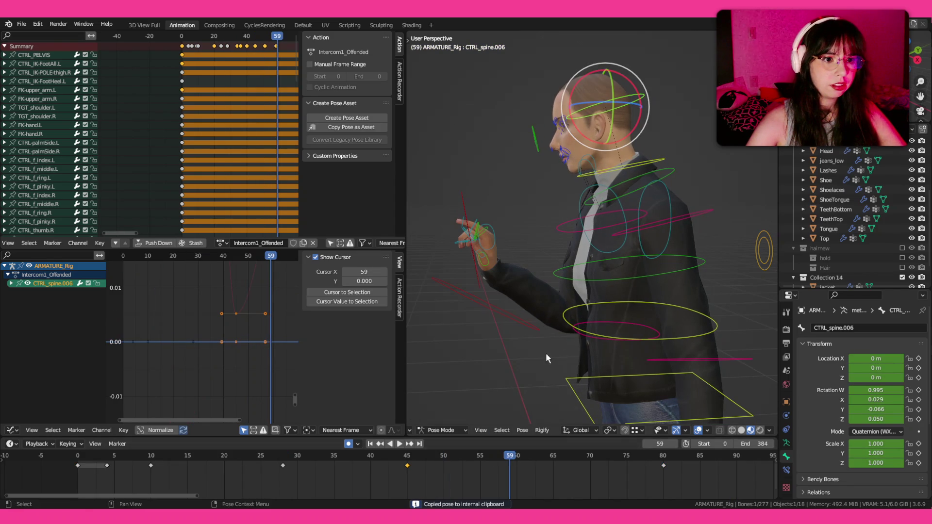
key("ctrl+v")
- Replay the action from the start and from frame 14 to check the new head key
left_click(89, 459)
key("space")
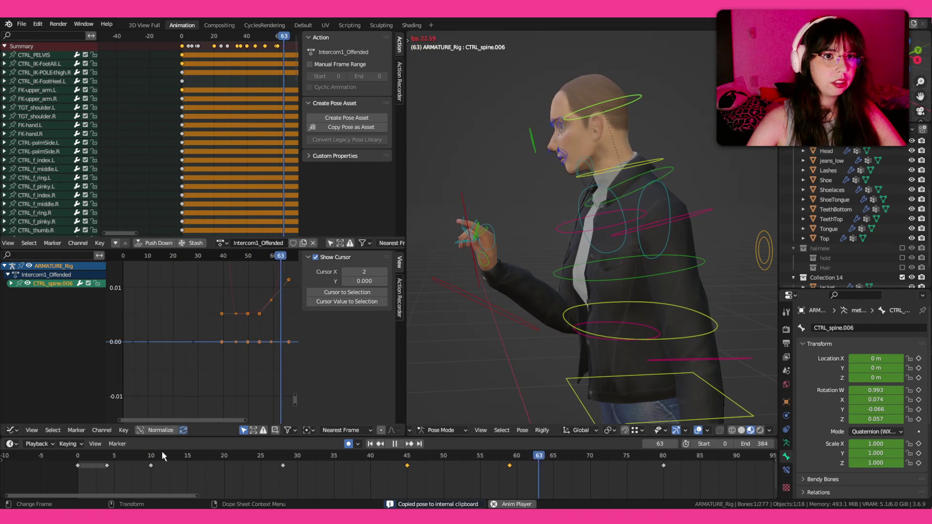
left_click(115, 459)
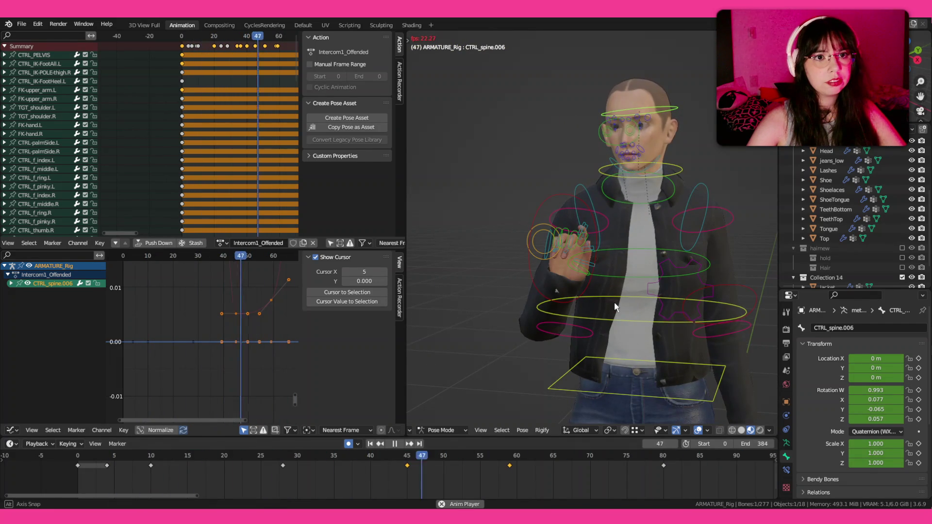
key("space")
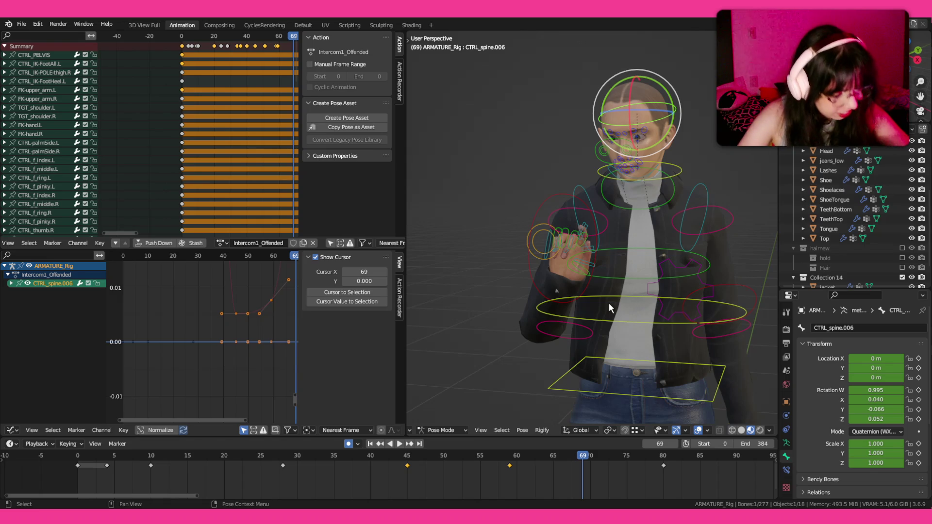
left_click(180, 455)
key("space")
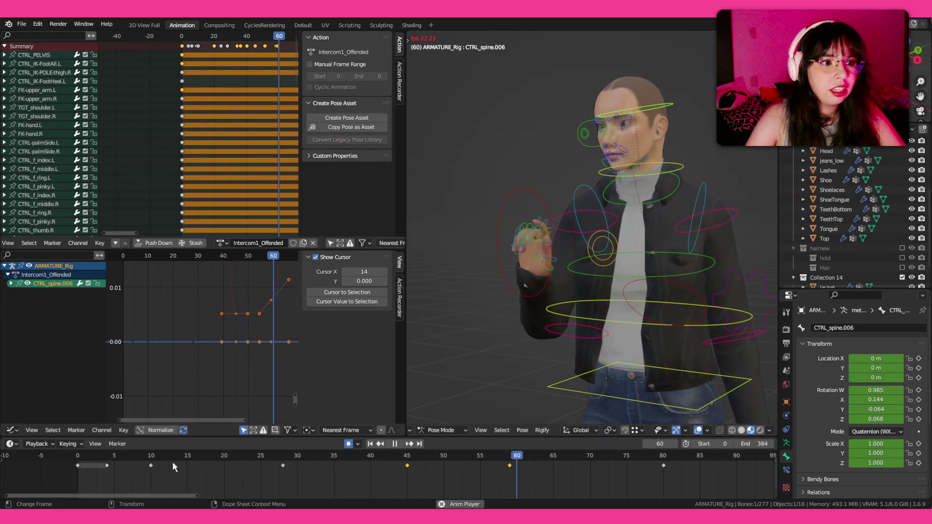
- Delete the selected head keyframes around frame 29 and replay the action from the start
key("space")
left_click(200, 449)
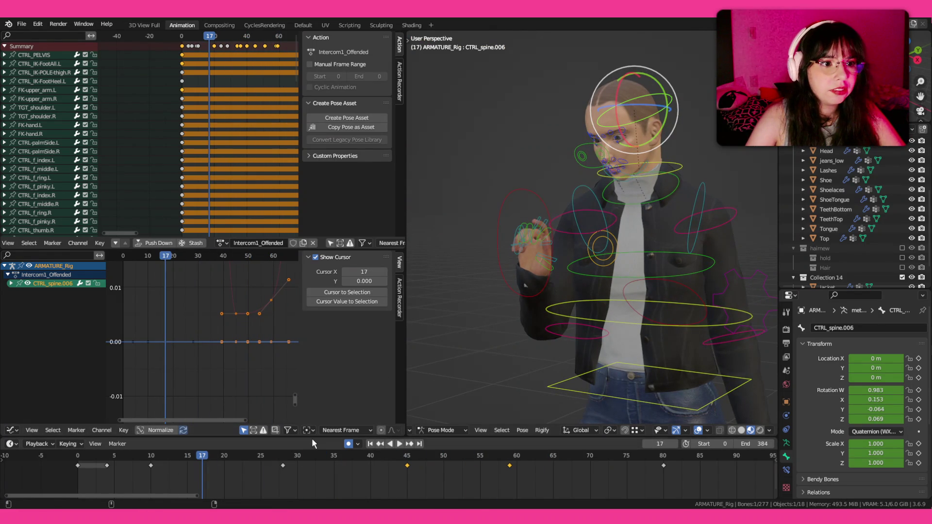
key("space")
key("space")
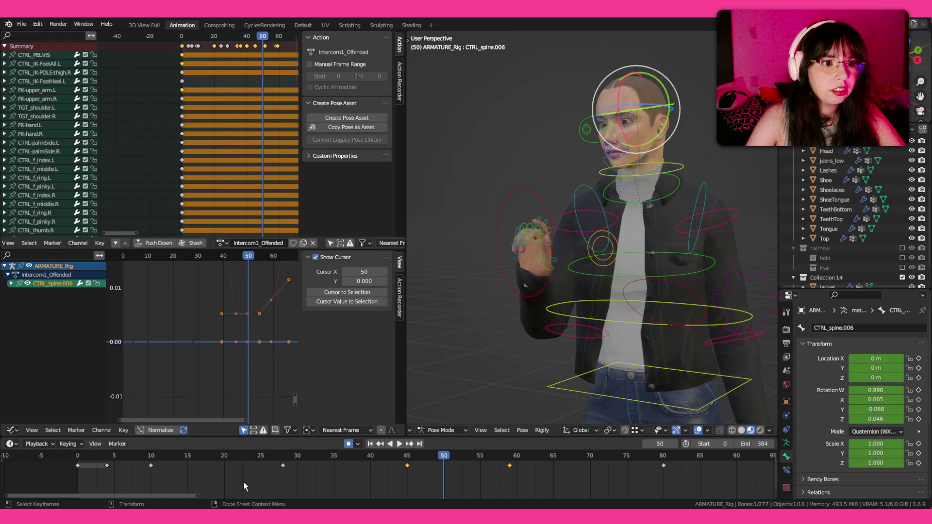
left_click_drag(268, 455, 290, 458)
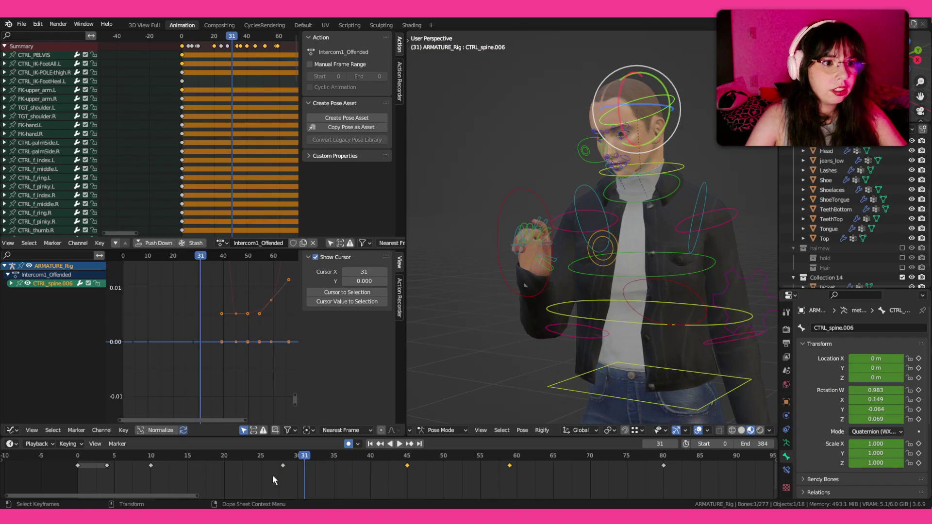
key("Delete")
left_click(102, 455)
key("space")
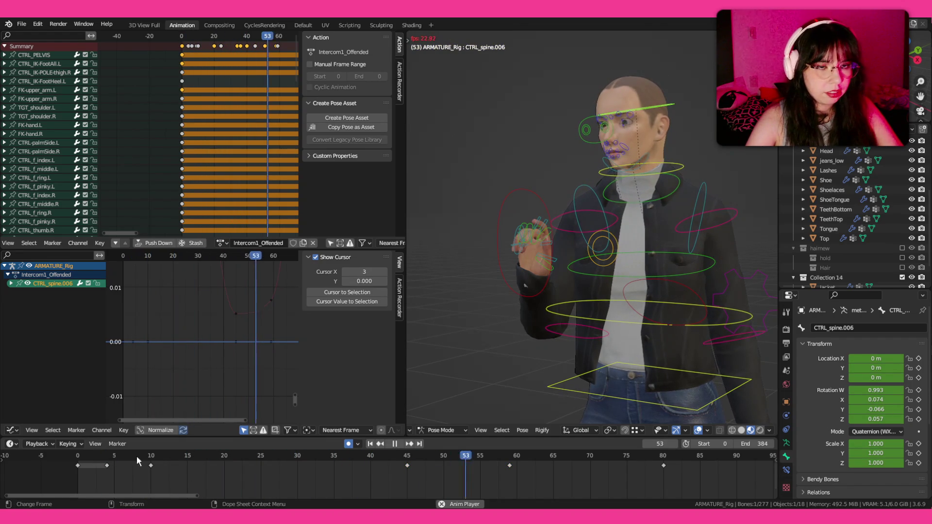
key("Escape")
- Paste the head pose at frame 26, keep it as a key, replay, and move the head key to frame 22
left_click(270, 457)
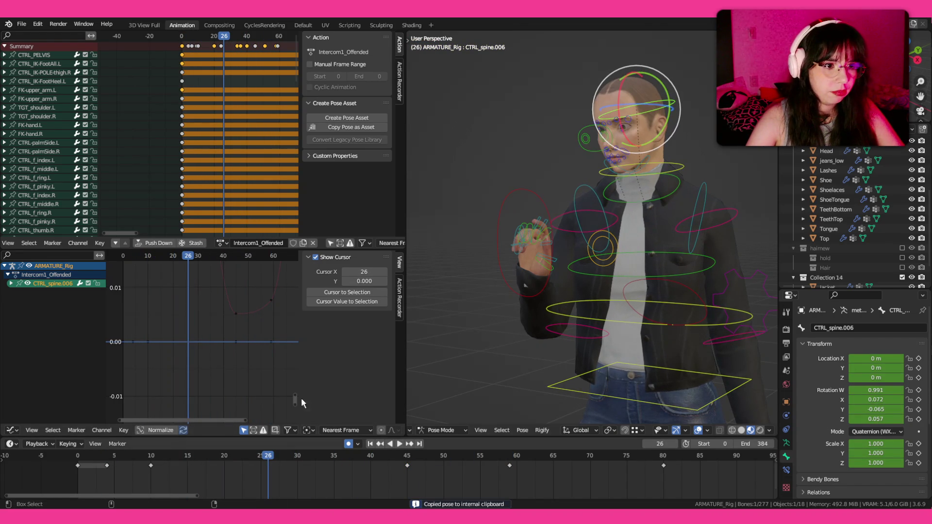
key("ctrl+v")
key("i")
left_click(159, 456)
key("space")
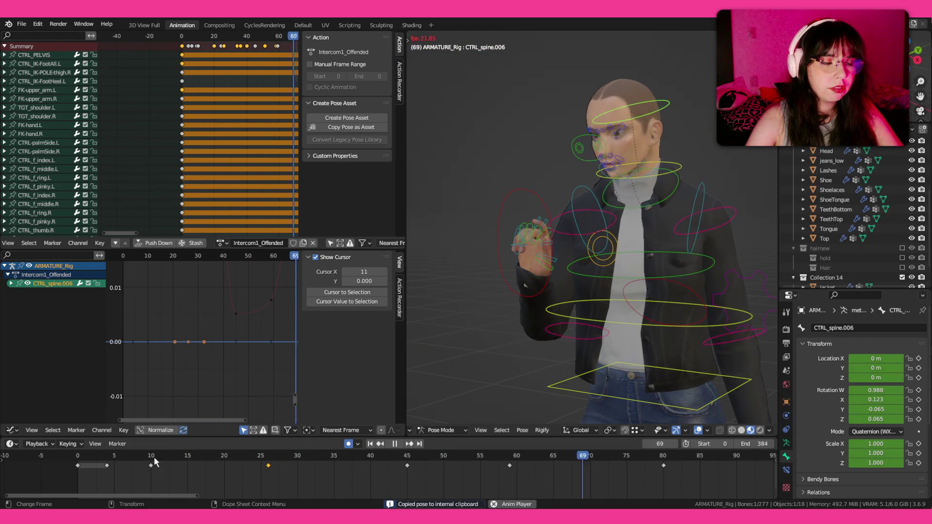
key("Escape")
key("space")
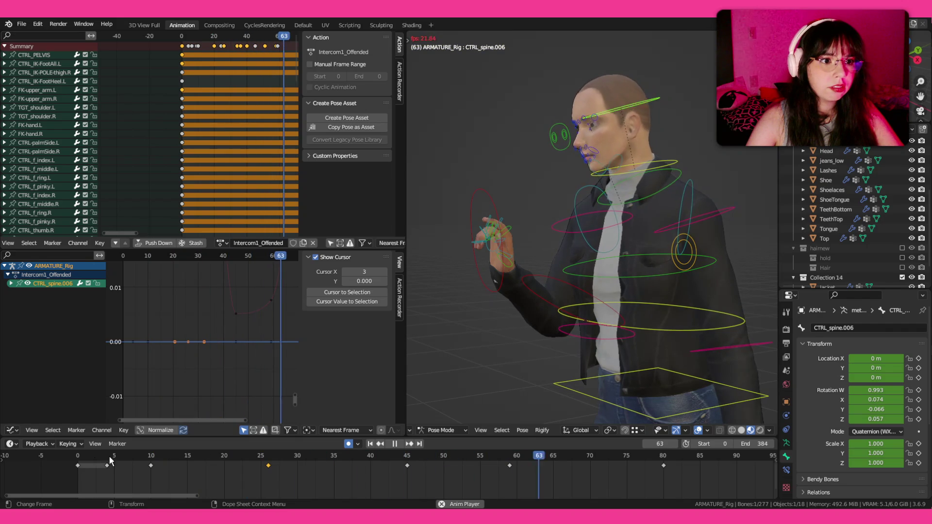
key("space")
left_click(254, 465)
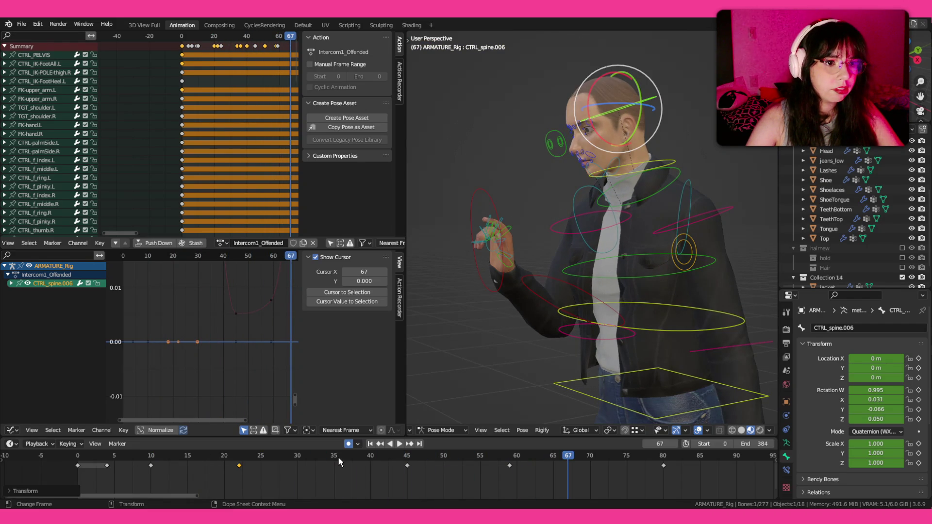
- Try pasting a pose at frame 29, replay the action repeatedly from the start, then select the CTRL_SPINE hip control
left_click(366, 456)
left_click(290, 456)
key("ctrl+v")
left_click(107, 464)
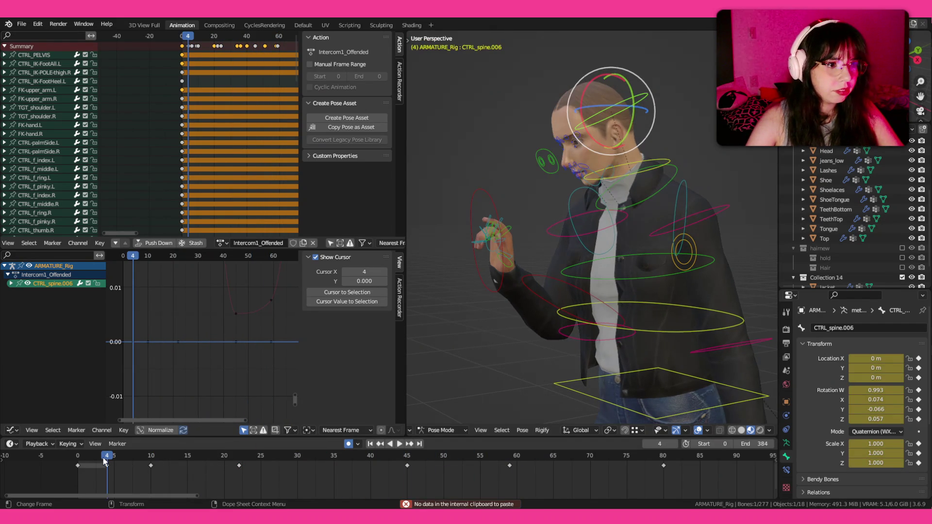
key("space")
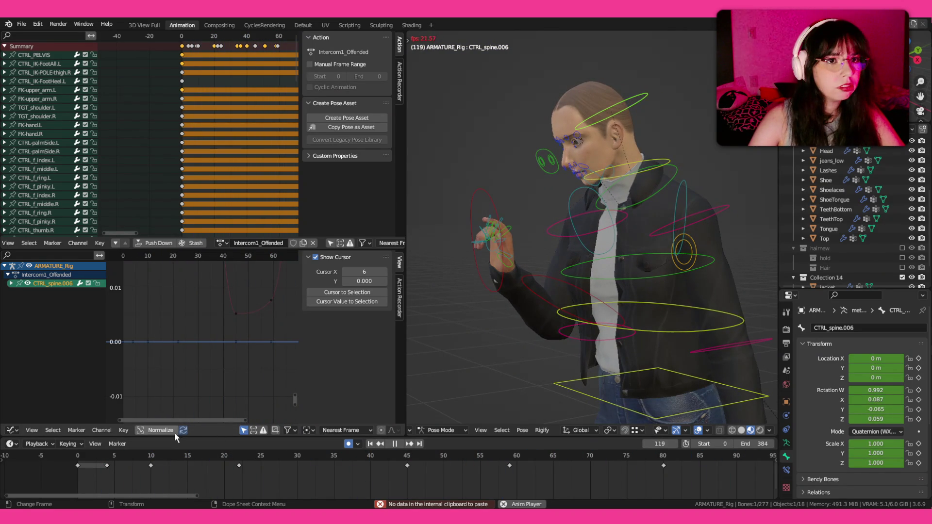
left_click(95, 454)
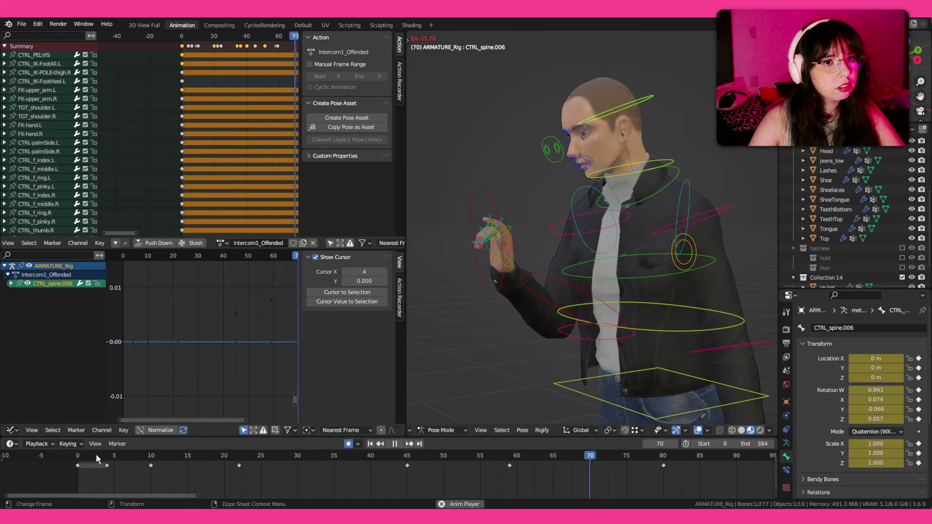
left_click(221, 242)
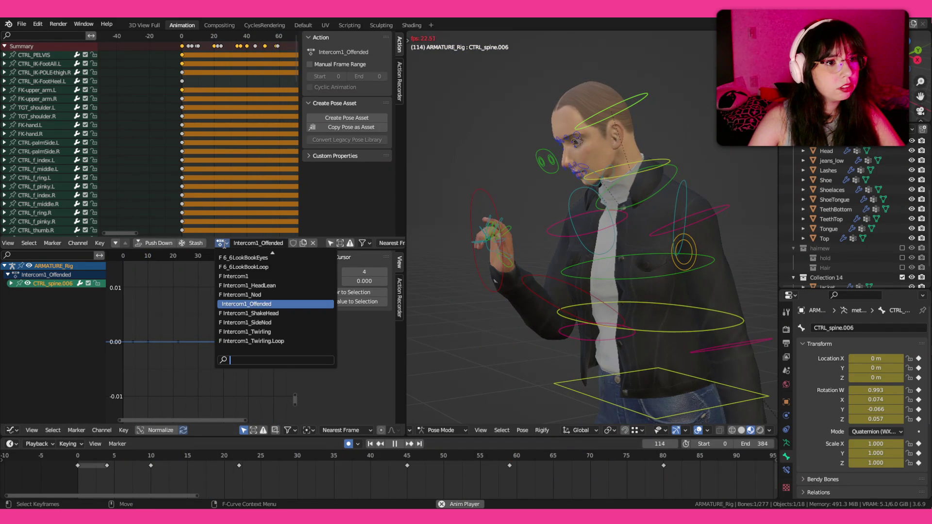
key("shift+Left")
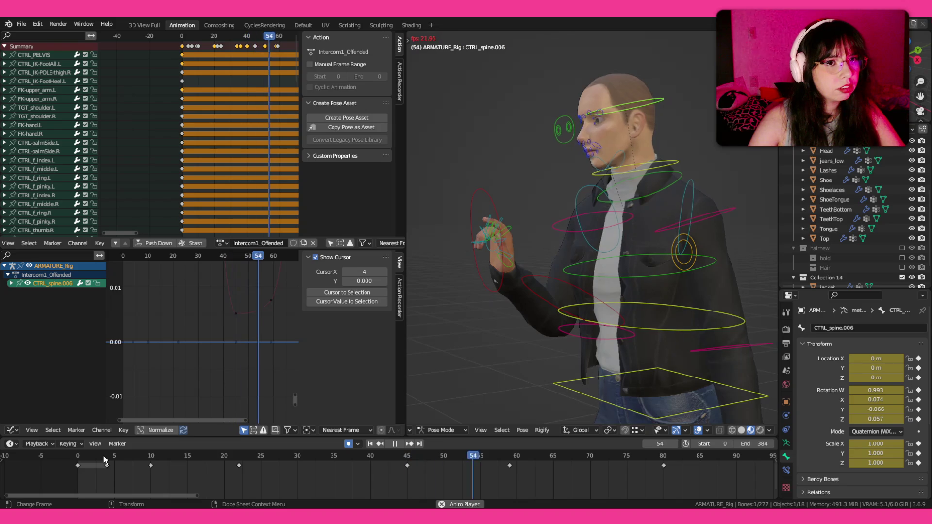
key("shift+Left")
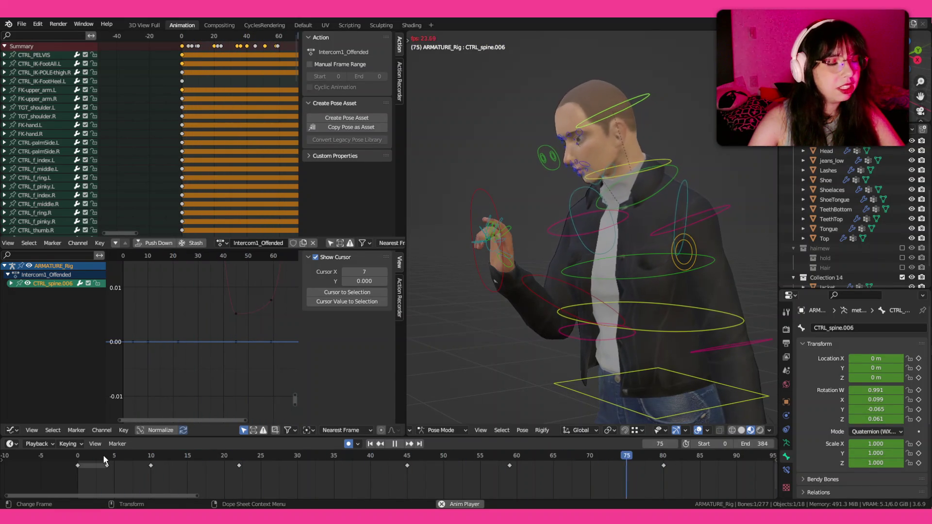
left_click(117, 444)
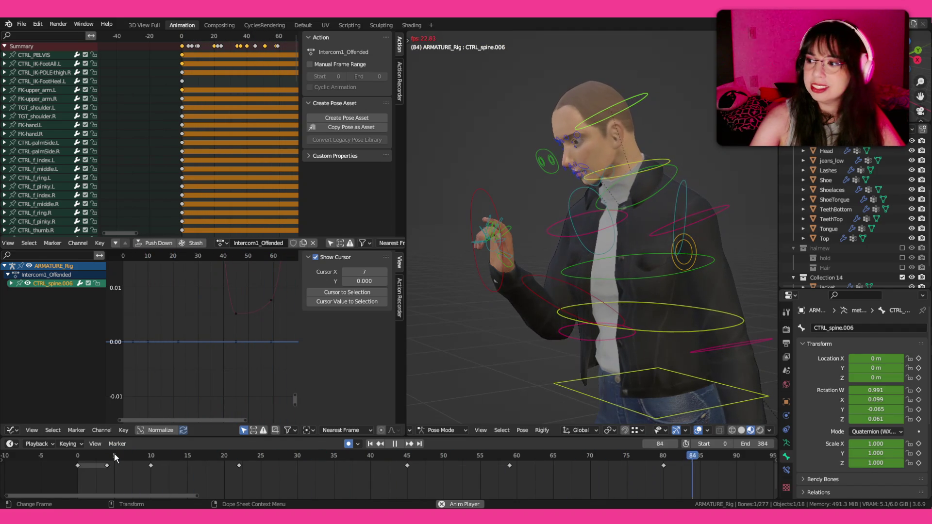
left_click(113, 457)
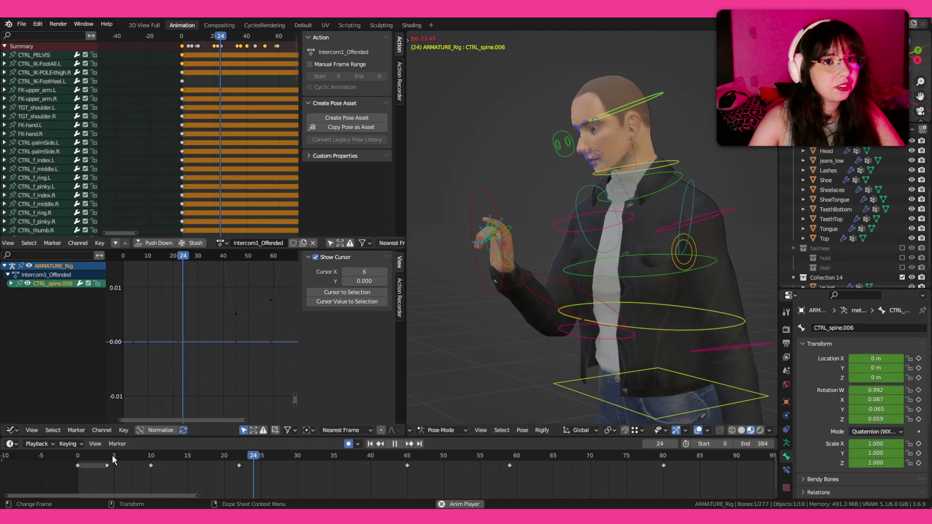
left_click(113, 457)
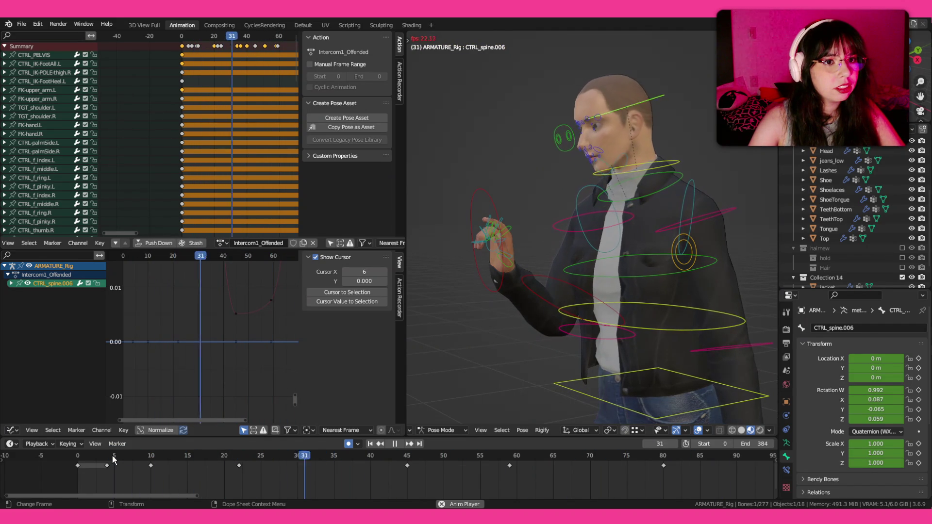
key("space")
left_click(663, 327)
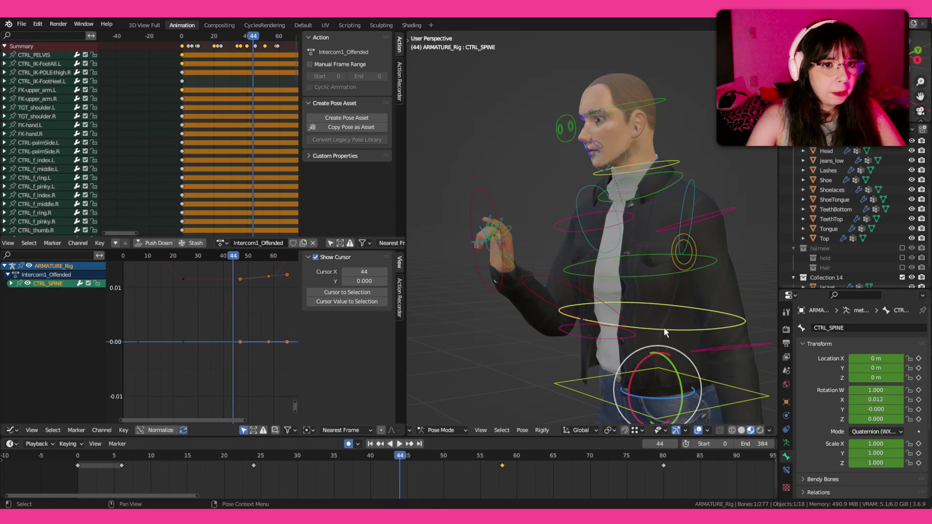
- Scrub and replay the early CTRL_SPINE motion around frames 18–39 and undo a key shift
key("space")
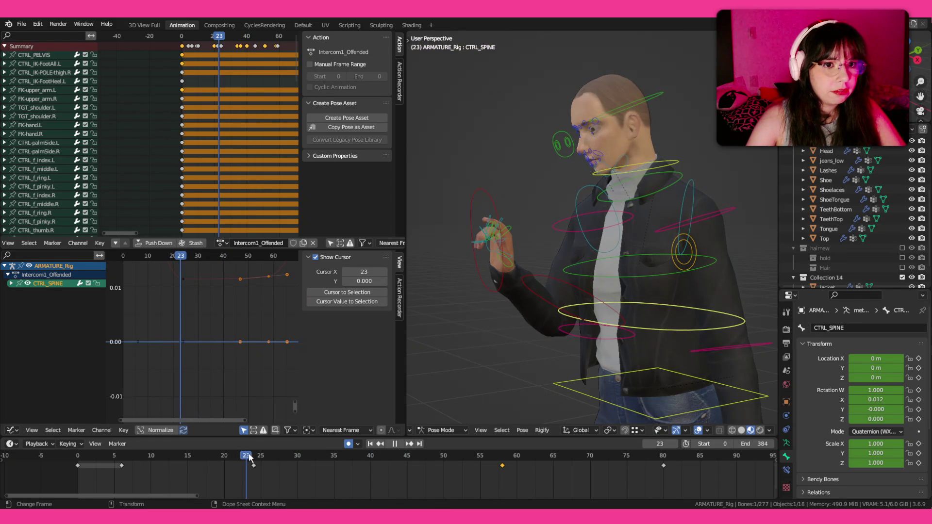
left_click(139, 455)
left_click_drag(196, 453, 363, 455)
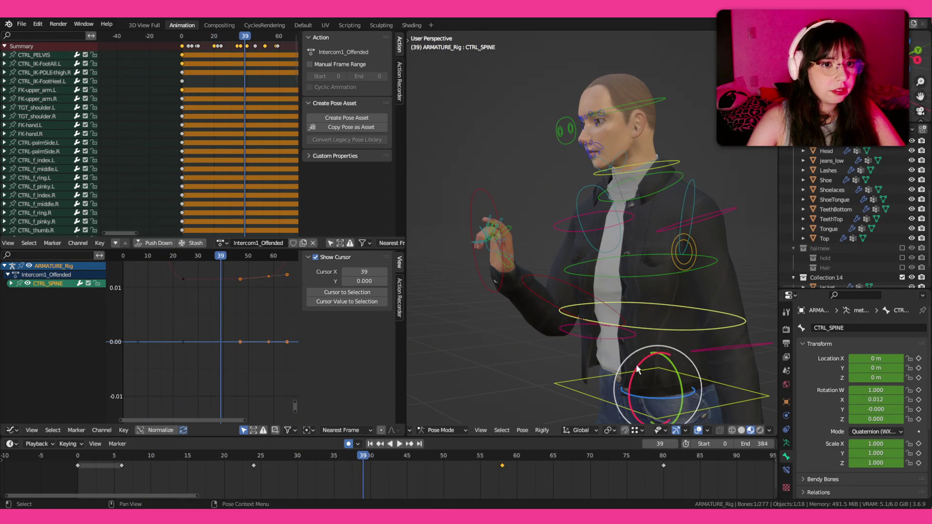
left_click(210, 456)
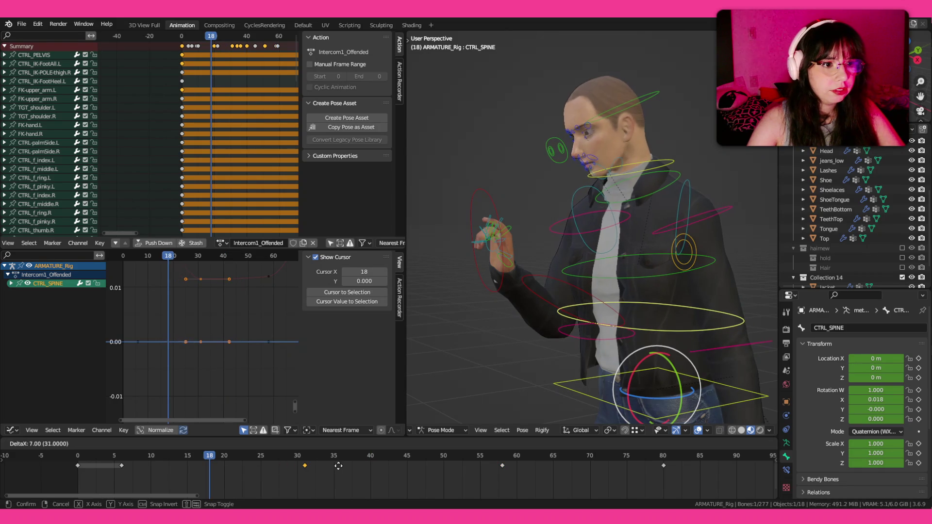
key("space")
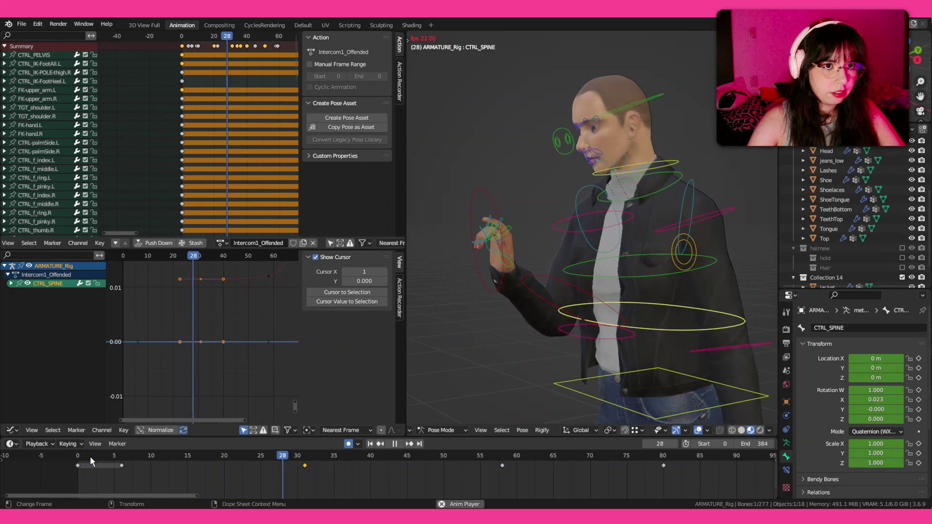
key("Escape")
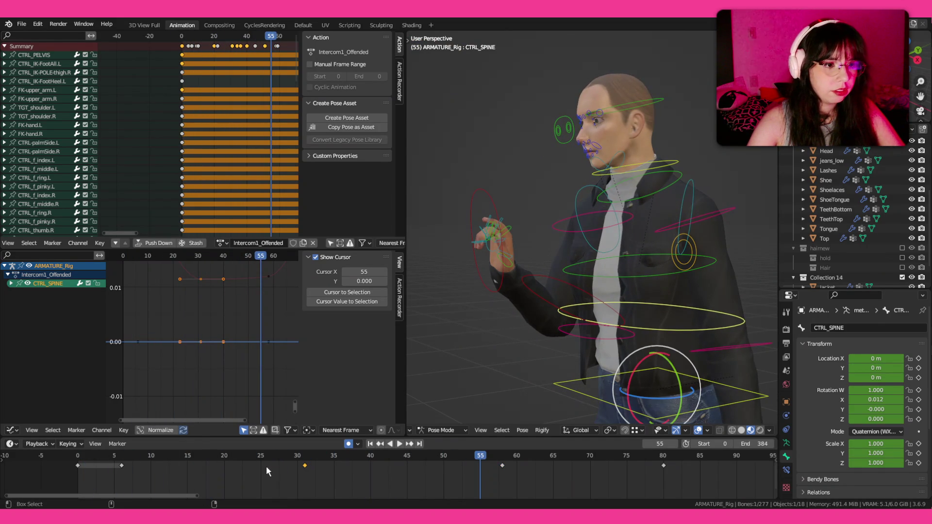
key("ctrl+z")
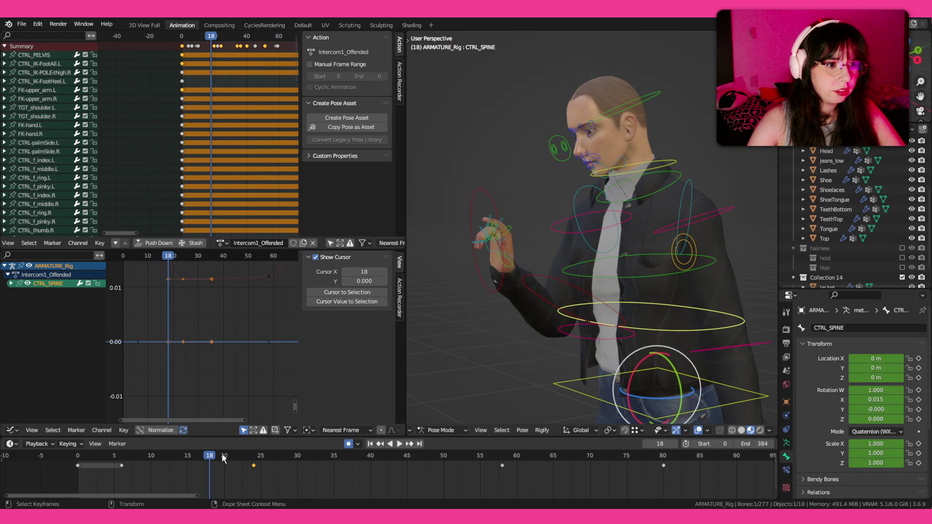
- Move the spine key near frame 24 to frame 35, paste the held pose at frame 20, shift keys later, and replay
left_click(223, 457)
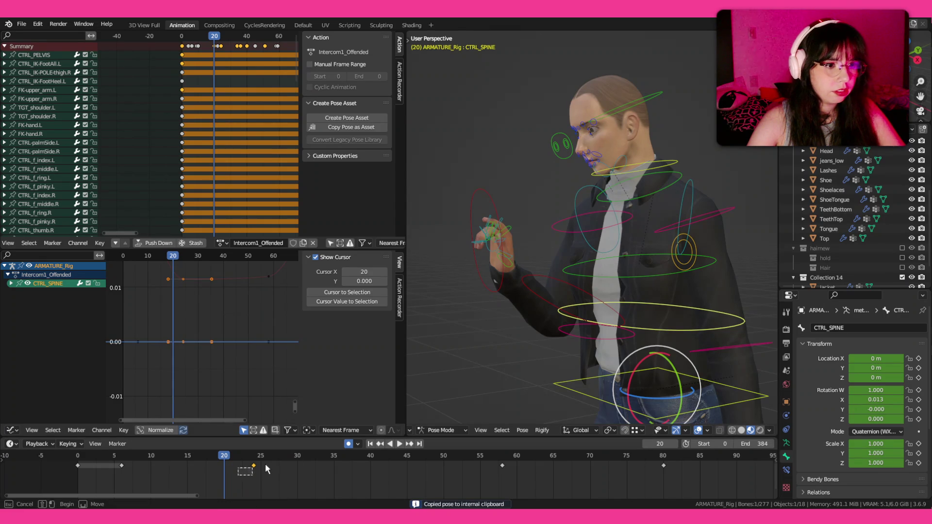
left_click_drag(266, 469, 244, 460)
key("g")
left_click(355, 463)
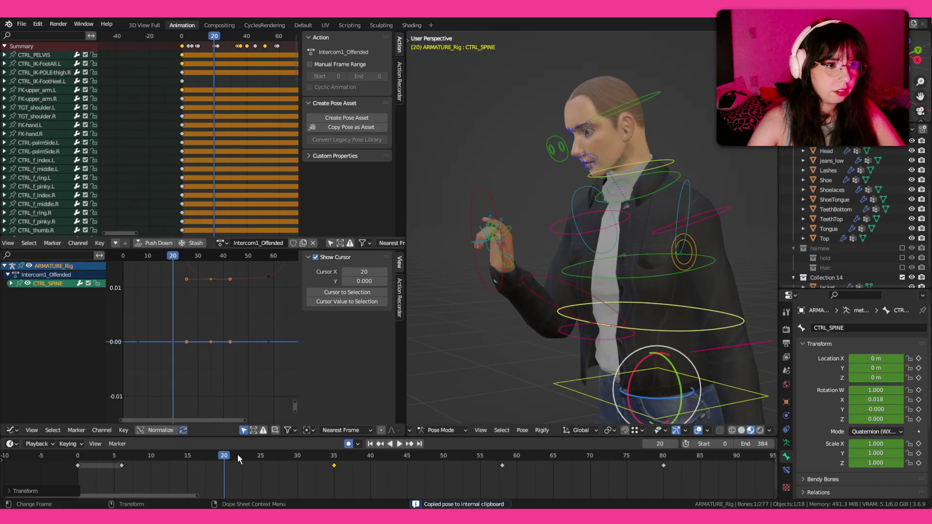
key("ctrl+v")
key("space")
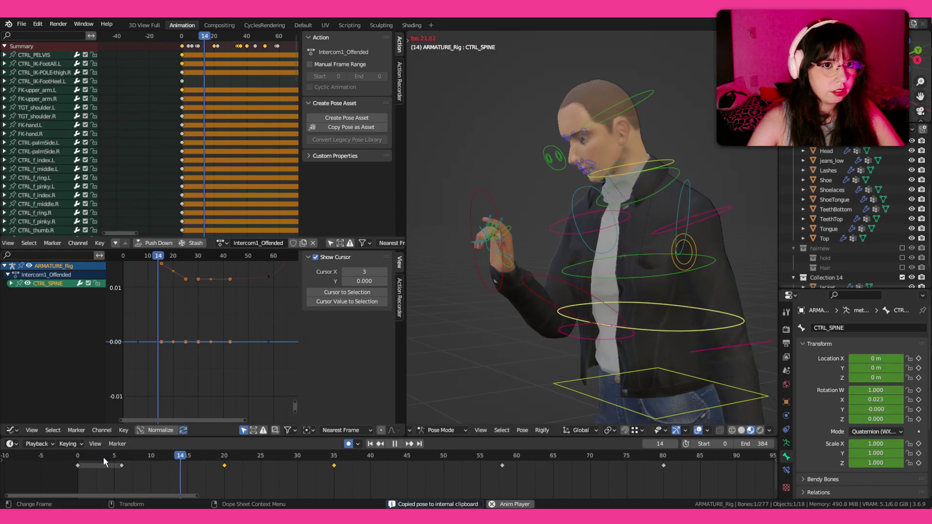
key("g")
left_click(241, 471)
left_click(158, 459)
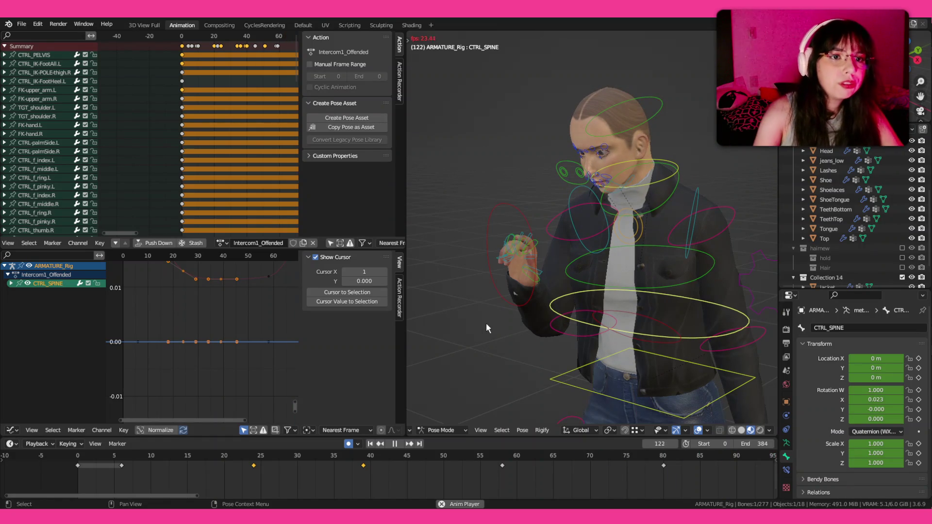
key("space")
- Delete CTRL_SPINE's middle keyframes, replay the motion, and select the CTRL_spine.006 head control
left_click_drag(218, 473, 572, 455)
key("Delete")
mouse_move(104, 460)
left_mouse_down()
mouse_move(263, 456)
mouse_move(80, 460)
left_mouse_up()
key("space")
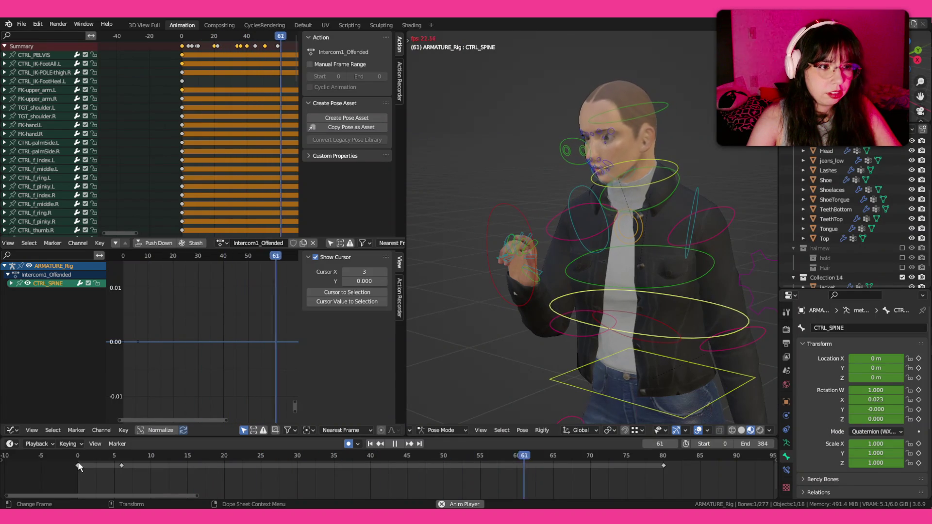
left_click(100, 454)
left_click_drag(583, 306, 632, 286)
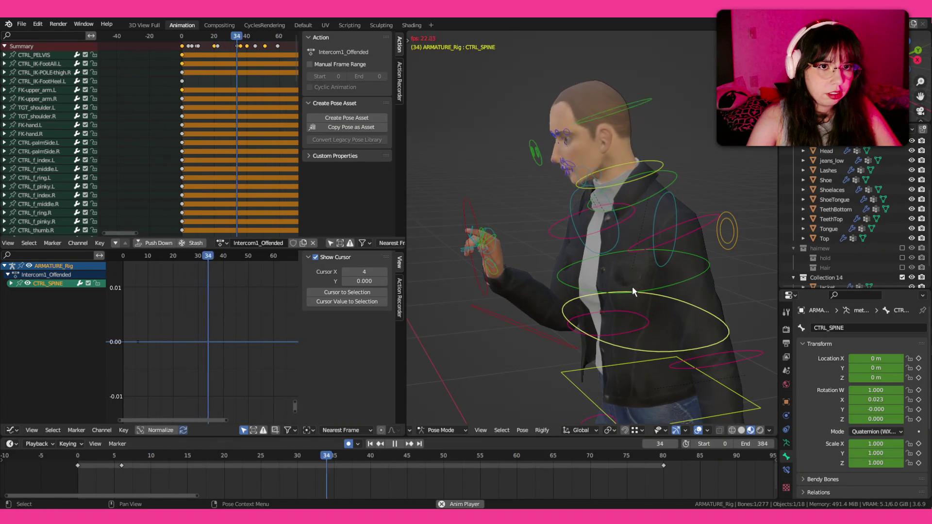
left_click(628, 107)
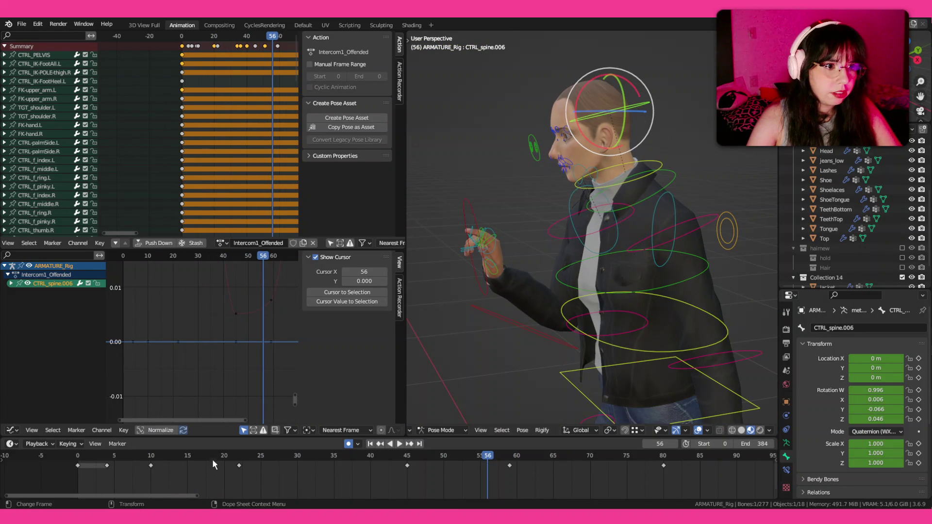
- Replay the early frames, delete the head keys near frames 45 and 59, and replay to check
left_click(238, 457)
key("space")
key("Escape")
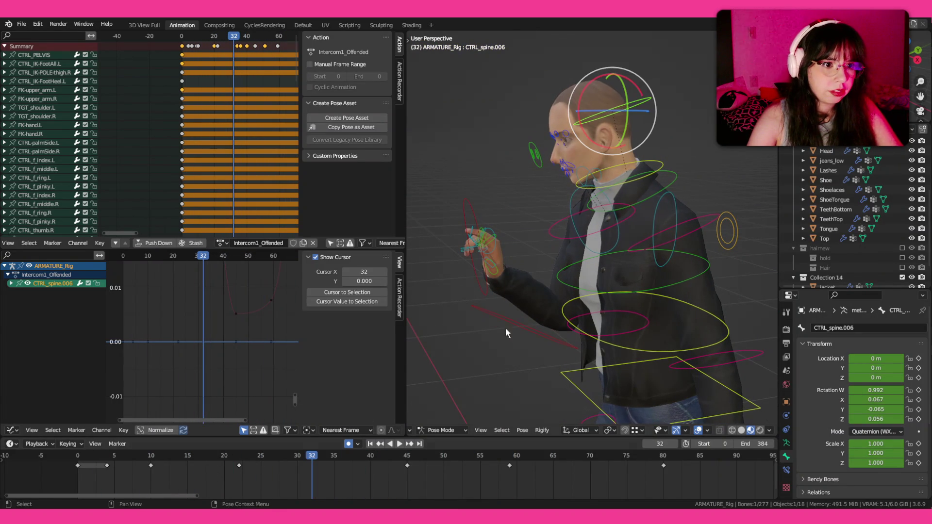
left_click(127, 464)
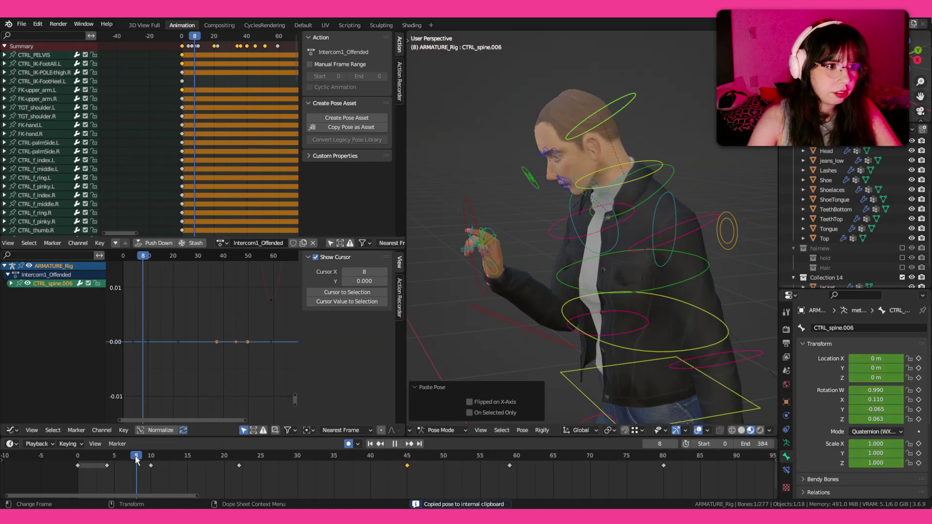
key("space")
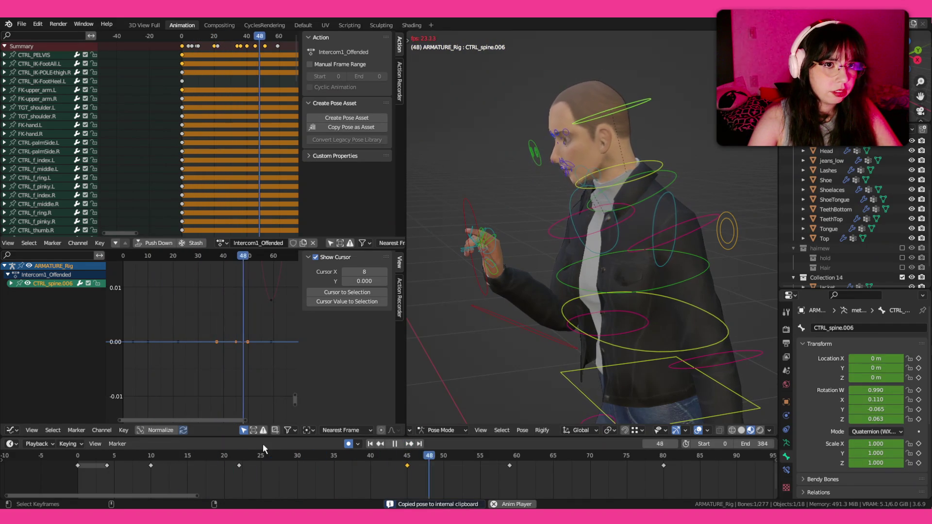
key("space")
left_click_drag(317, 480, 510, 466)
key("x")
left_click(523, 466)
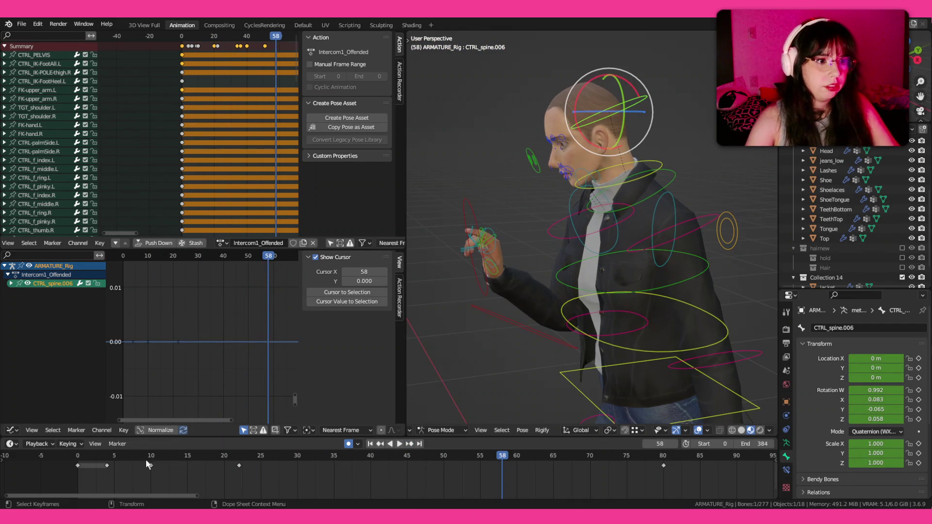
left_click(120, 453)
key("space")
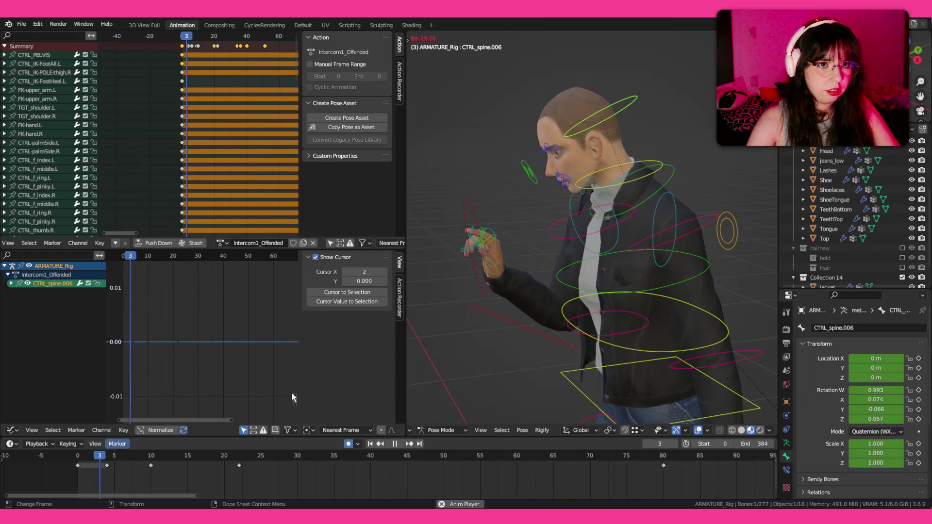
left_click_drag(514, 294, 535, 290)
key("space")
- Tilt the head control slightly about X, key it at frame 40, and replay from near the start
key("space")
left_click_drag(195, 456, 220, 456)
key("space")
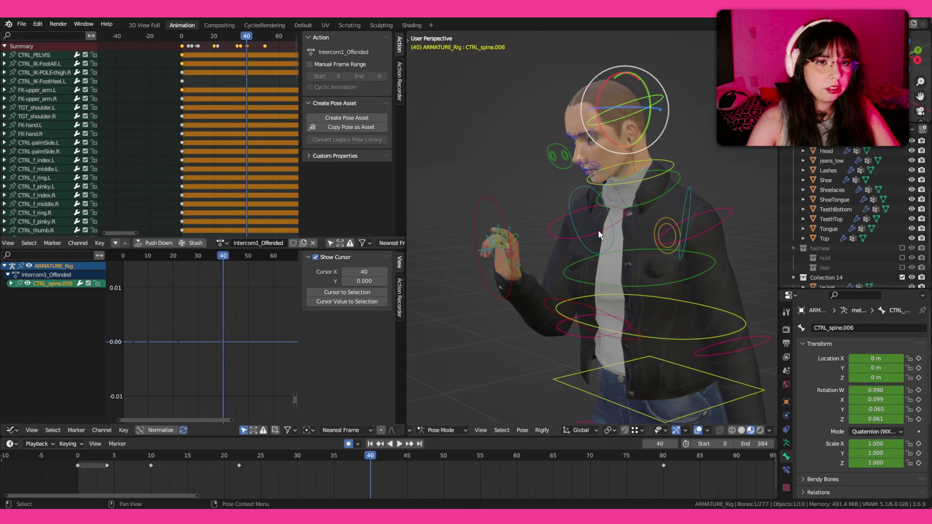
left_click_drag(601, 124, 595, 123)
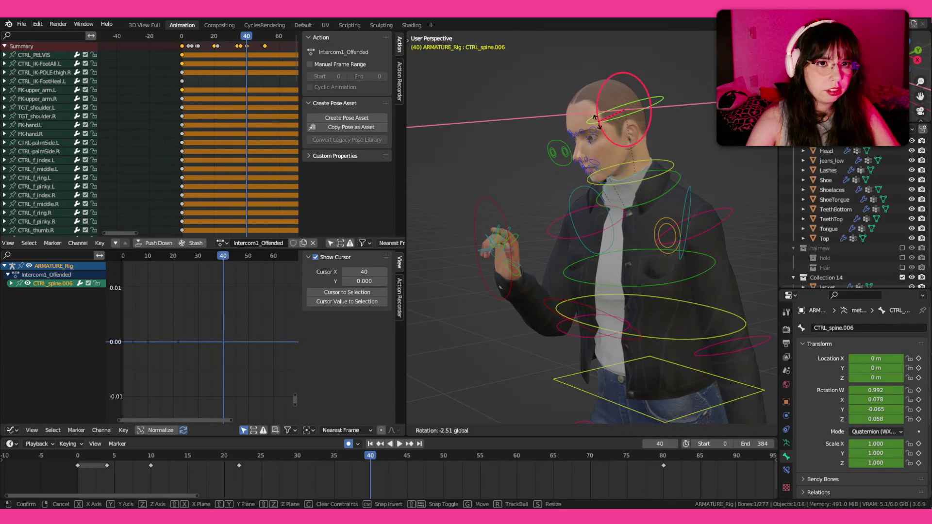
key("i")
left_click(171, 453)
key("space")
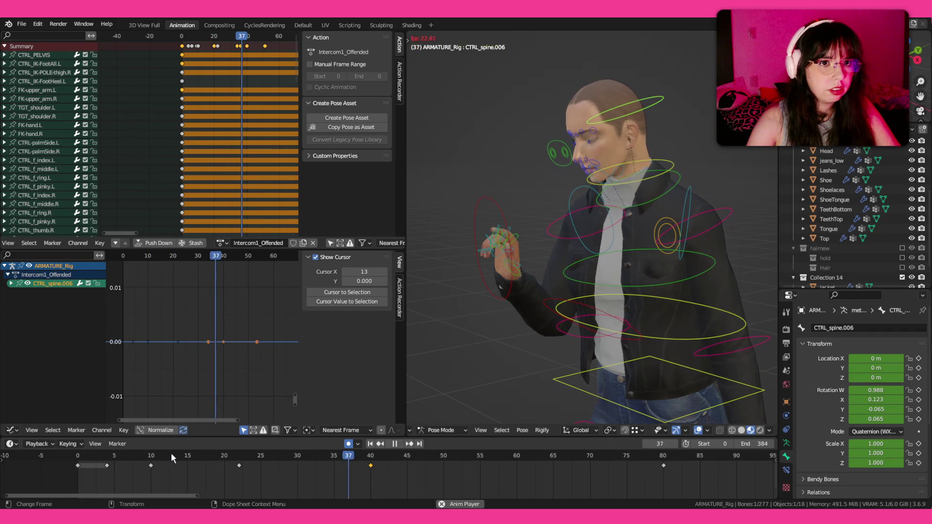
left_click(170, 453)
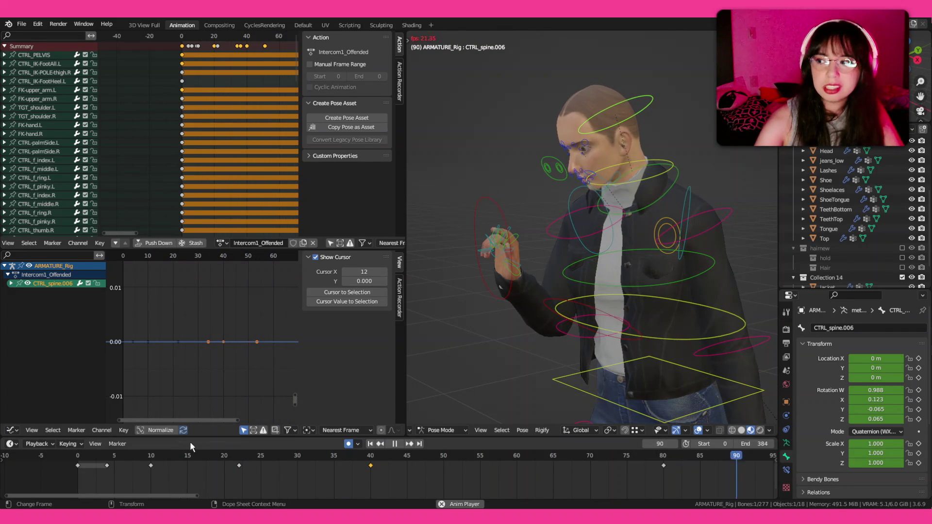
left_click(153, 454)
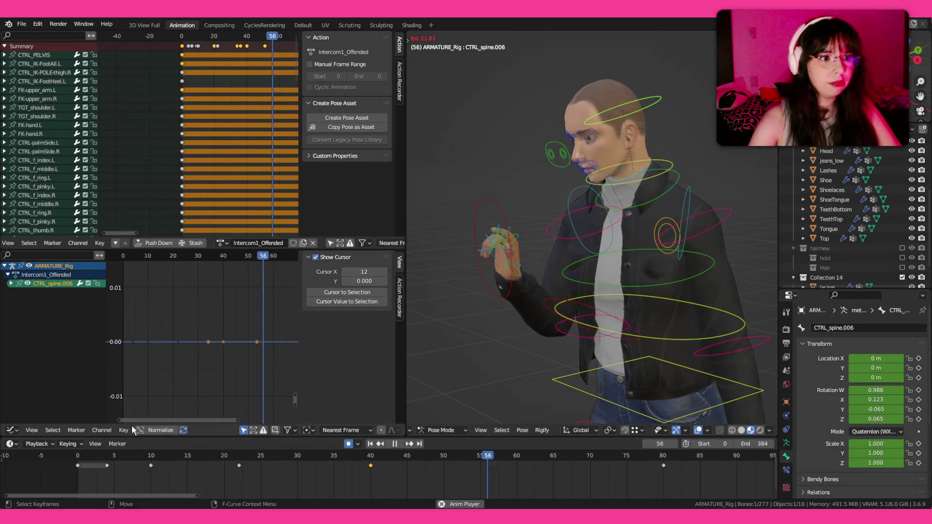
- Hide the rig overlays, scrub the early frames to check the pose, then select CTRL_spine.004
key("shift+alt+z")
left_click(147, 456)
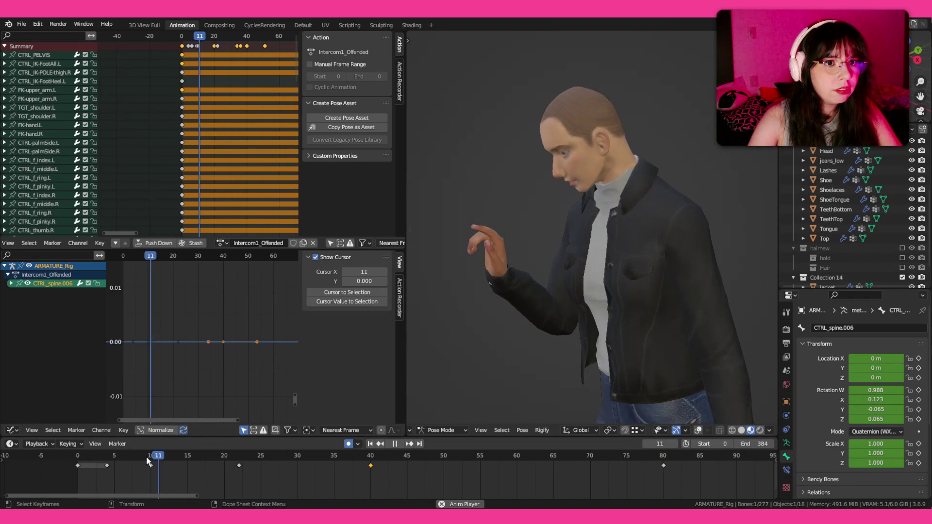
left_click(146, 457)
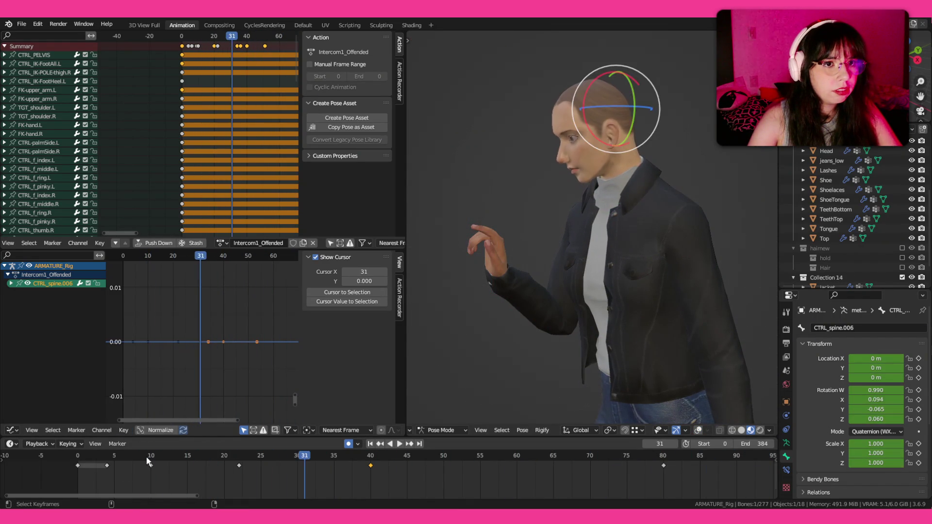
left_click_drag(146, 456, 78, 457)
left_click_drag(139, 452, 109, 455)
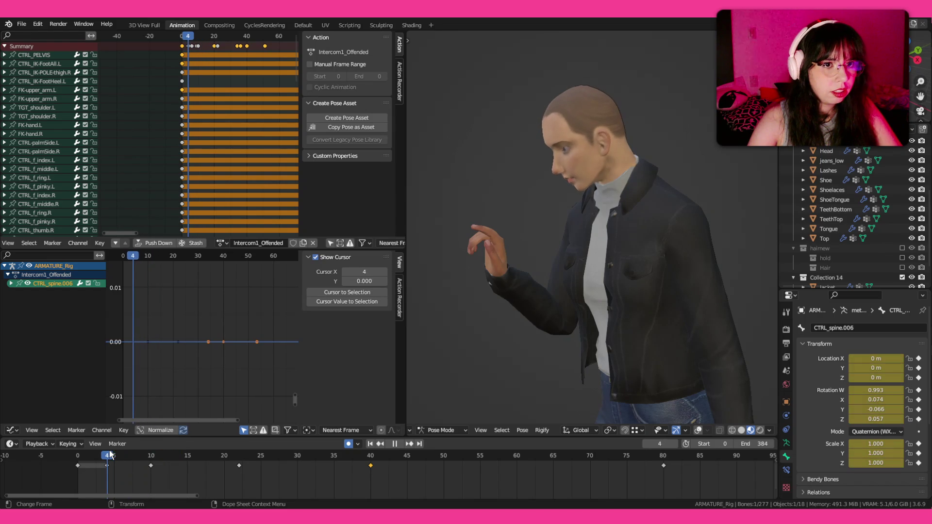
left_click(670, 170)
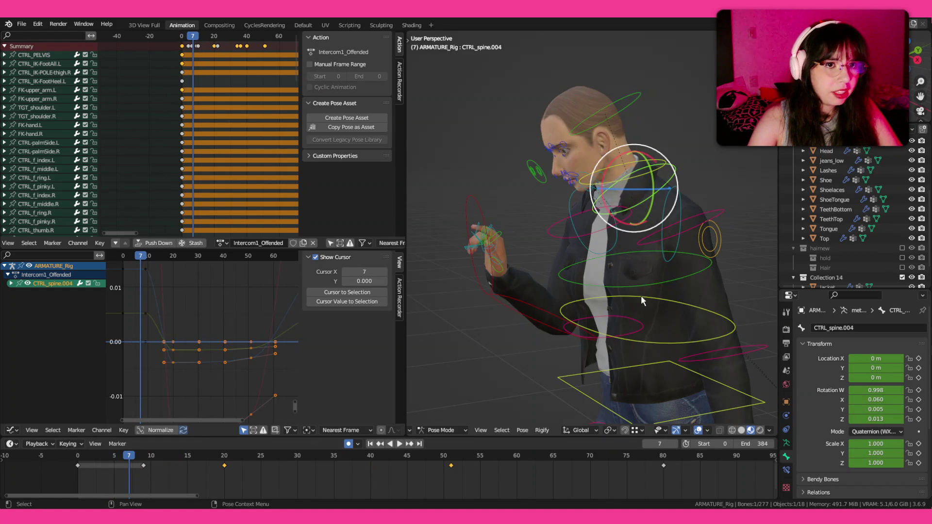
- Preview the spine motion, then slide the CTRL_spine.004 frame-51 key earlier to about frame 34
mouse_move(122, 456)
left_mouse_down()
mouse_move(152, 457)
mouse_move(99, 476)
mouse_move(95, 455)
mouse_move(175, 463)
mouse_move(106, 465)
left_mouse_up()
key("Left")
key("Left")
key("Left")
key("space")
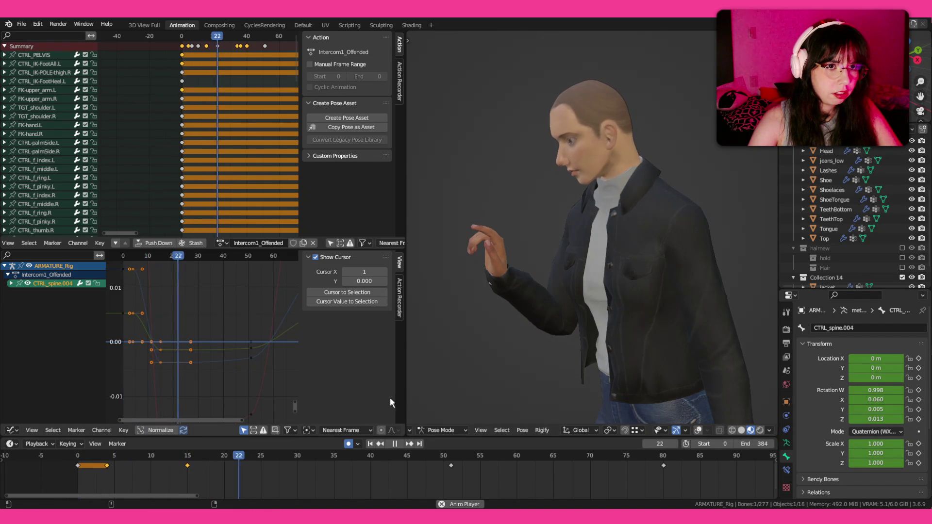
key("space")
left_click_drag(451, 466, 399, 471)
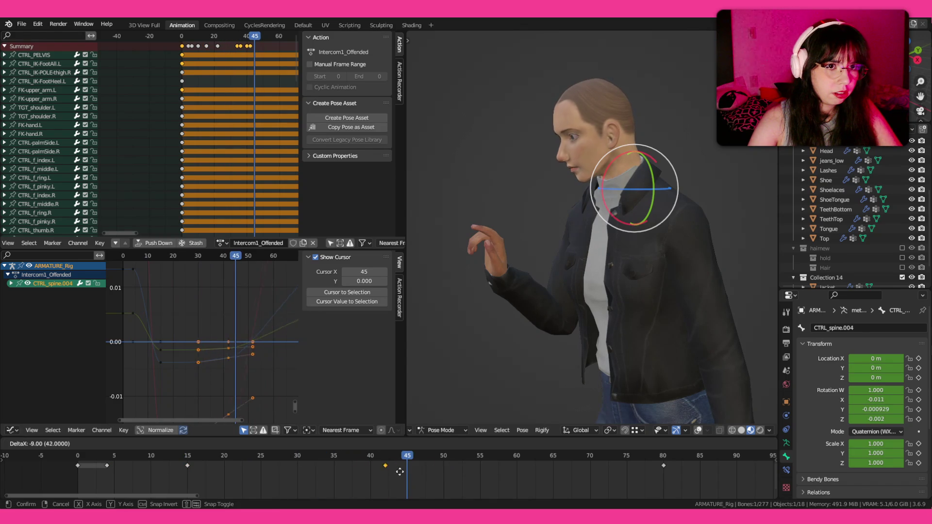
left_click(362, 474)
- Replay the action from the start several times to check the new key timing
left_click(109, 461)
key("space")
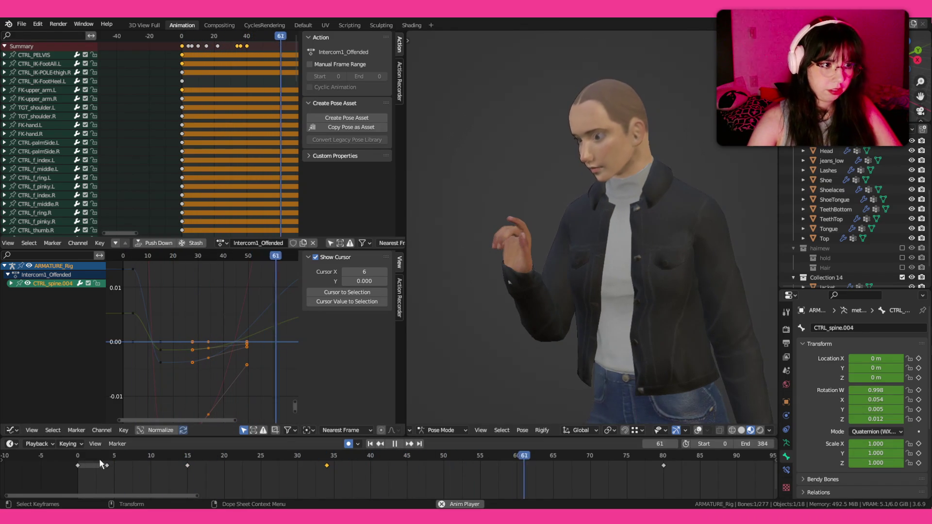
key("Escape")
left_click(84, 472)
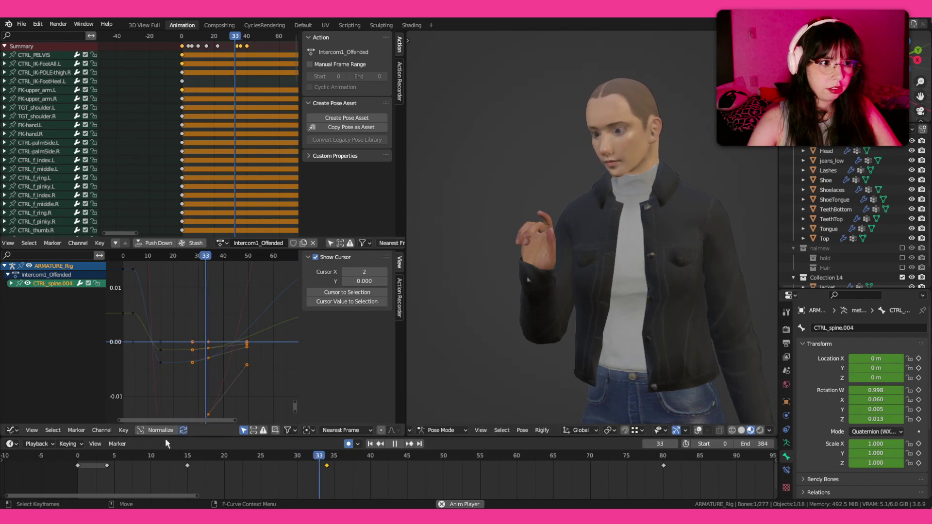
left_click(82, 456)
left_click(83, 458)
left_click(82, 455)
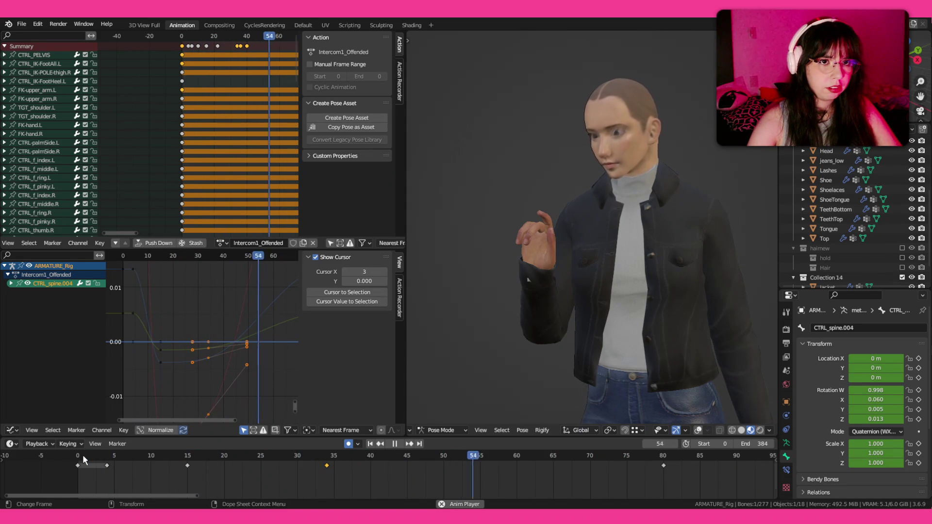
key("Escape")
- Make the CTRL_SPINE control the active bone
left_click(565, 317)
left_click(541, 378)
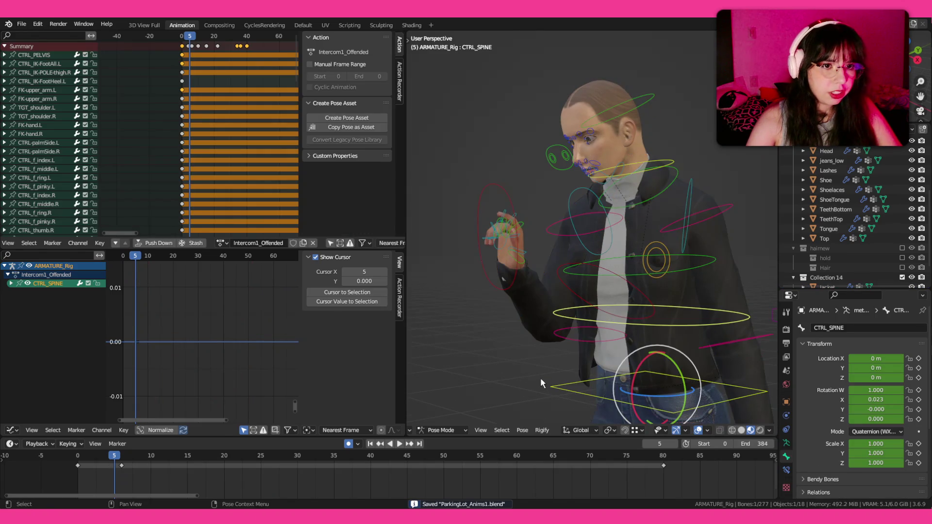
- Key a slight CTRL_SPINE X-axis twist at frame 18, then tilt it back and re-key the pose
left_click(131, 457)
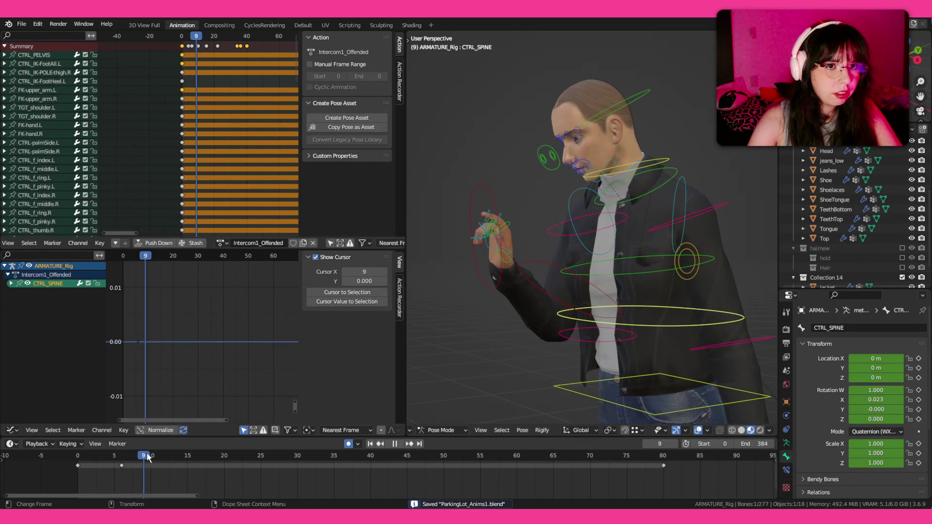
left_click_drag(147, 456, 209, 457)
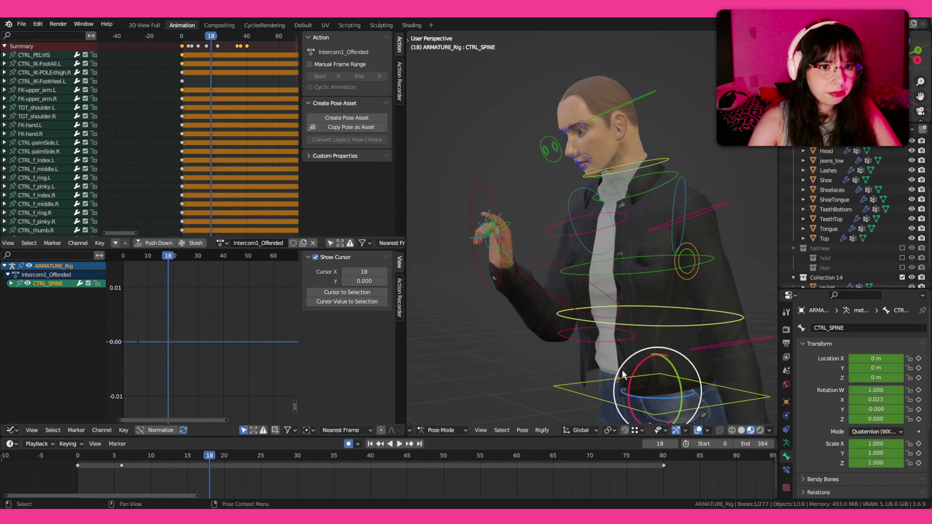
left_click_drag(635, 377, 639, 373)
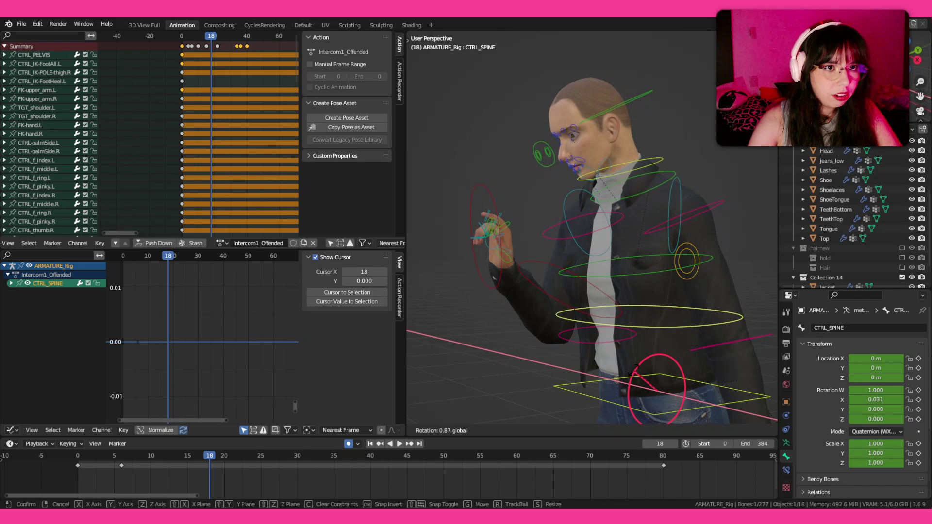
left_click_drag(638, 373, 635, 374)
key("i")
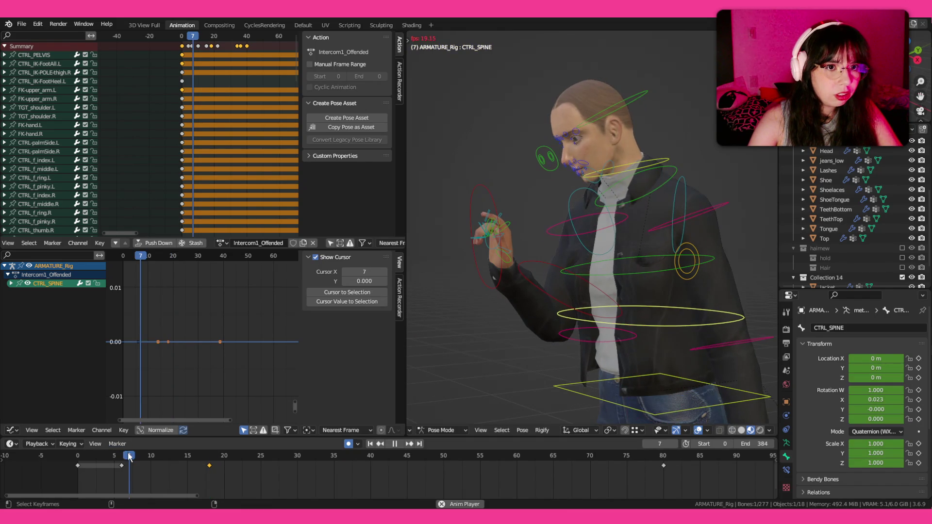
left_click_drag(210, 459, 290, 459)
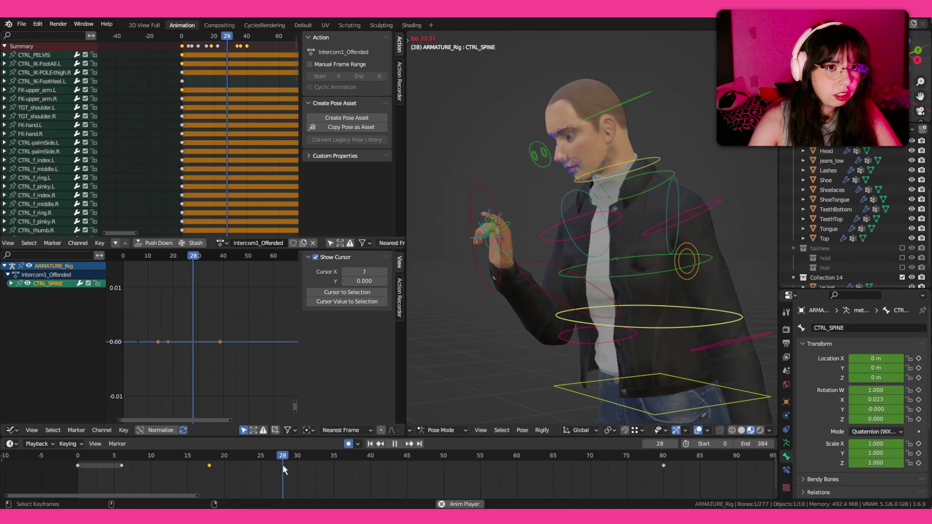
left_click(380, 444)
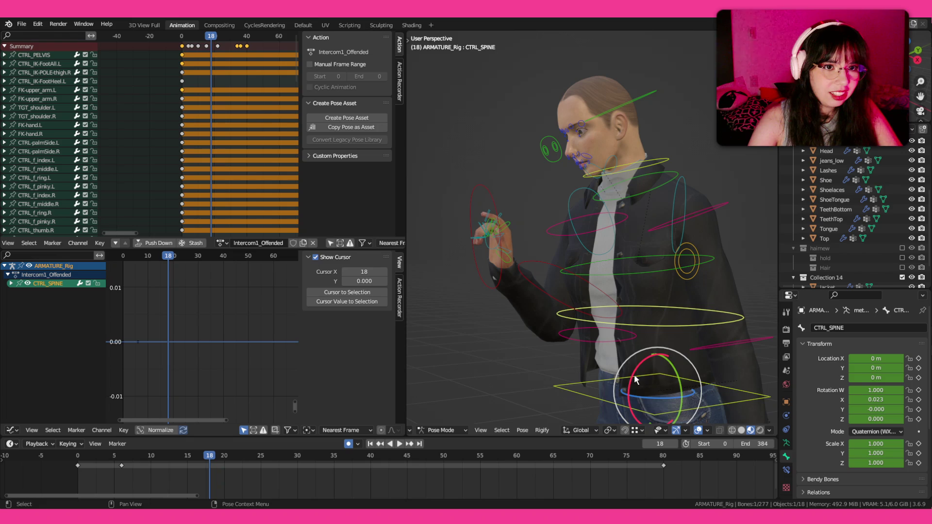
left_click_drag(635, 379, 638, 383)
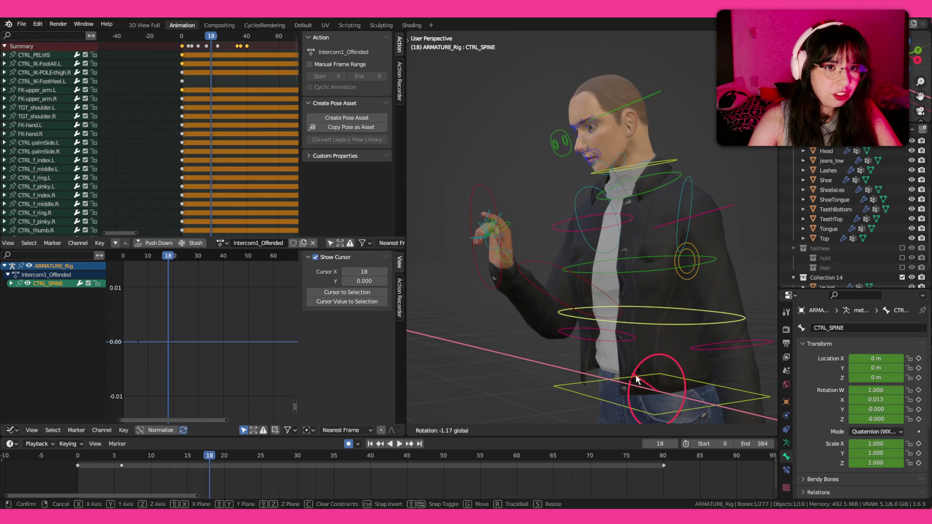
key("i")
- Replay, duplicate the frame-80 spine key to frame 64, and undo a stray duplicate near frame 49
key("shift+Left")
key("space")
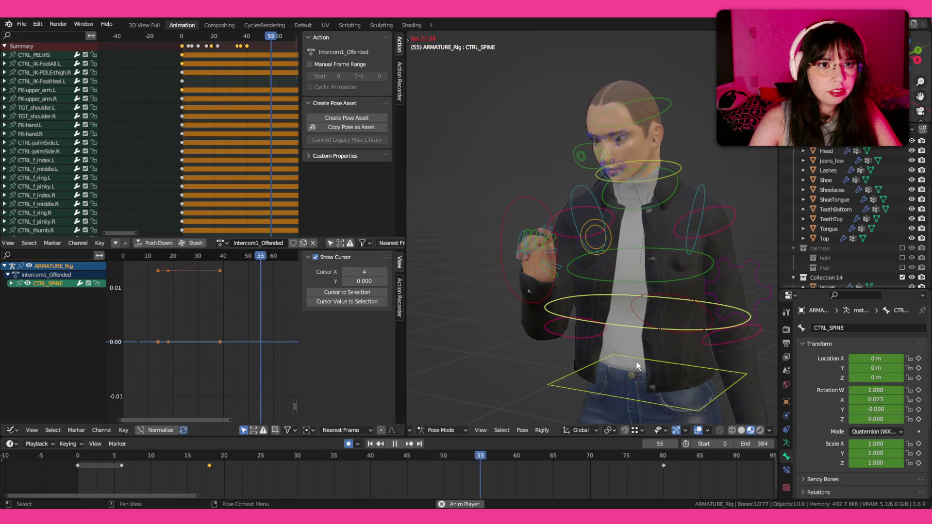
key("space")
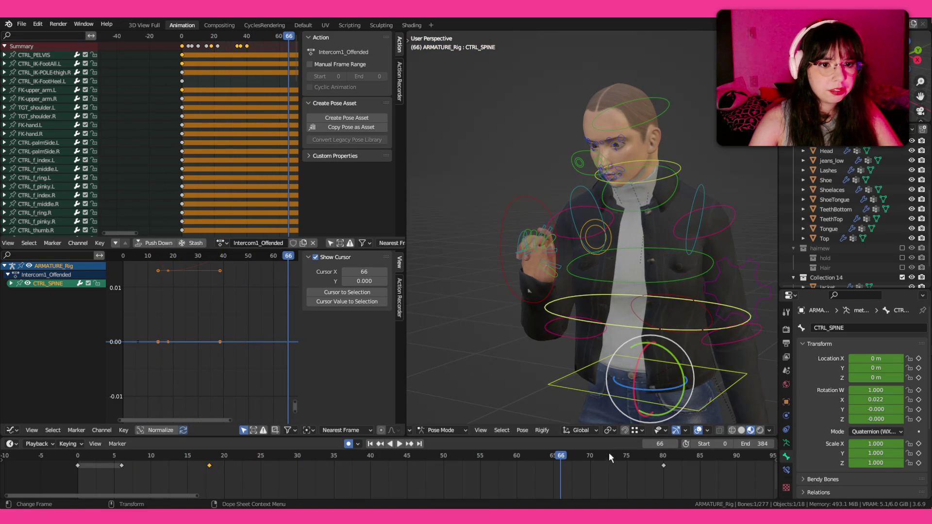
left_click(660, 466)
key("shift+d")
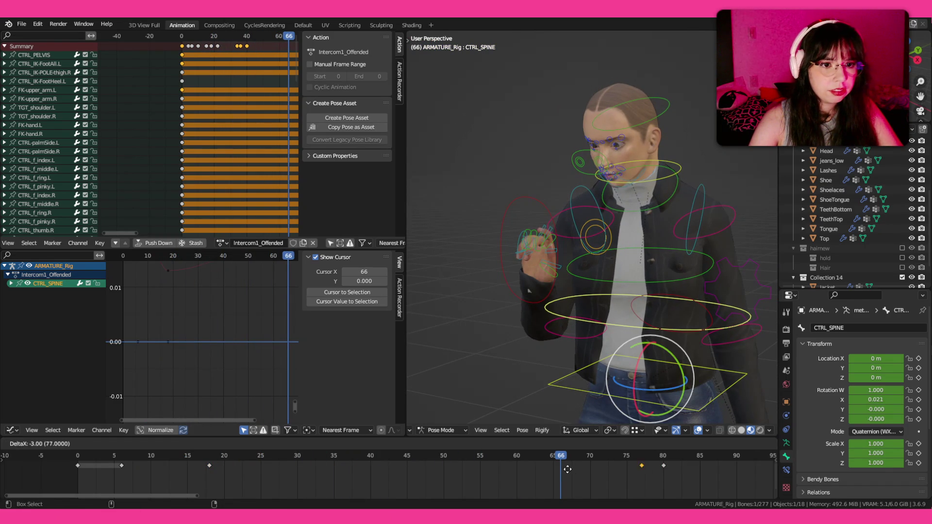
left_click(541, 466)
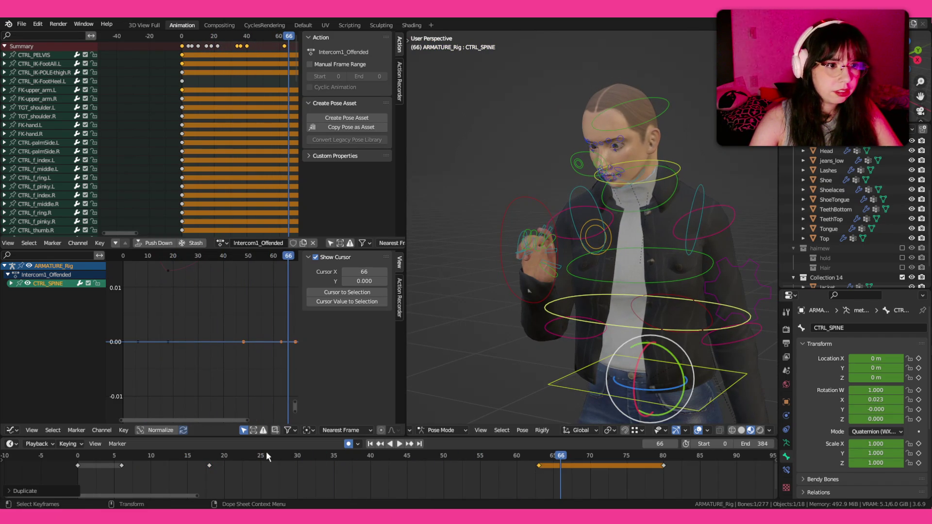
left_click(208, 466)
key("shift+d")
left_click(442, 477)
key("ctrl+z")
- Copy the frame-53 spine pose to frame 54 and replay the gesture with rig overlays hidden
left_click(462, 457)
key("ctrl+c")
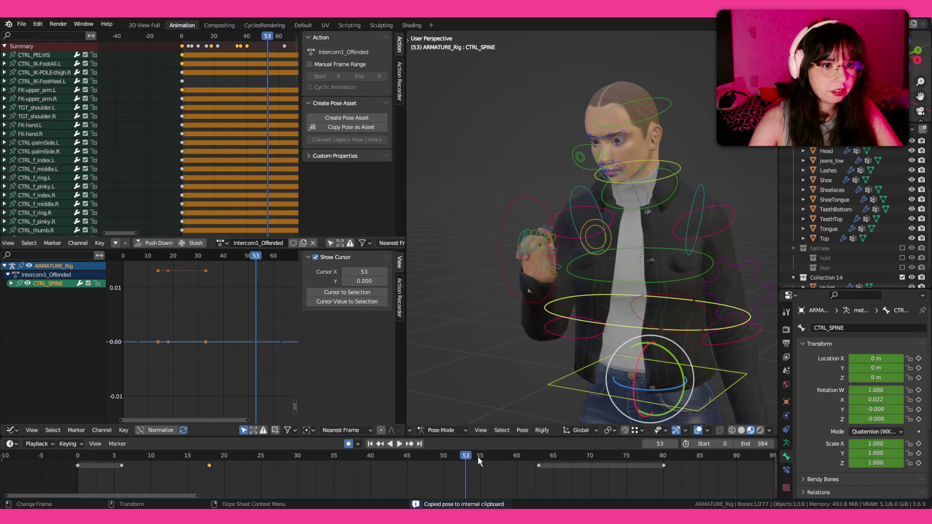
key("Right")
key("ctrl+v")
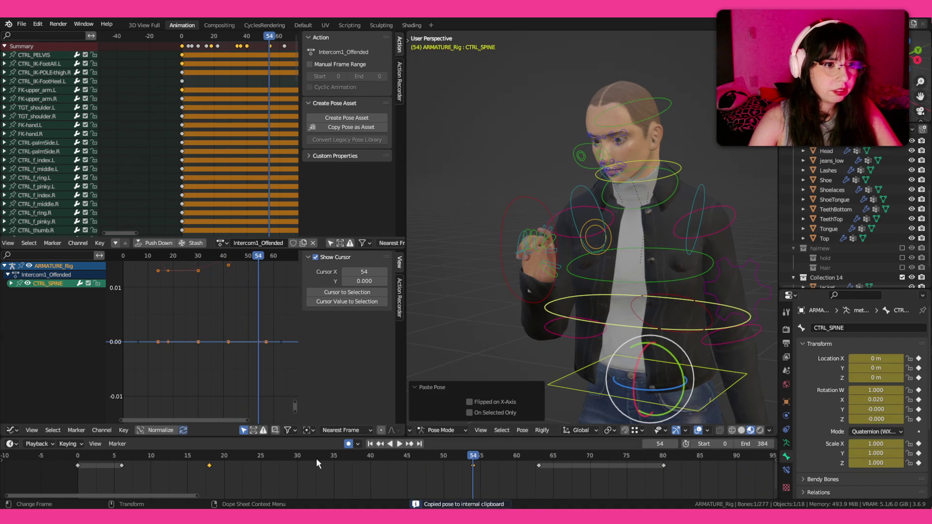
key("space")
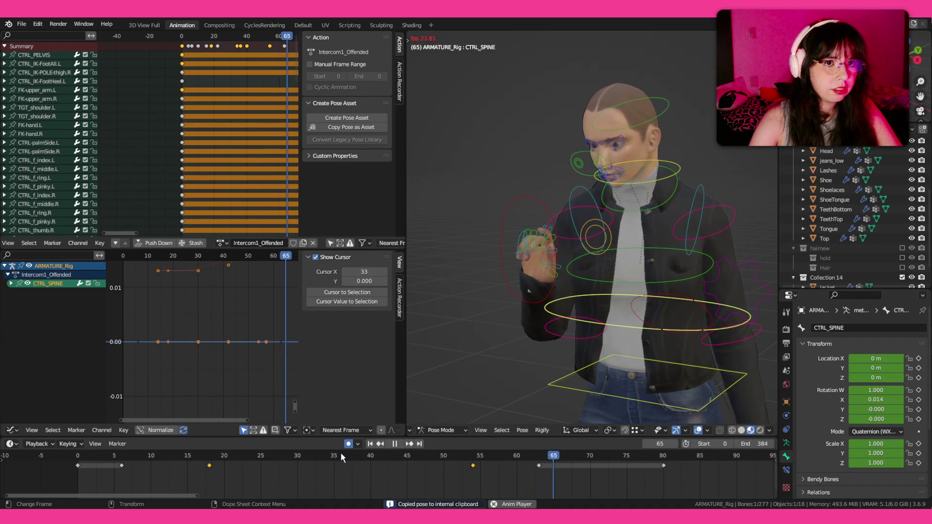
left_click(99, 454)
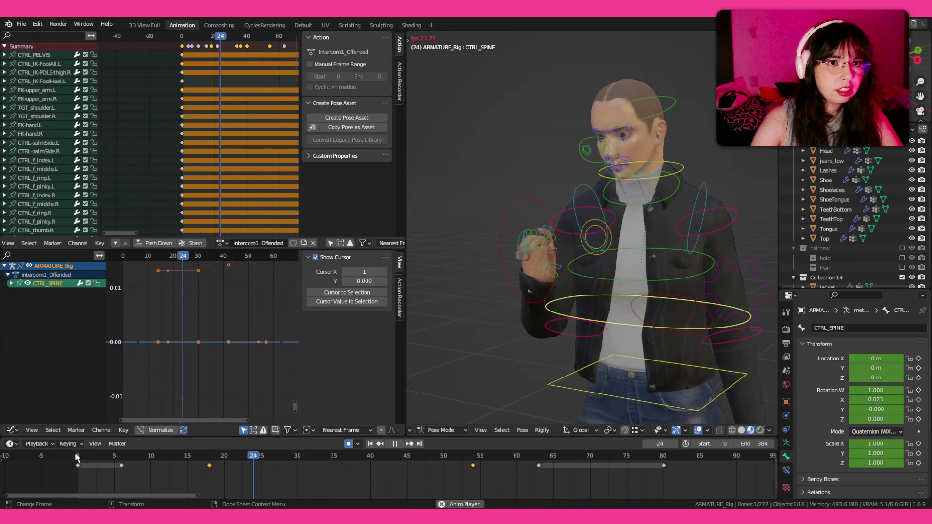
key("shift+alt+z")
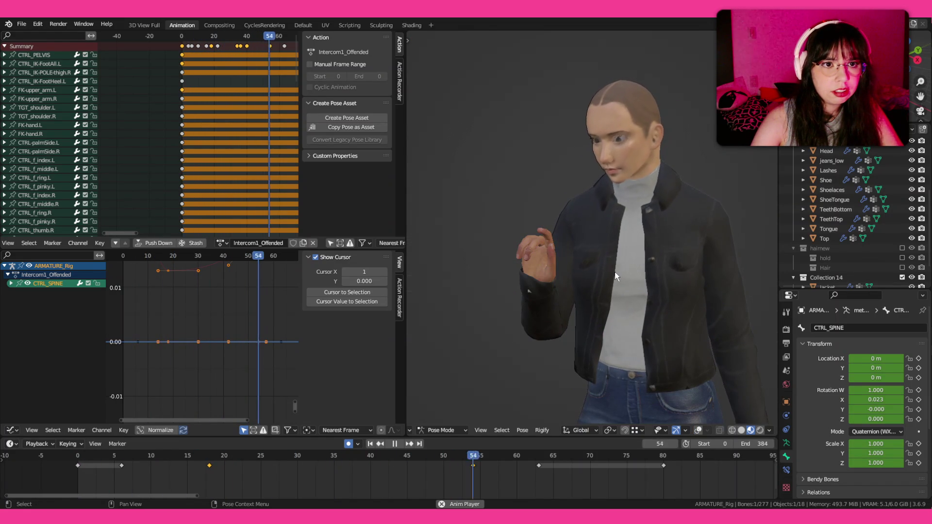
key("space")
- Save ParkingLot_Anims1.blend, restore overlays and make CTRL_PELVIS the active control
key("ctrl+s")
key("shift+alt+z")
left_click_drag(606, 288, 575, 263)
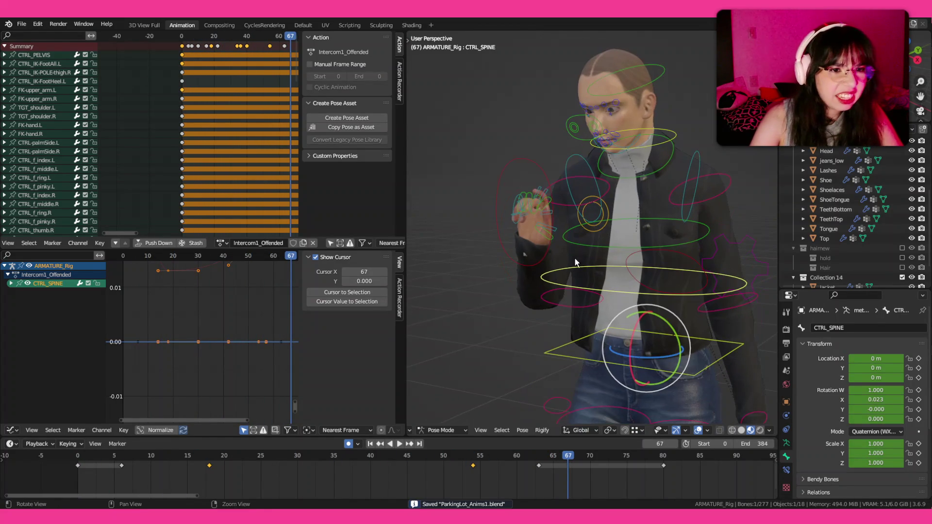
left_click(549, 361)
- View from the side, replay briefly and keyframe CTRL_PELVIS at frame 11
left_click_drag(551, 352, 493, 346)
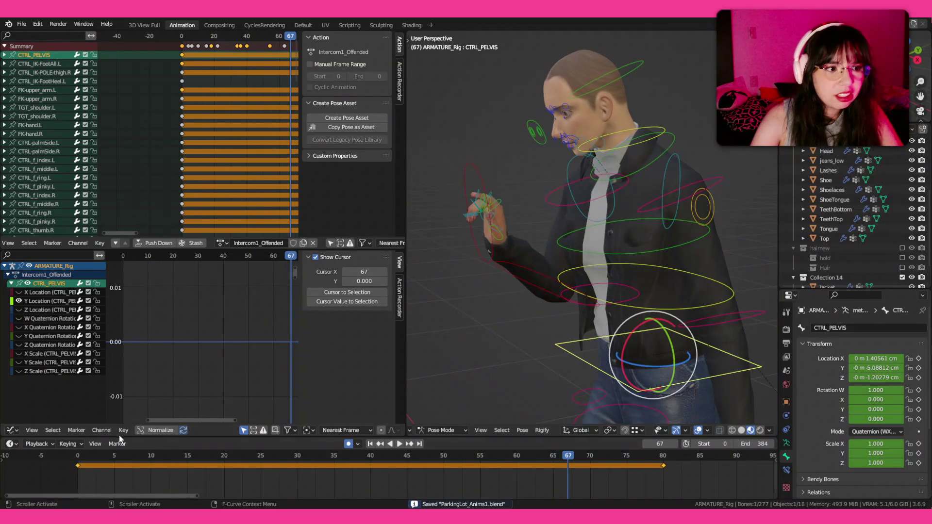
left_click(93, 461)
key("space")
left_click_drag(106, 461, 159, 459)
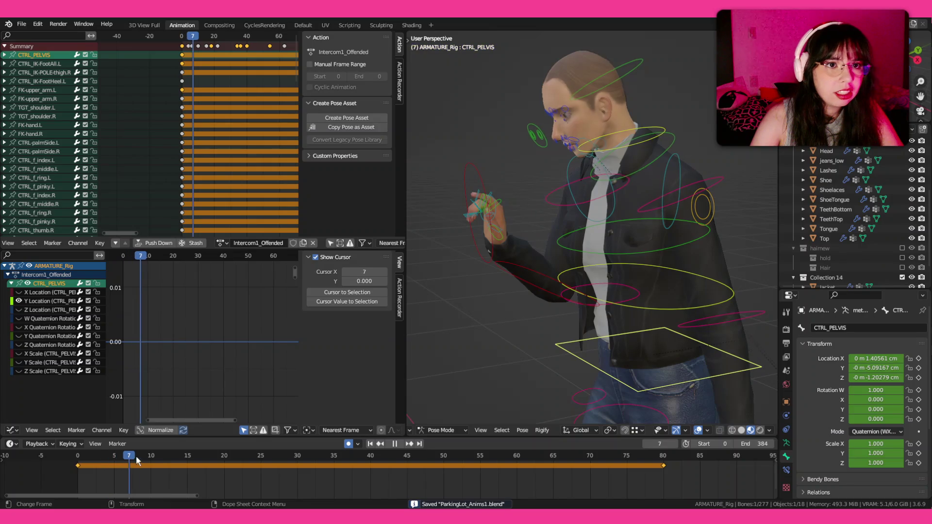
key("i")
left_click(564, 350)
- Push the pelvis along Y a few frames later and replay to check the shift
left_click_drag(161, 460, 210, 458)
key("shift+space")
key("g")
left_click_drag(684, 354, 693, 350)
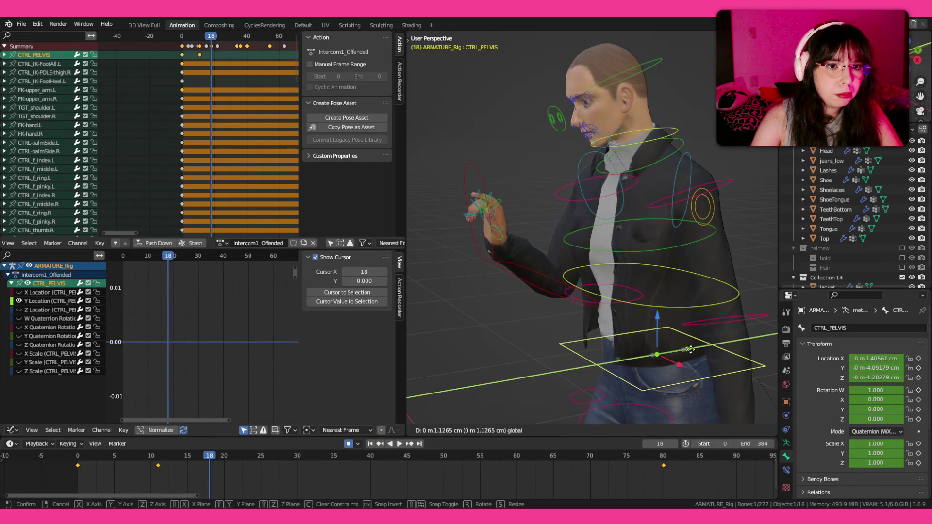
left_click(692, 350)
key("shift+Left")
key("space")
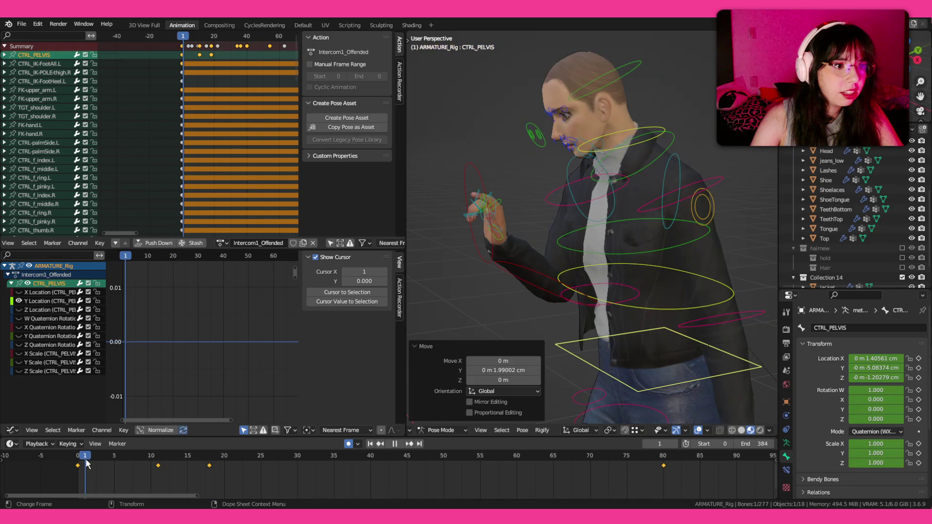
key("space")
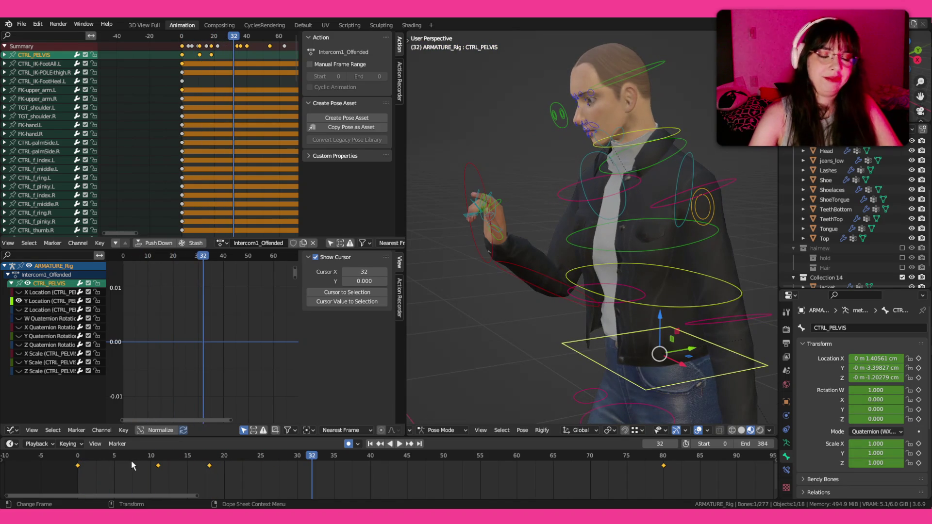
- Move the pelvis keyframe earlier, to frame 32 and then frame 31, replaying between moves
left_click(333, 463)
left_click(116, 452)
key("space")
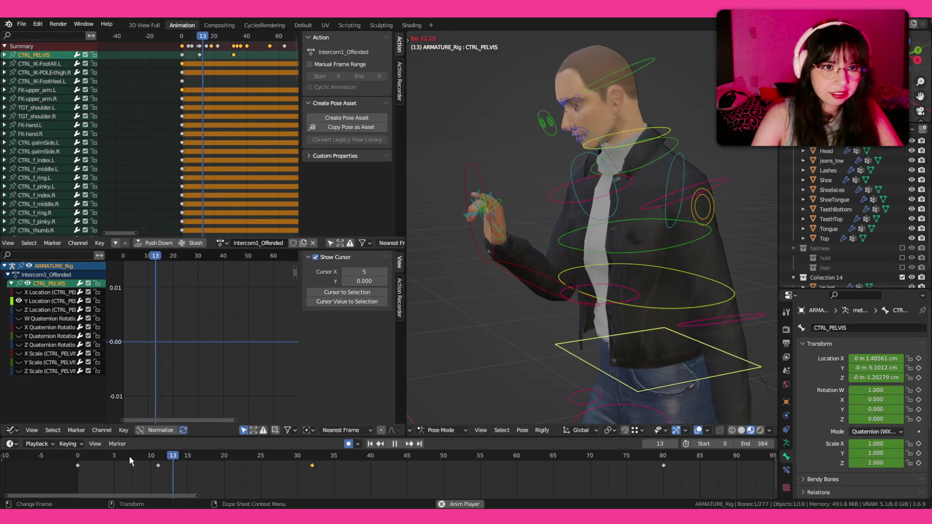
key("space")
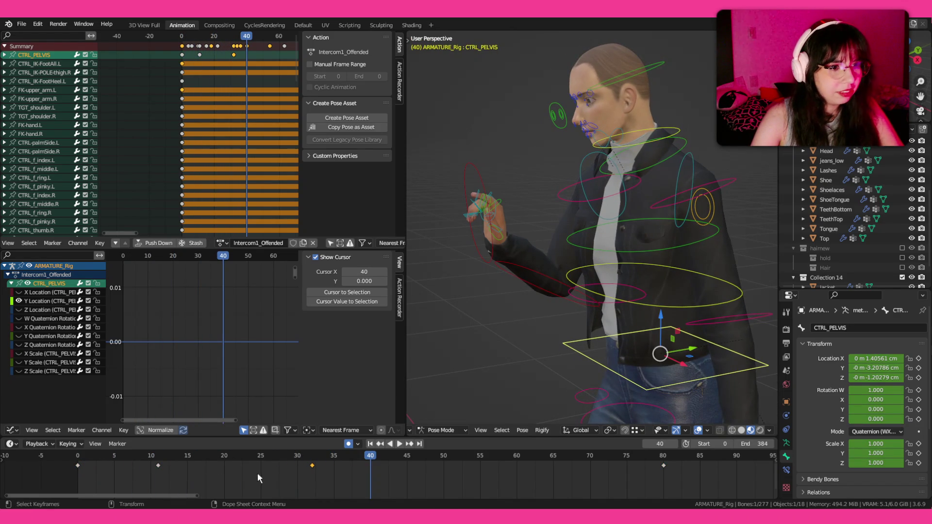
key("g")
left_click(253, 477)
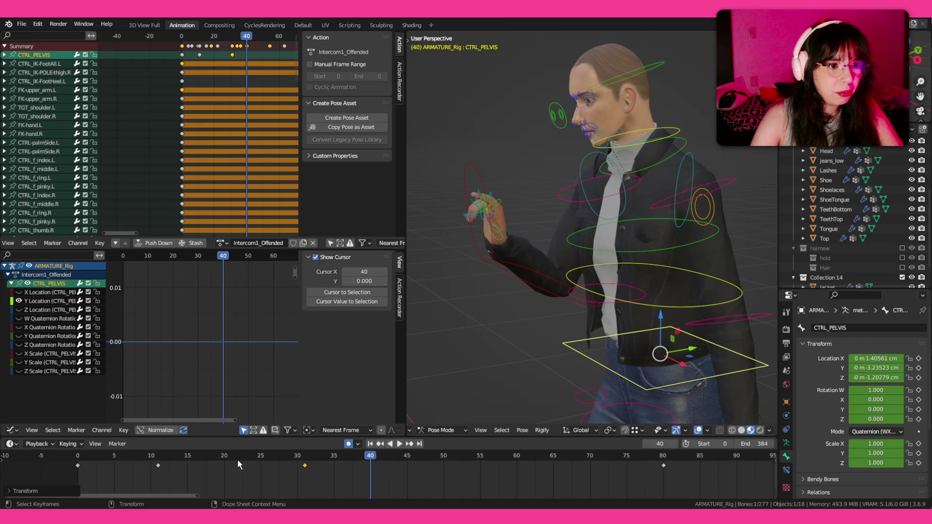
- Check the frame-22 pose, rewatch the action and orbit to face the character from the front
left_click(238, 457)
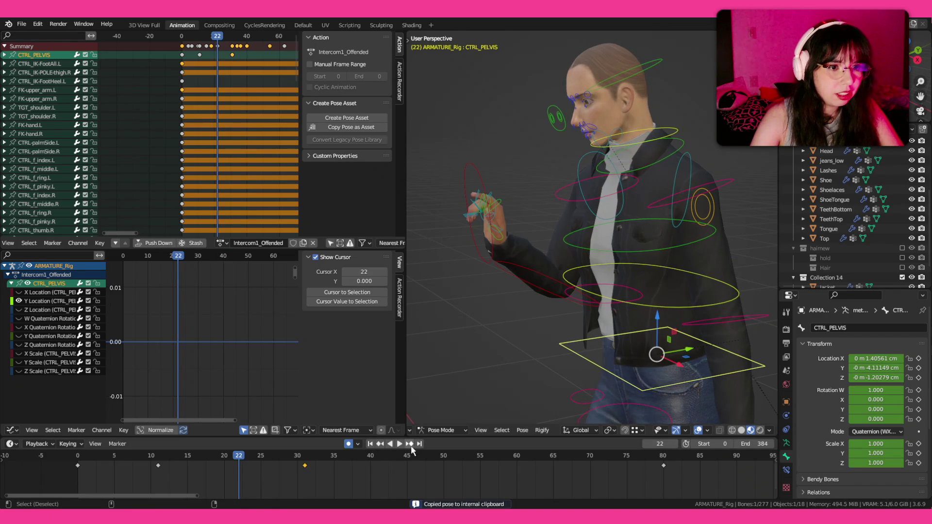
left_click(411, 446)
left_click(111, 453)
key("space")
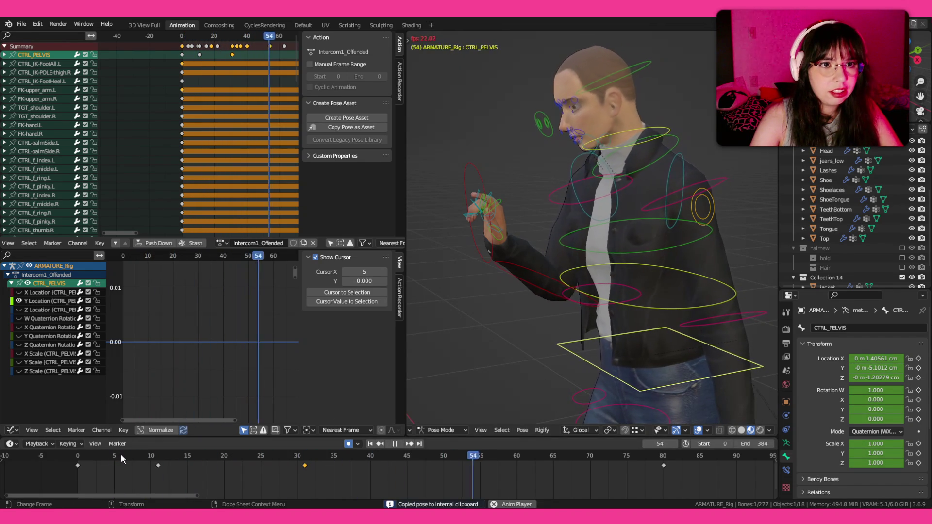
left_click(122, 455)
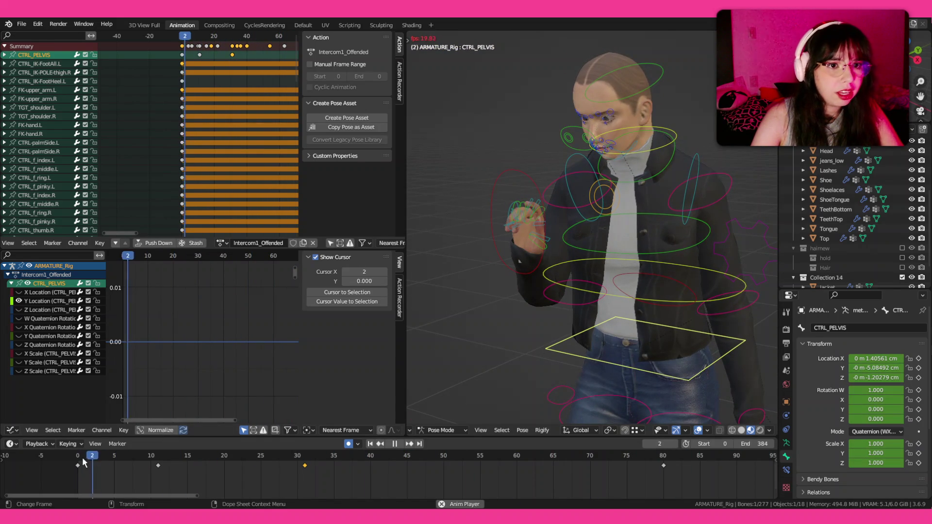
left_click_drag(626, 292, 671, 283)
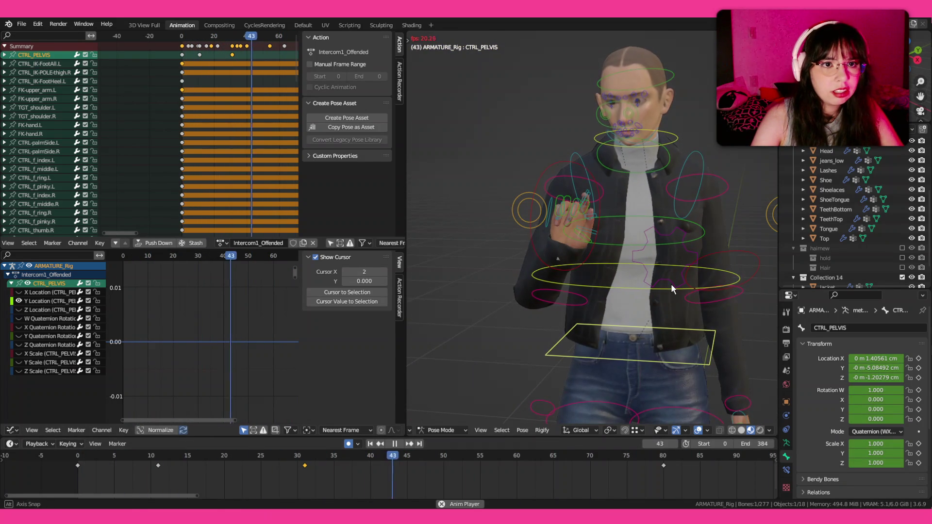
key("space")
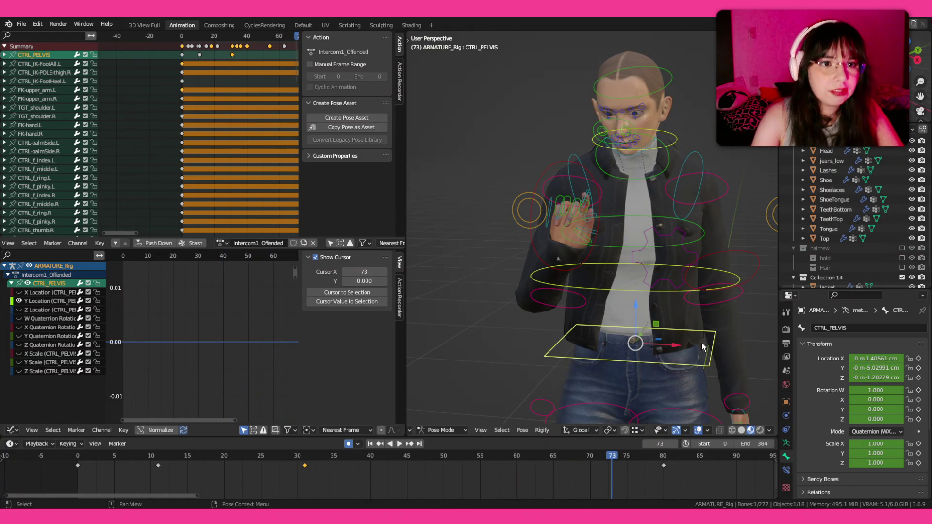
- Select TGT_shoulder.R and .L, save the file and key both shoulders at frame 9
left_click(578, 164)
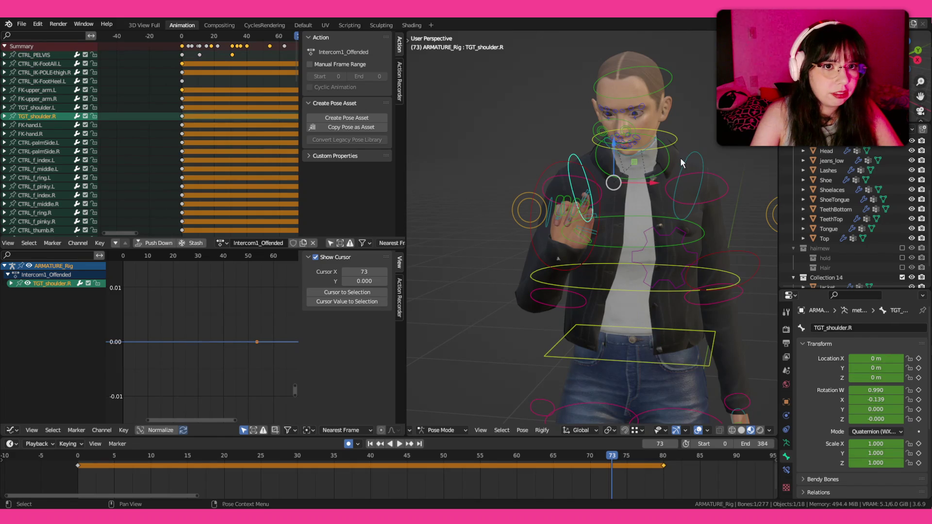
key("n")
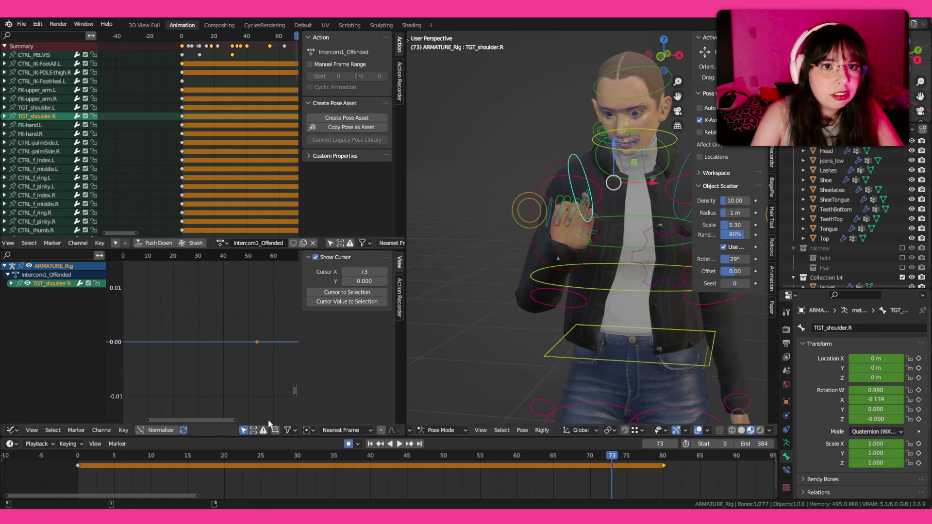
left_click(683, 167, "shift")
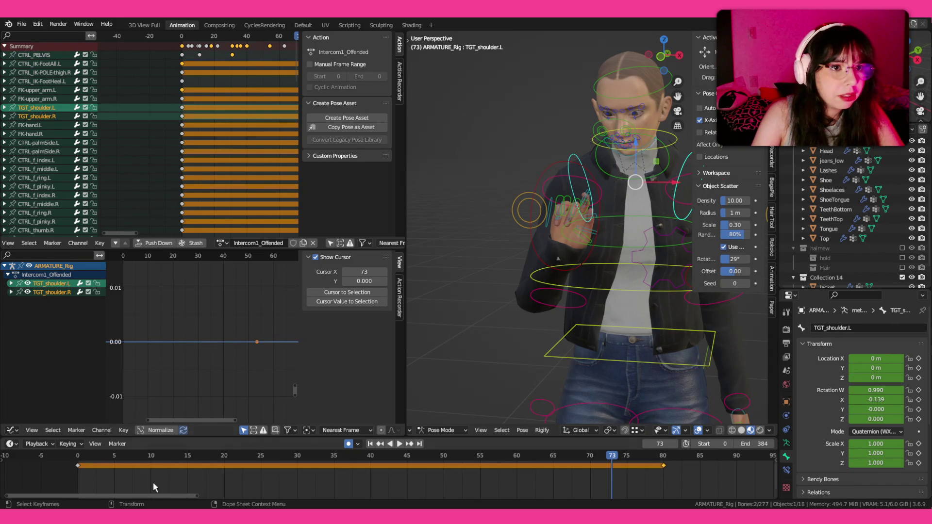
left_click_drag(84, 465, 147, 456)
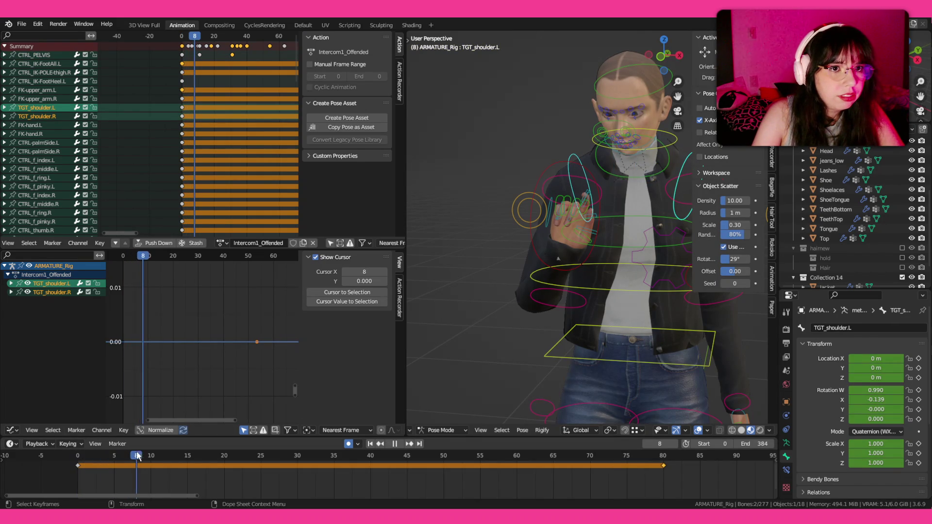
key("ctrl+s")
key("i")
left_click(477, 334)
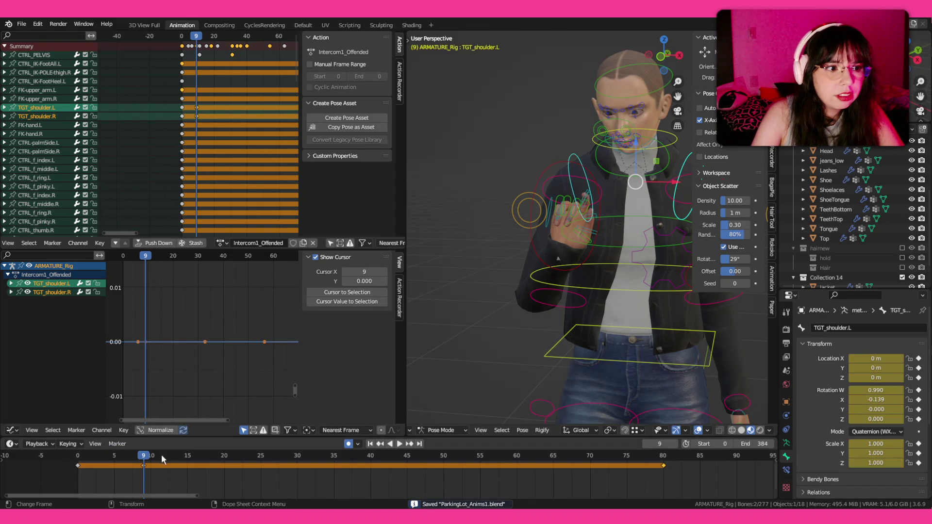
- Rotate the right shoulder slightly about global Y at frame 13
left_click_drag(161, 455, 173, 455)
left_click(609, 153)
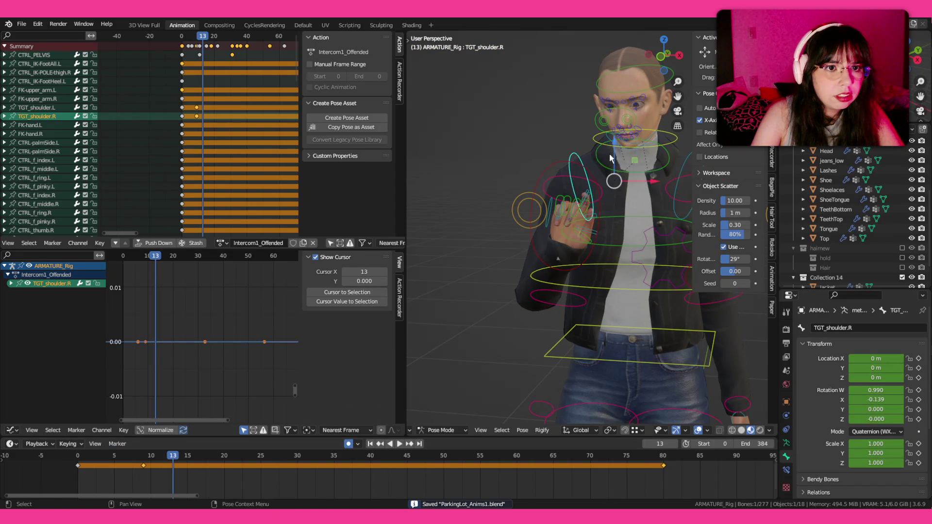
key("r")
key("y")
left_click(640, 153)
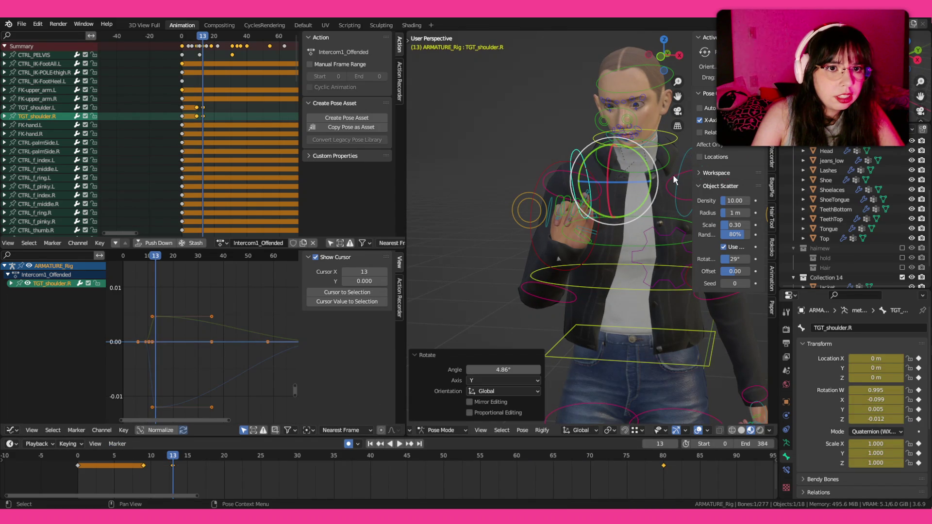
- Undo and redo around the left upper-arm selection, ending back at the frame-9 key
left_click(673, 176)
key("ctrl+z")
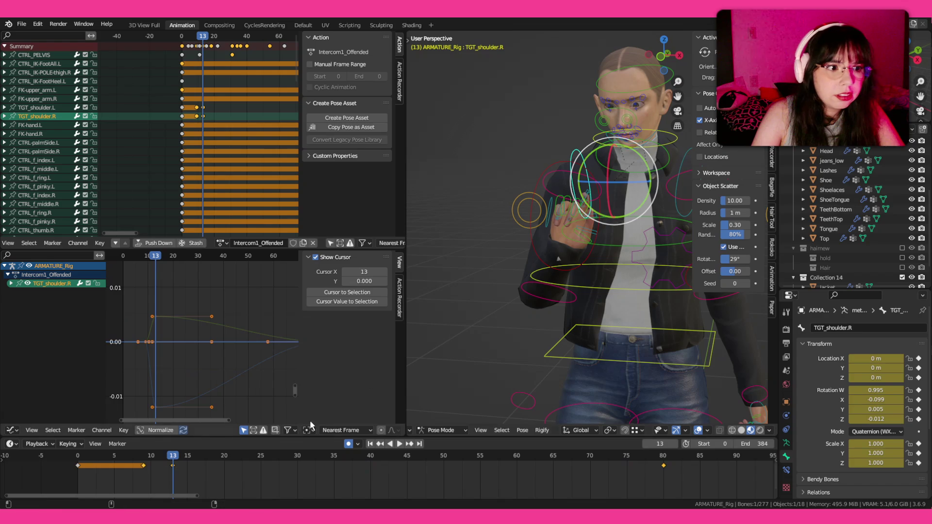
left_click(385, 442)
key("ctrl+z")
key("ctrl+shift+z")
key("ctrl+alt+z")
left_click(641, 297)
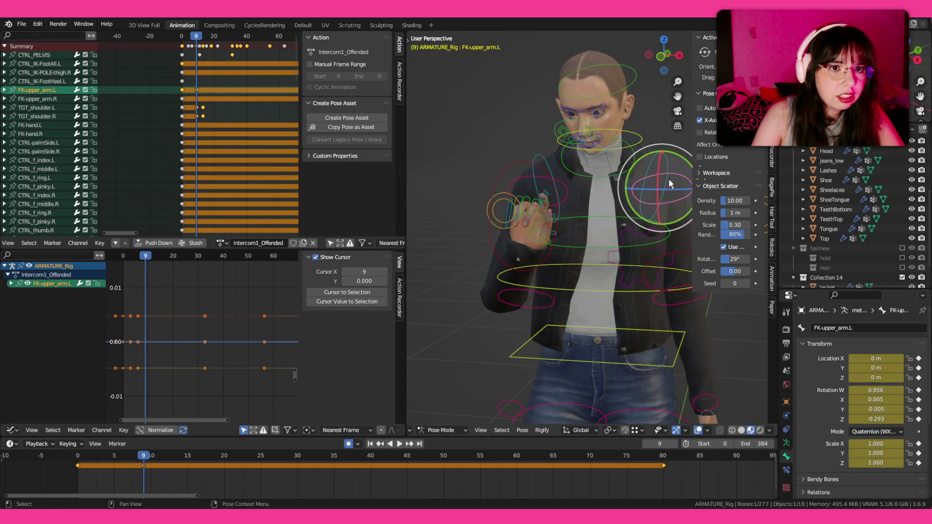
- At frame 13, rotate FK-upper_arm.L slightly about the global Y axis
left_click(668, 179)
left_click(409, 444)
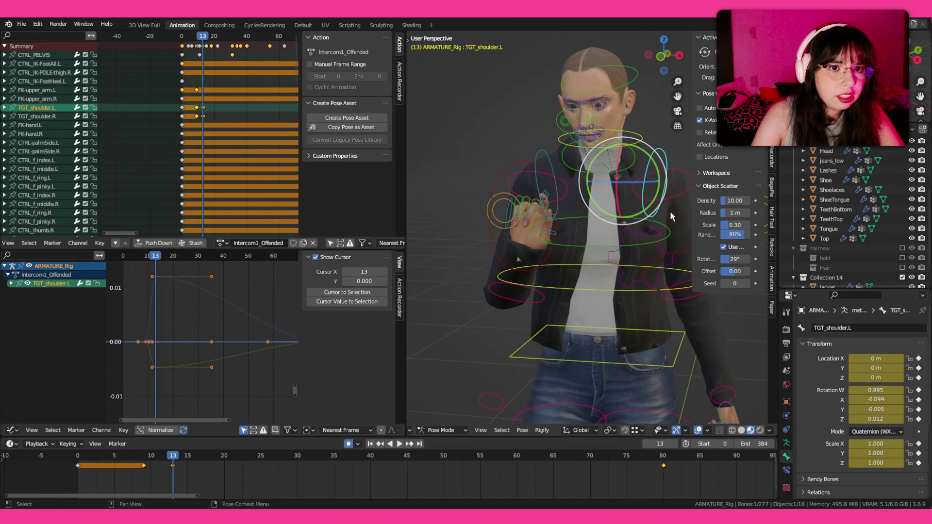
left_click(673, 196)
key("r")
key("y")
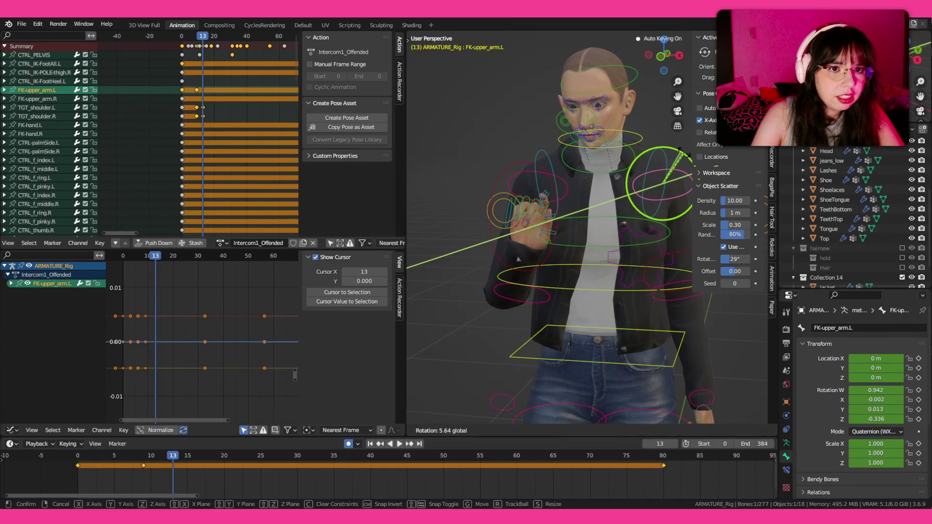
left_click(521, 253)
- Replay the gesture from the start with rig overlays hidden, stop at frame 18 and select all controls
key("shift+Left")
key("space")
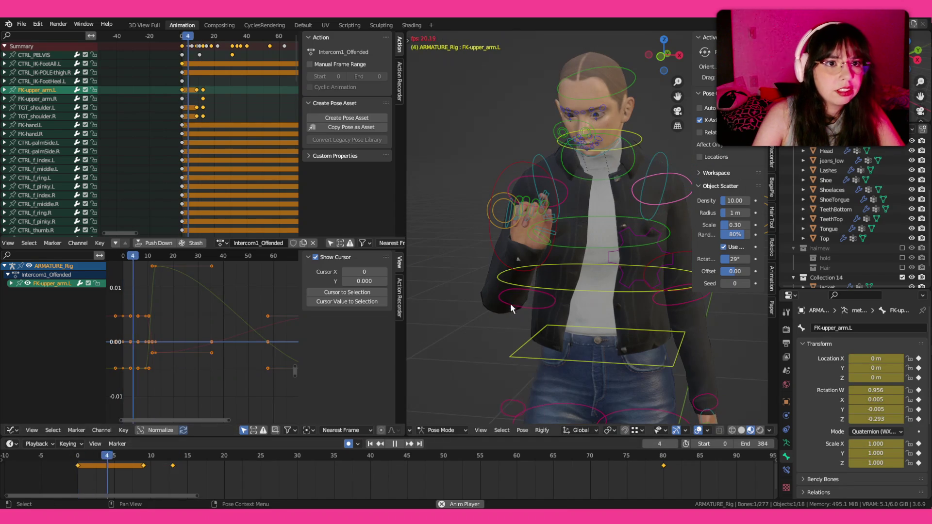
key("z")
left_click(531, 250)
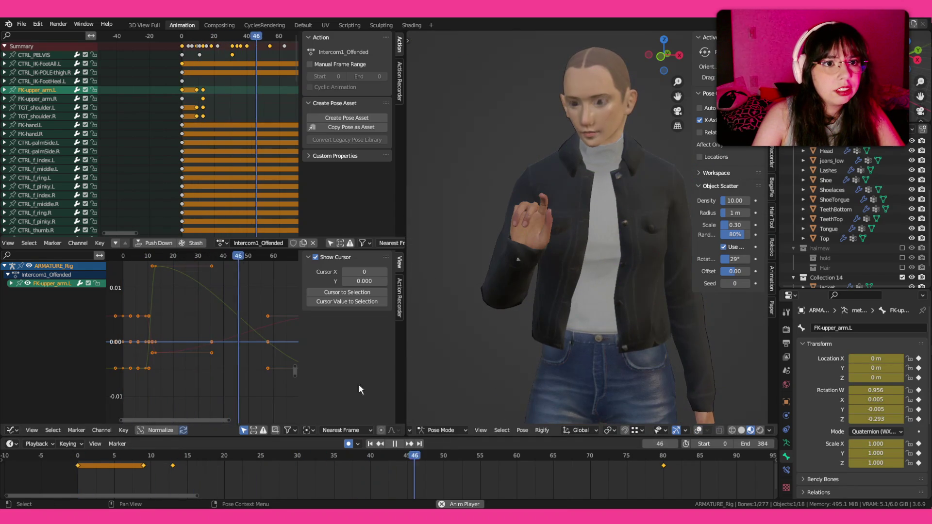
left_click(115, 457)
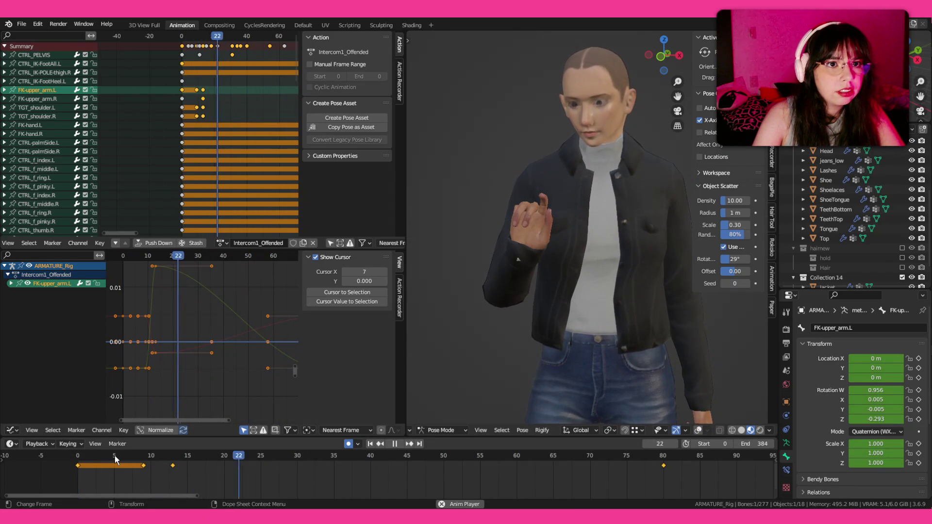
left_click(108, 453)
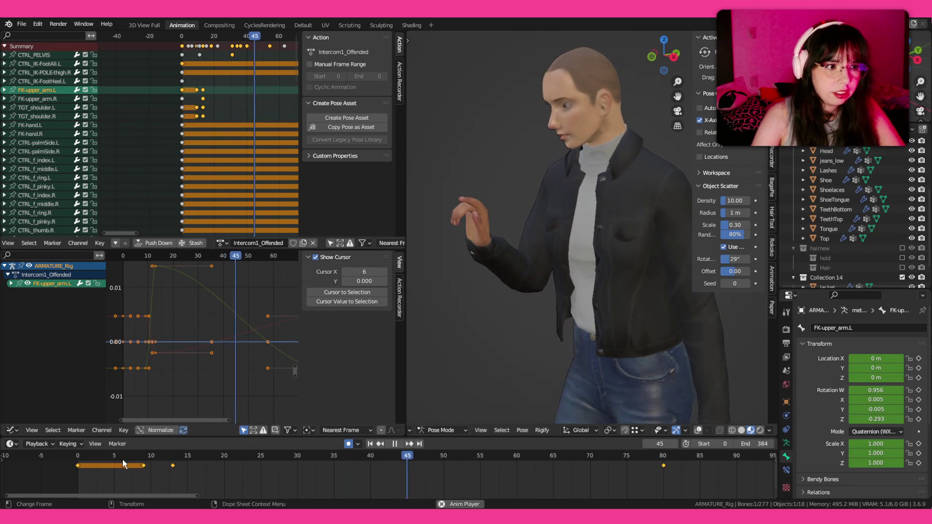
left_click(123, 459)
key("space")
key("a")
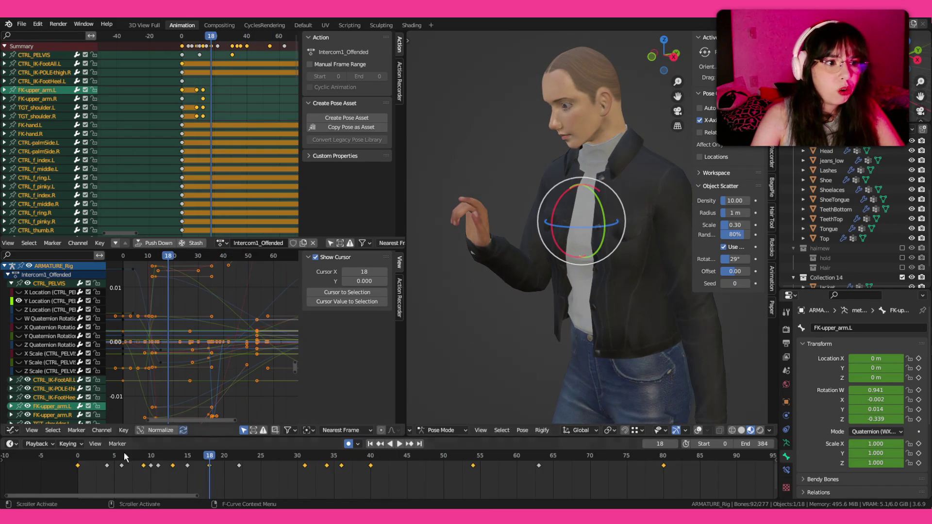
- Box-select the keys after frame 4 and scale them to stretch the action's timing slightly
left_click(107, 455)
left_click_drag(99, 479, 558, 459)
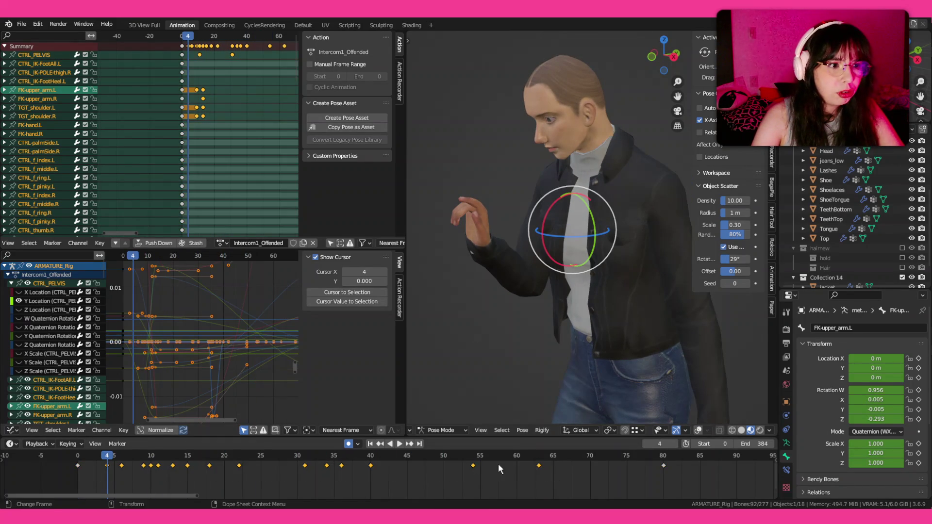
key("s")
left_click(564, 464)
- Replay the stretched action from the start a few times and save ParkingLot_Anims1.blend
key("space")
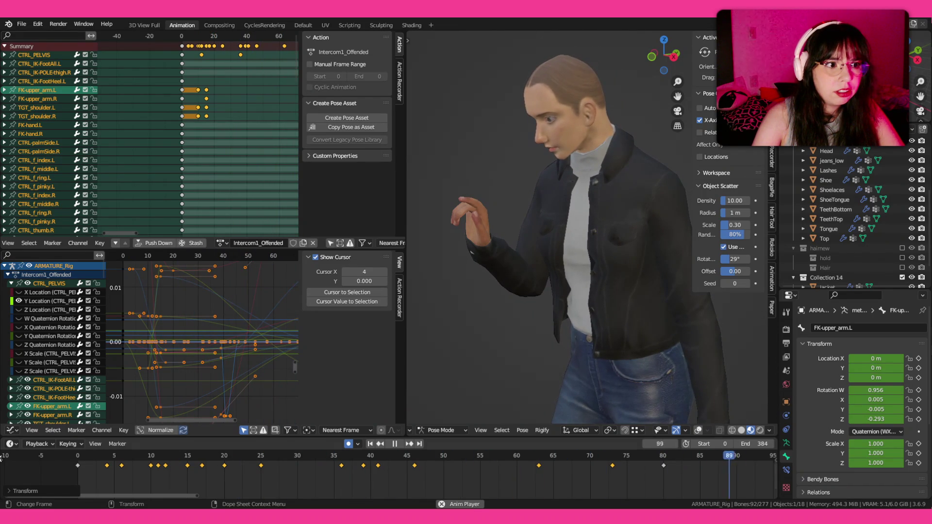
left_click(79, 456)
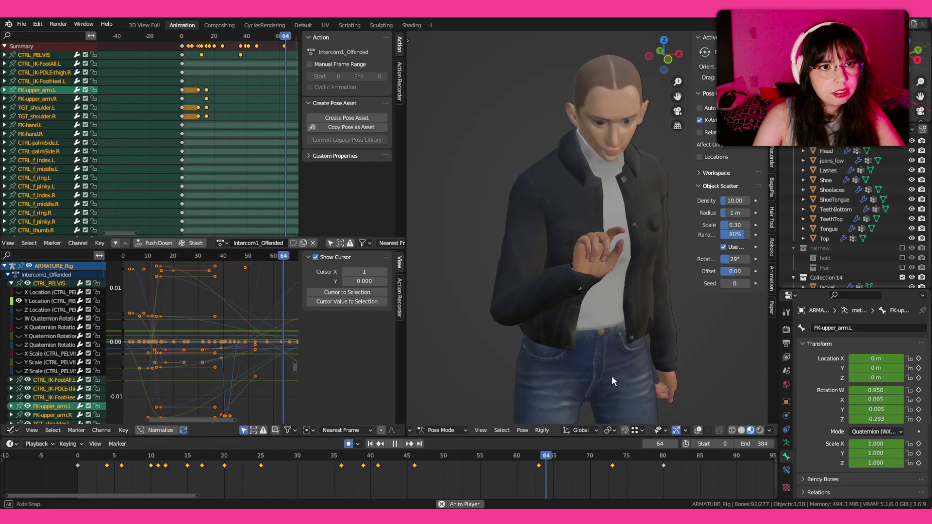
left_click(71, 454)
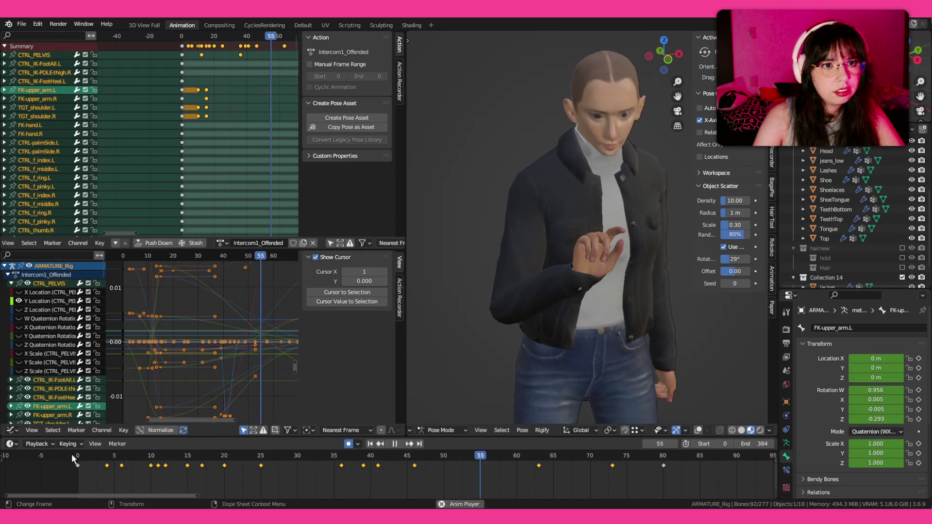
key("space")
key("ctrl+s")
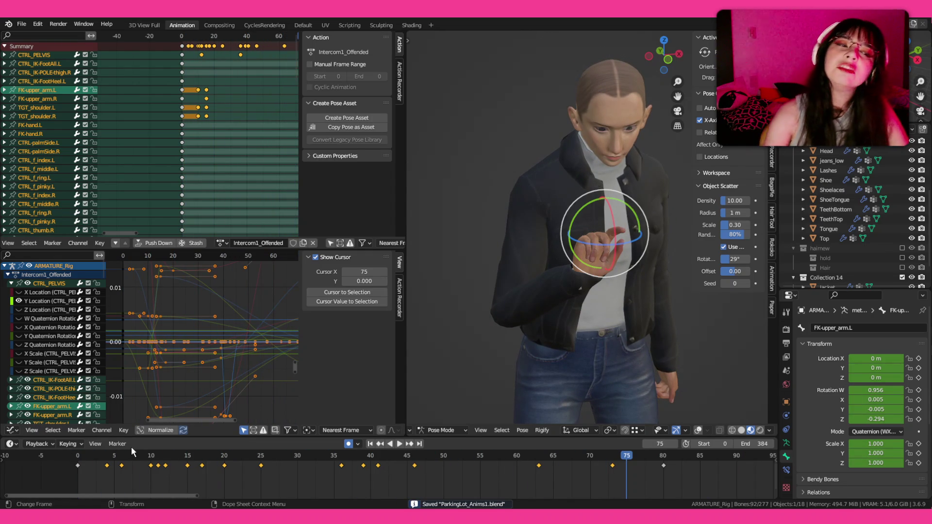
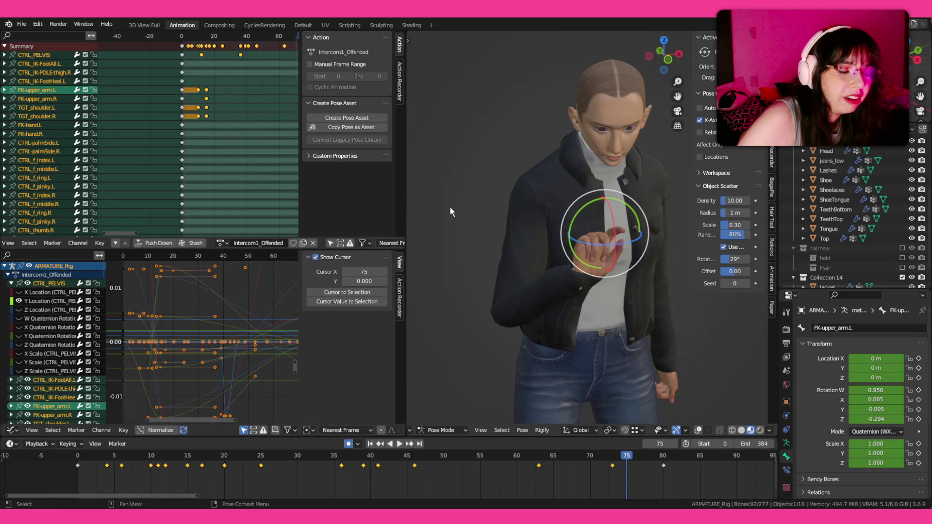
- Play the arm gesture animation back from frame 0 and stop it
right_click(466, 217)
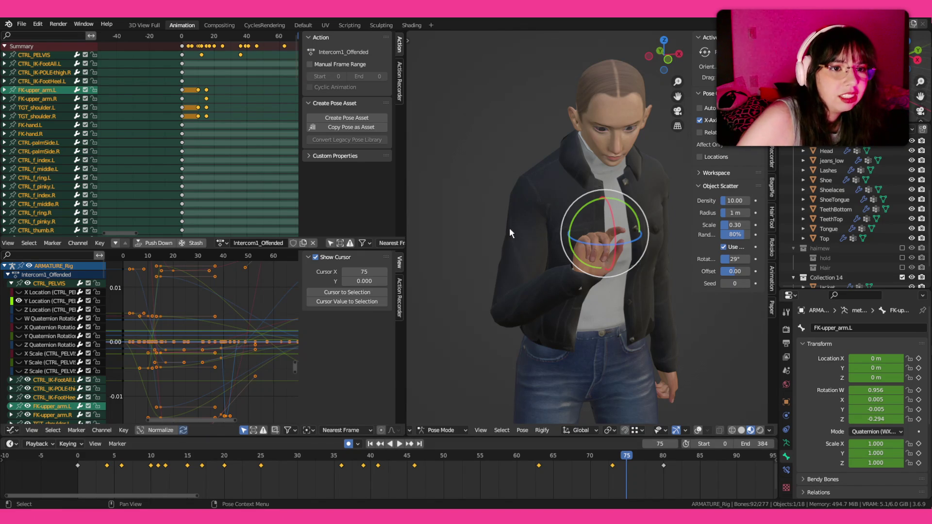
scroll(507, 229, "up", 2)
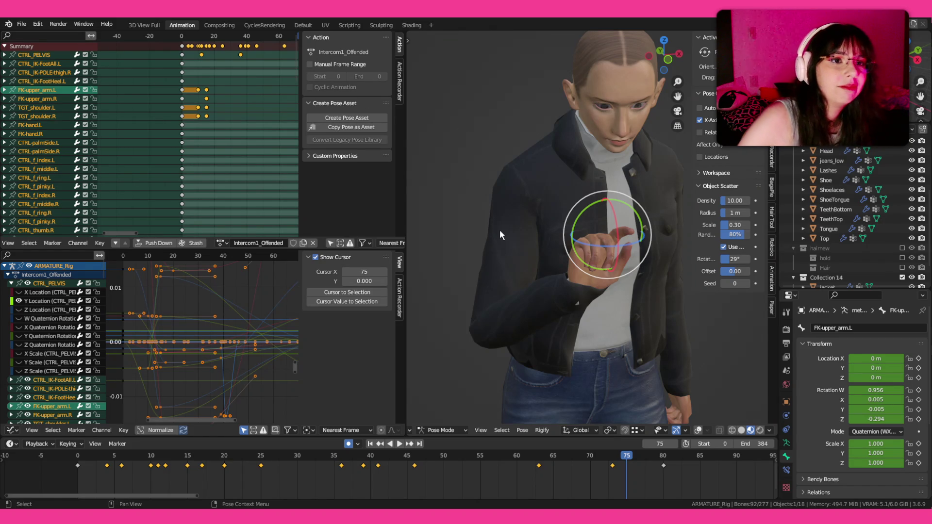
left_click(77, 458)
key("space")
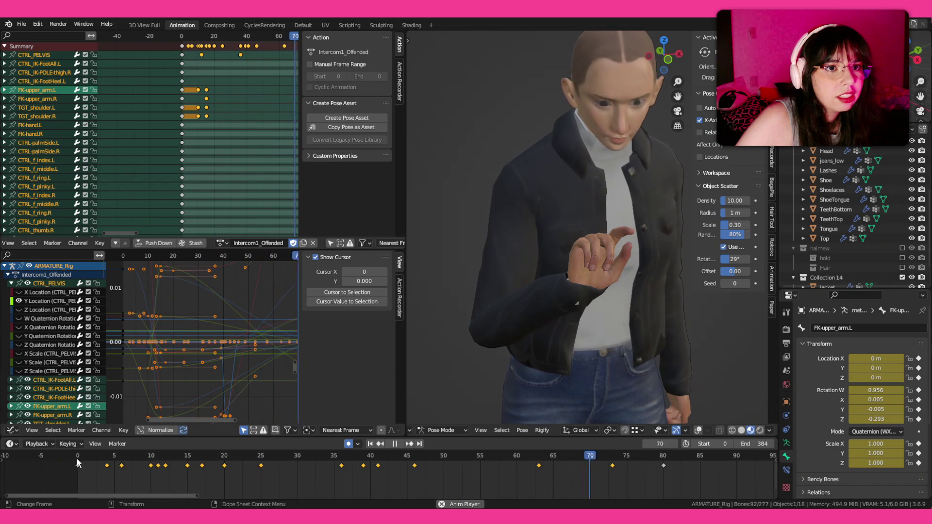
key("space")
- Orbit down over the head and switch to a front view of the character's face
mouse_move(451, 204)
left_mouse_down()
mouse_move(578, 333)
mouse_move(565, 247)
left_mouse_up()
key("shift+alt+z")
scroll(550, 226, "up", 4)
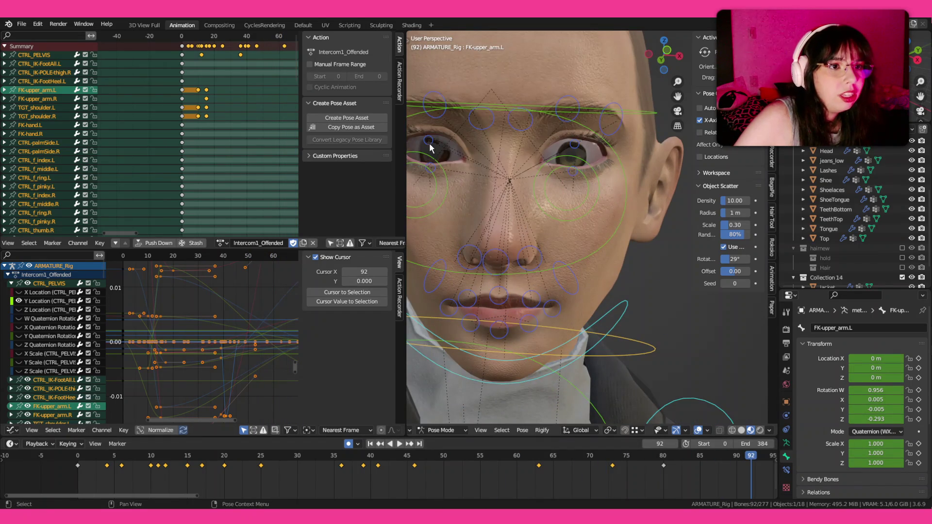
- Select both upper eyelid bones TGT_eyelid.T.L/R and preview the existing blink
left_click(430, 143)
left_click(572, 142, "shift")
left_click(85, 454)
key("space")
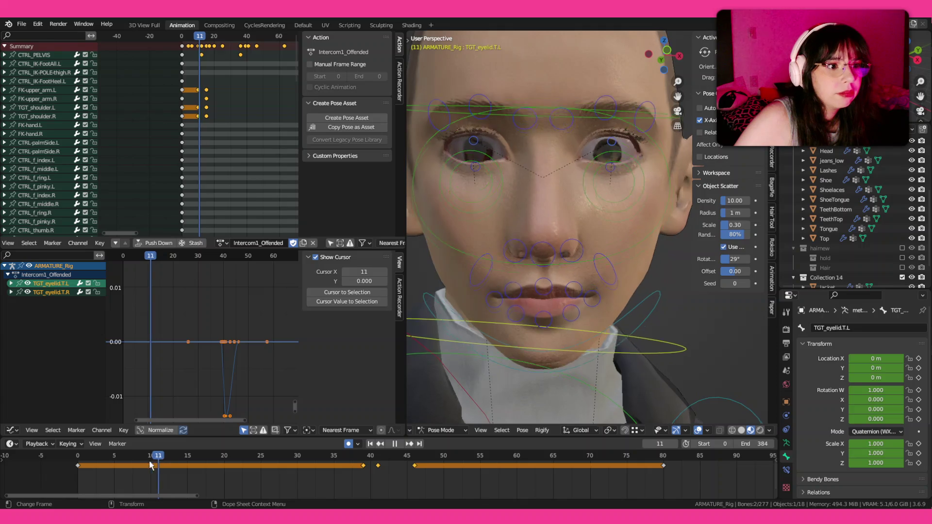
key("space")
- Scale the blink keyframes tighter and shift them two frames earlier, replaying to check
left_click_drag(450, 459, 227, 494)
key("s")
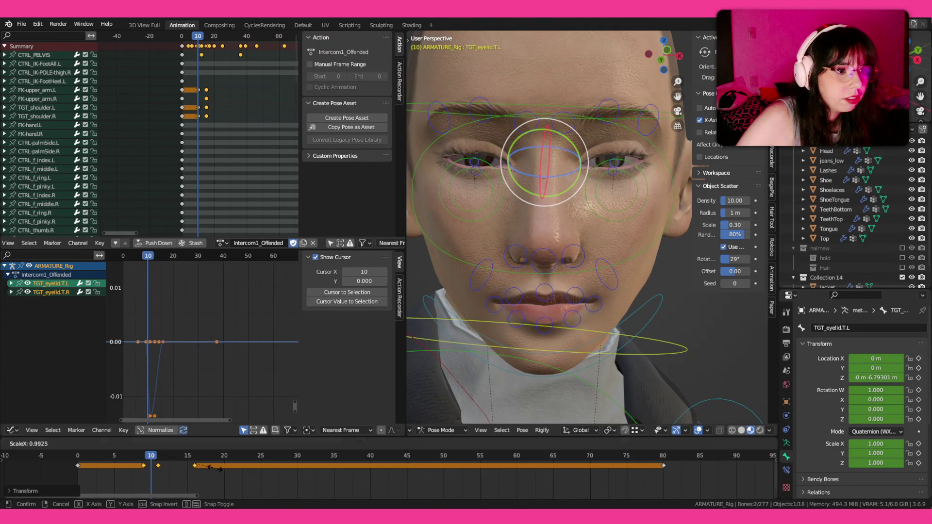
left_click(192, 467)
left_click(99, 462)
key("space")
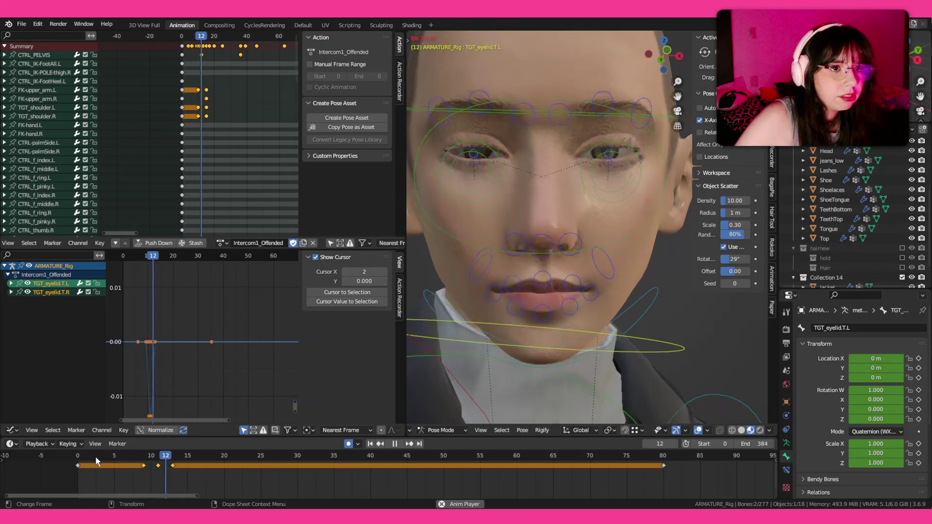
key("space")
key("g")
left_click(113, 474)
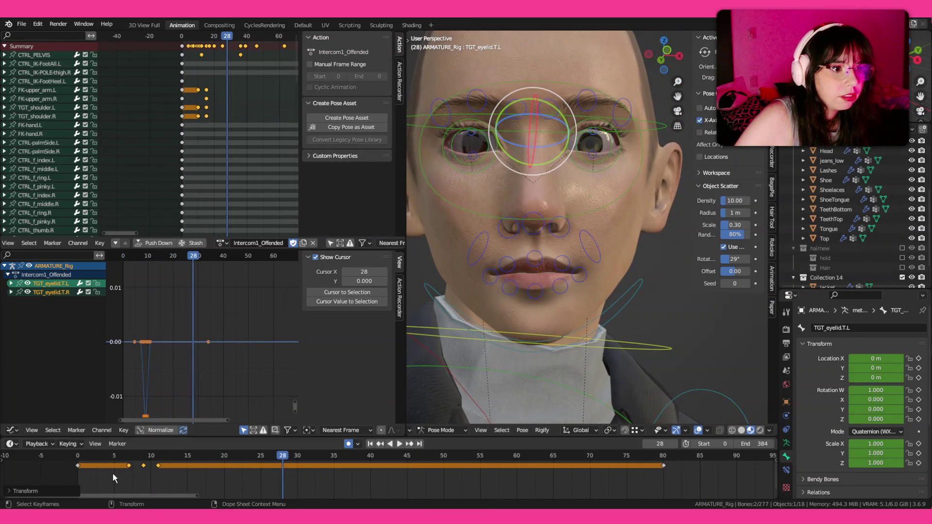
left_click(89, 461)
key("space")
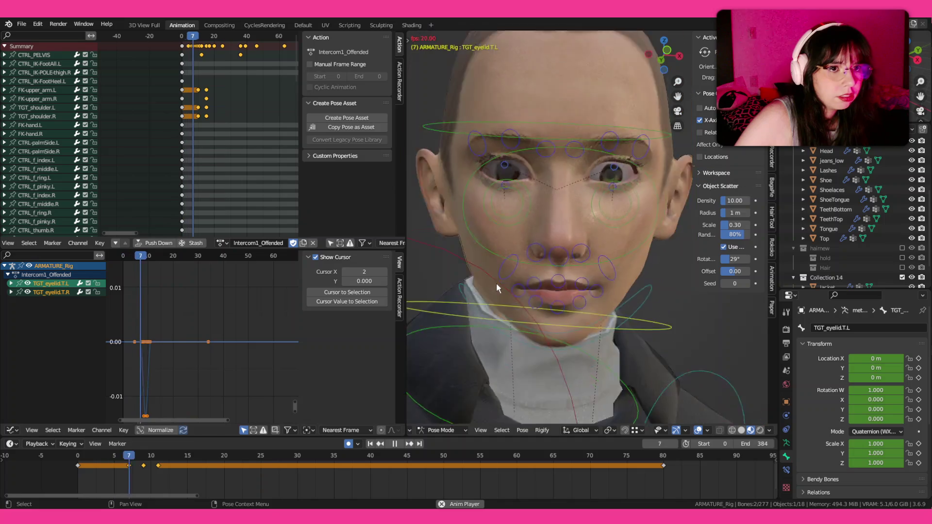
scroll(496, 283, "down", 3)
key("space")
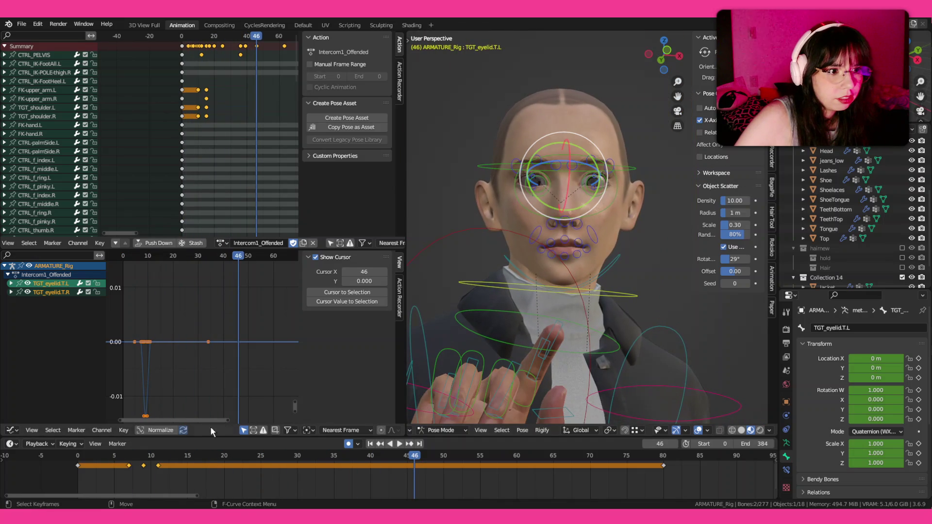
- Duplicate the blink to frame 46 and tighten it into a quicker second blink
key("shift+d")
left_click(435, 470)
key("s")
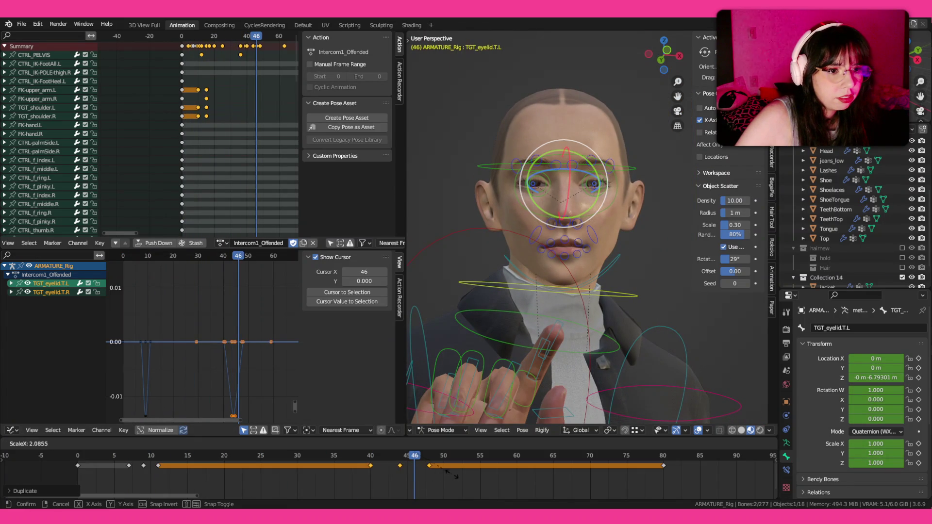
left_click(393, 478)
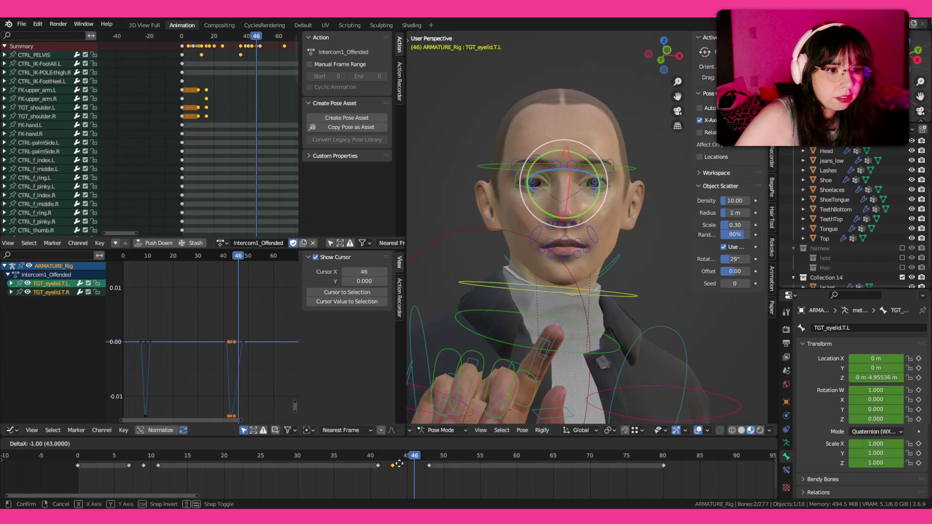
key("space")
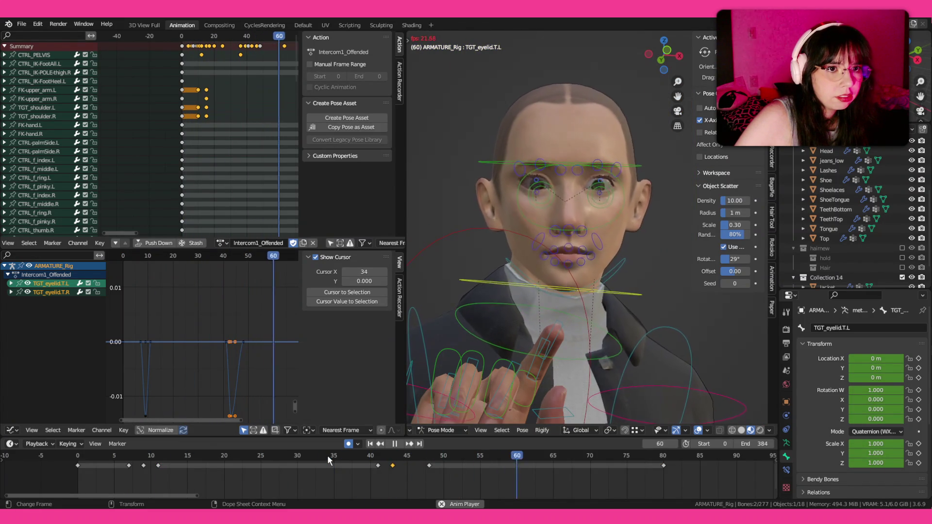
key("g")
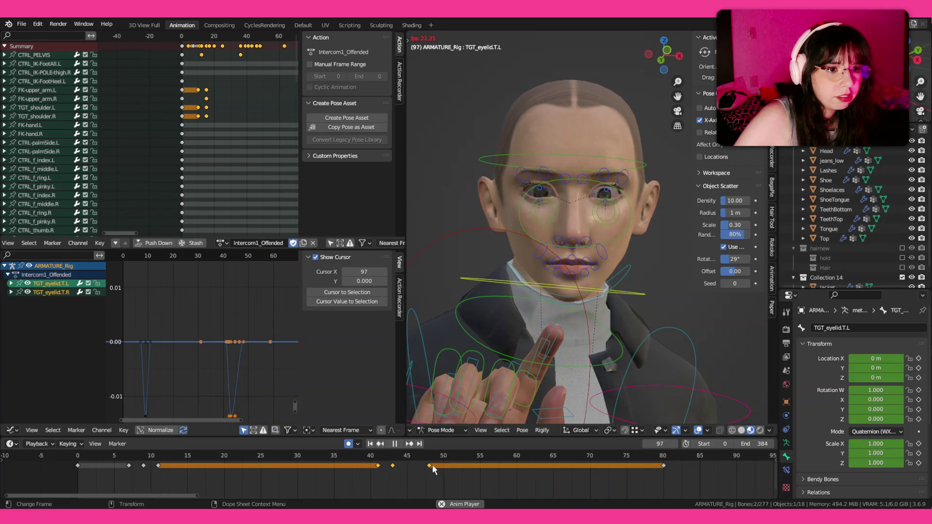
left_click(458, 465)
- Replay from the start, viewing the face from three-quarter and front angles, then return to frame 10
key("shift+Left")
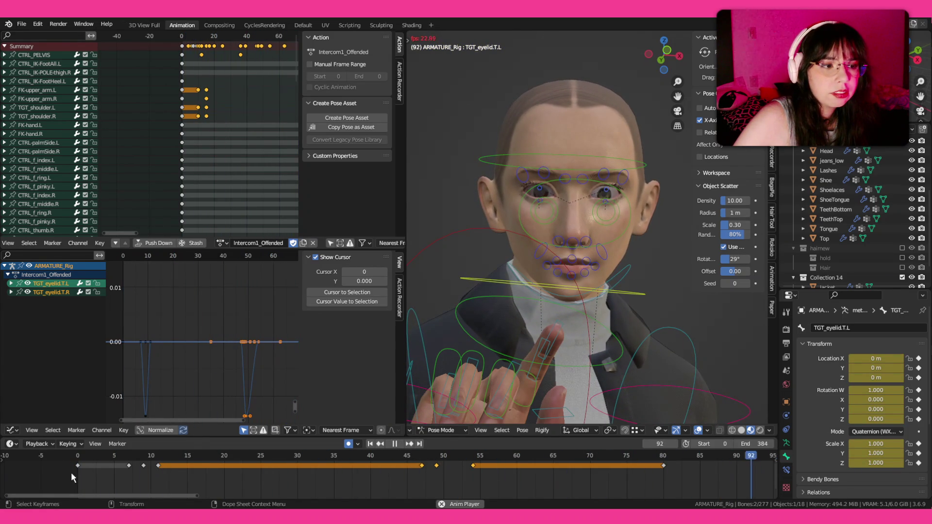
left_click_drag(564, 337, 503, 354)
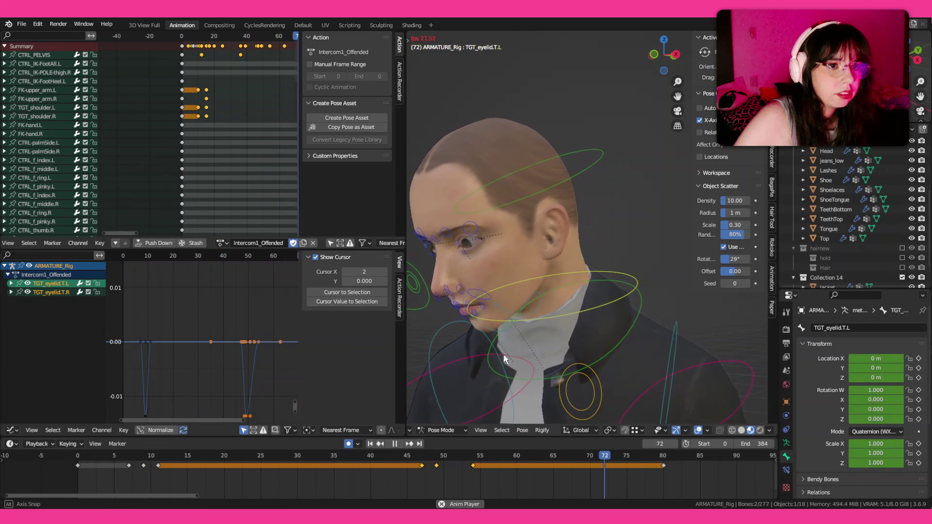
left_click_drag(509, 357, 548, 359)
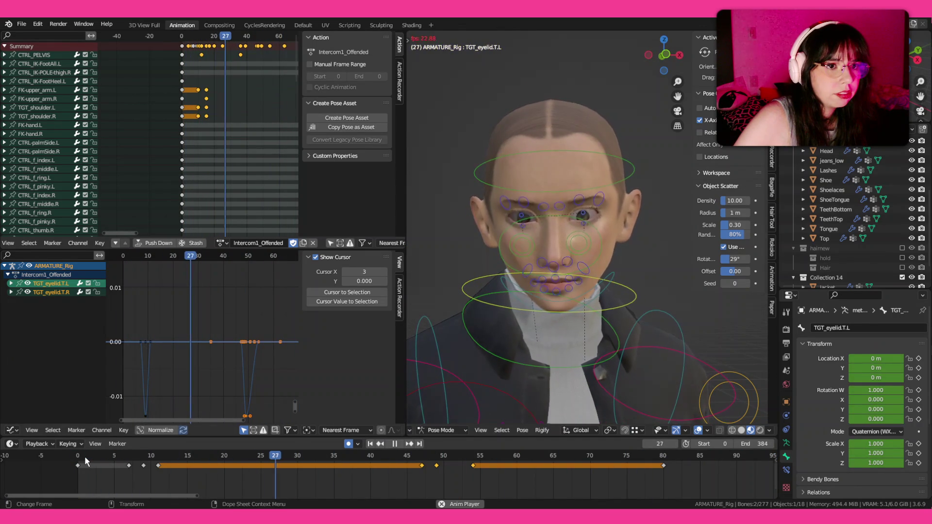
key("space")
left_click_drag(92, 454, 155, 457)
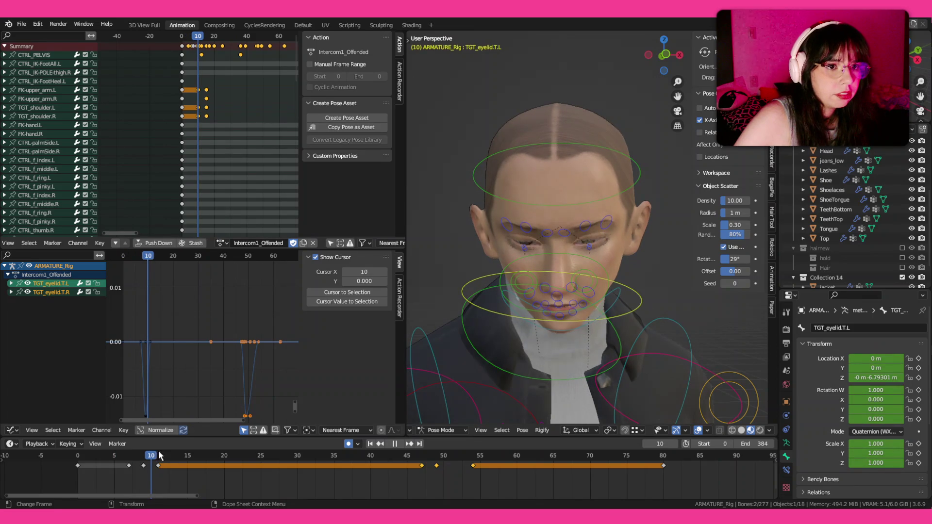
- Key CTRL_eyeMaster's pose, then lower it along Z to make the eyes glance down
left_click(500, 285)
key("i")
left_click(515, 357)
key("space")
key("shift+space")
key("g")
key("g")
key("z")
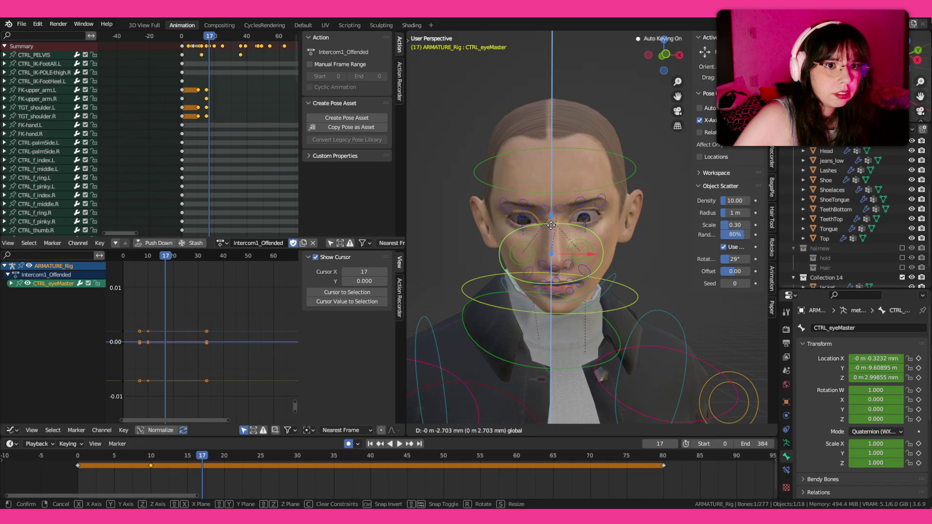
left_click(552, 225)
- Review the glance and paste the copied eye pose at frame 50 to bring the gaze back
left_click(135, 458)
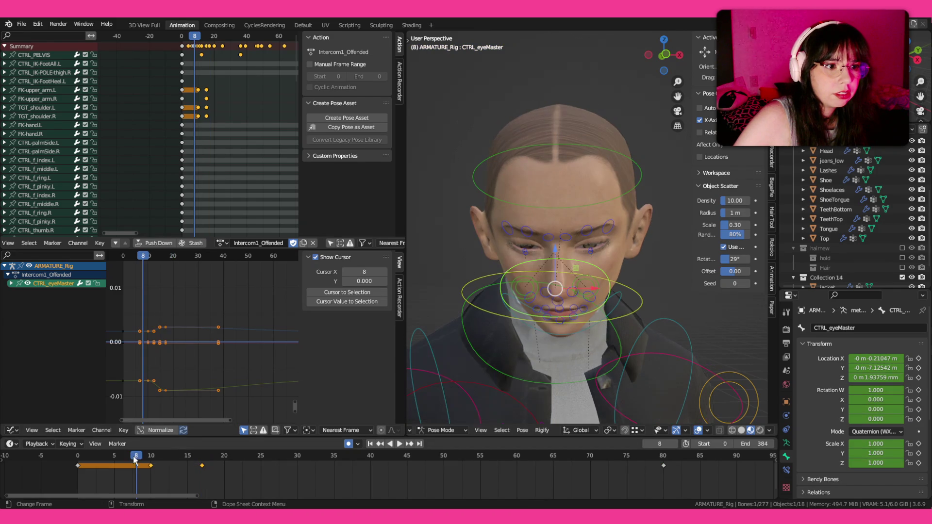
key("space")
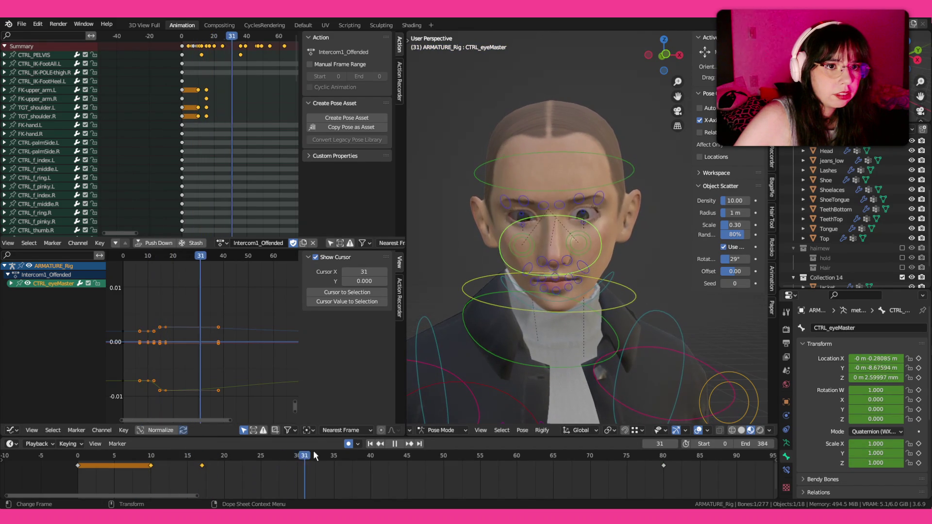
left_click_drag(362, 457, 304, 456)
key("space")
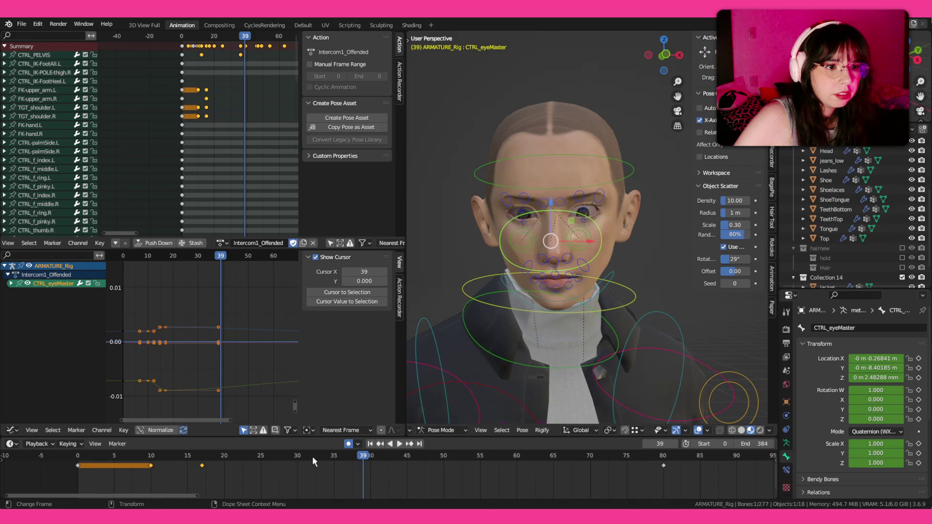
left_click_drag(405, 457, 444, 456)
key("ctrl+v")
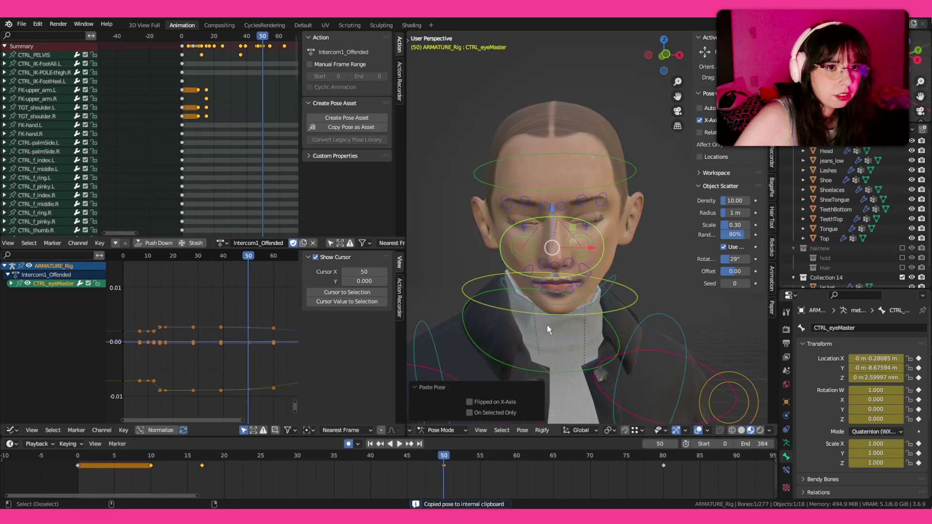
- Play back the eye animation and save ParkingLot_Anims1.blend
key("space")
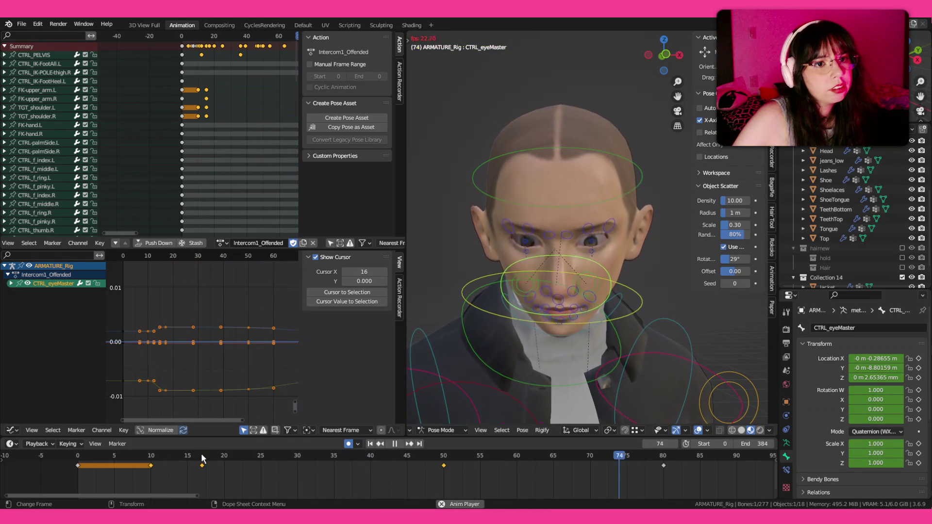
left_click(114, 469)
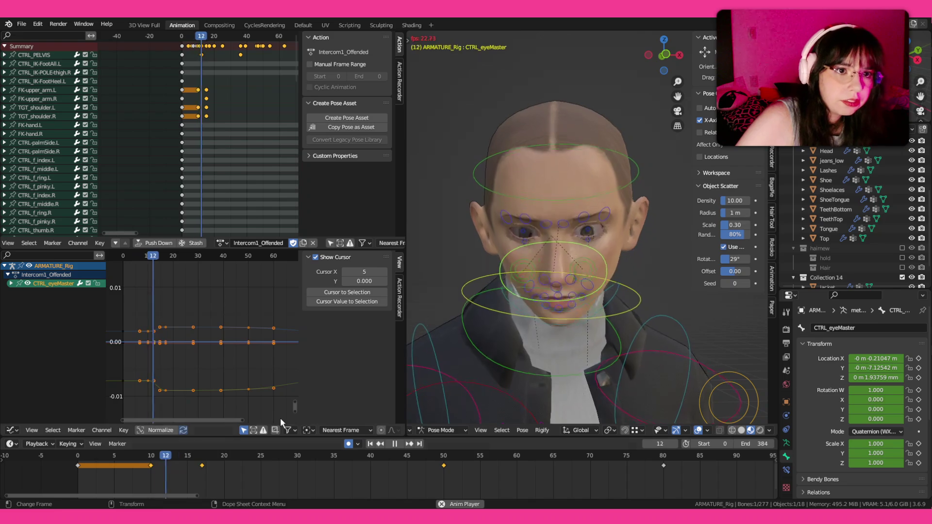
key("space")
scroll(536, 214, "up", 2)
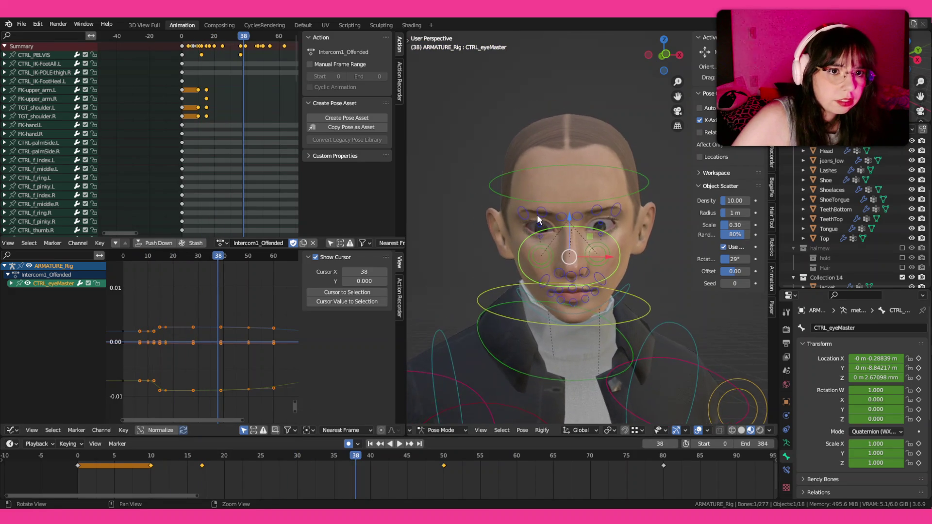
scroll(536, 214, "up", 3)
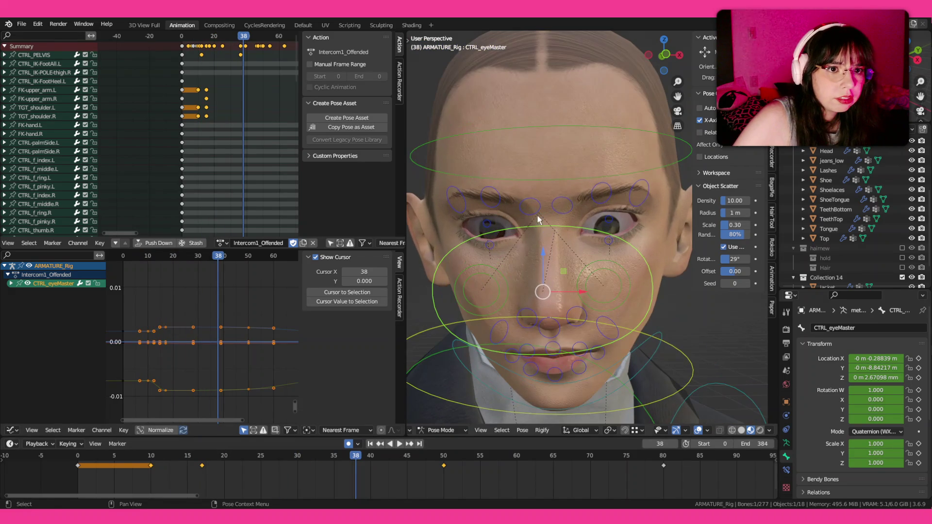
left_click(496, 206)
key("ctrl+s")
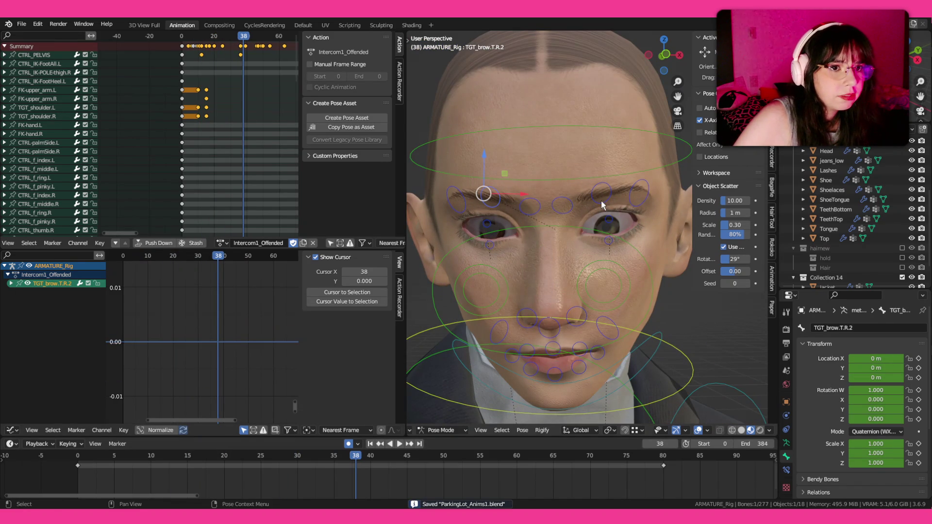
- Select both TGT_brow.T.2 bones and key their current pose near frame 4
left_click(599, 206, "shift")
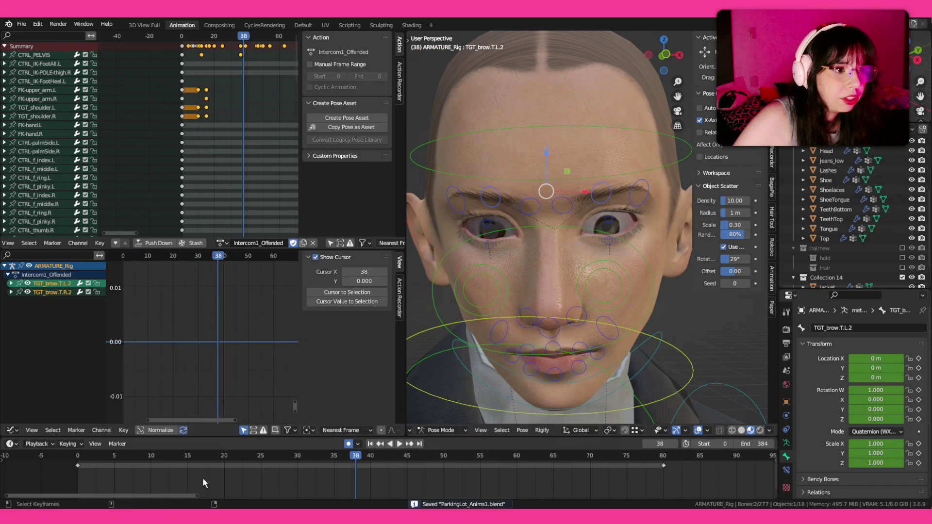
left_click(92, 458)
key("space")
left_click_drag(94, 459, 152, 464)
key("i")
left_click(506, 375)
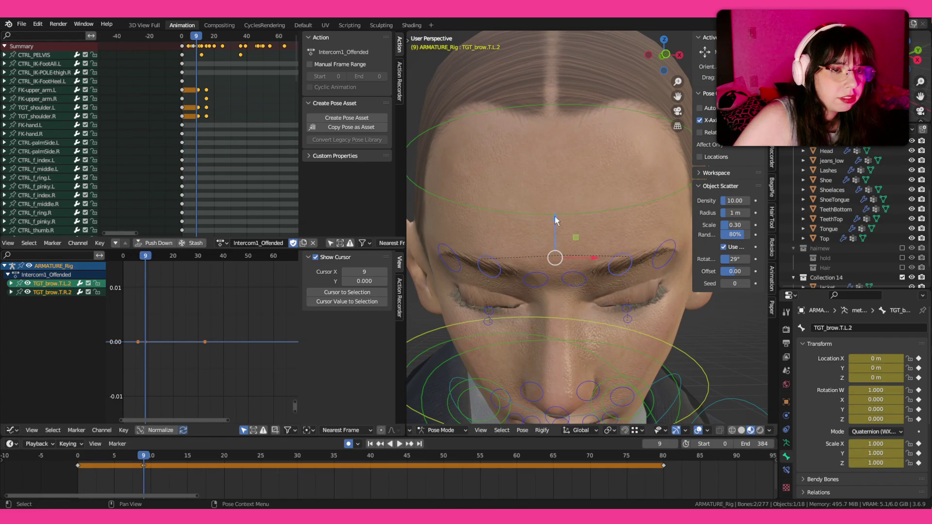
- Lower the brow controls into a frown around frame 11-12 and preview it
left_click_drag(555, 216, 556, 220)
key("Escape")
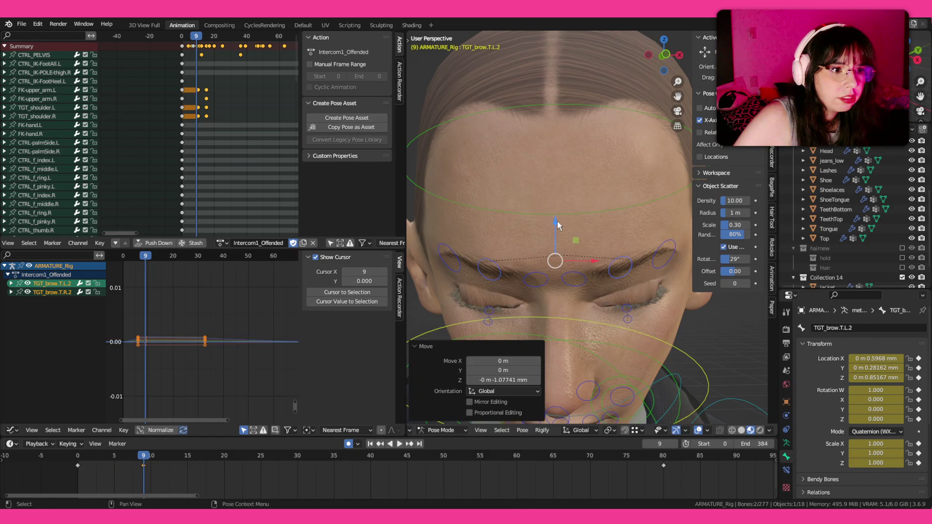
left_click_drag(143, 465, 165, 463)
left_click_drag(554, 202, 555, 204)
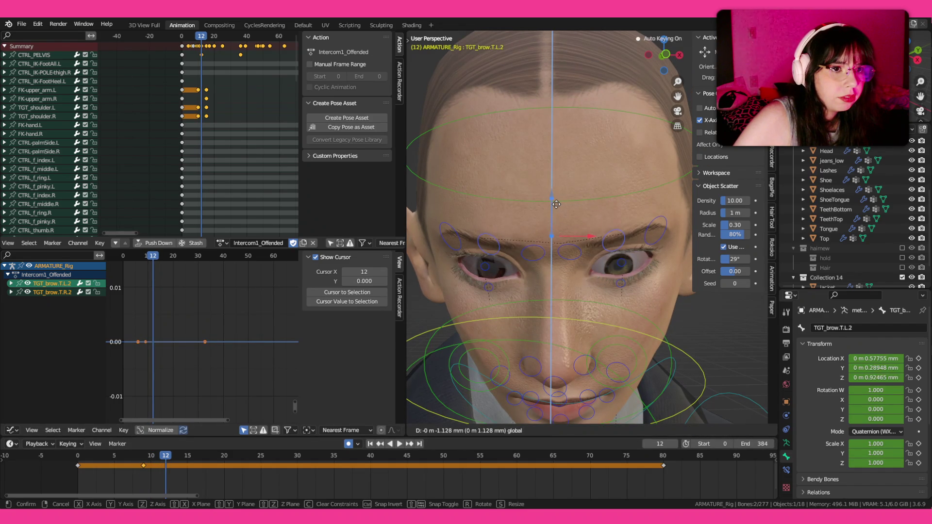
left_click(557, 206)
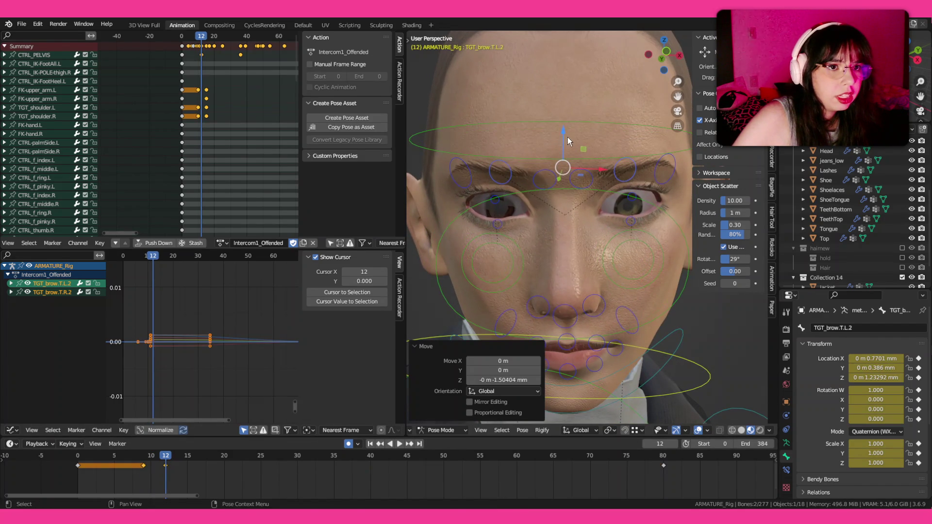
key("g")
key("z")
left_click(563, 129)
key("space")
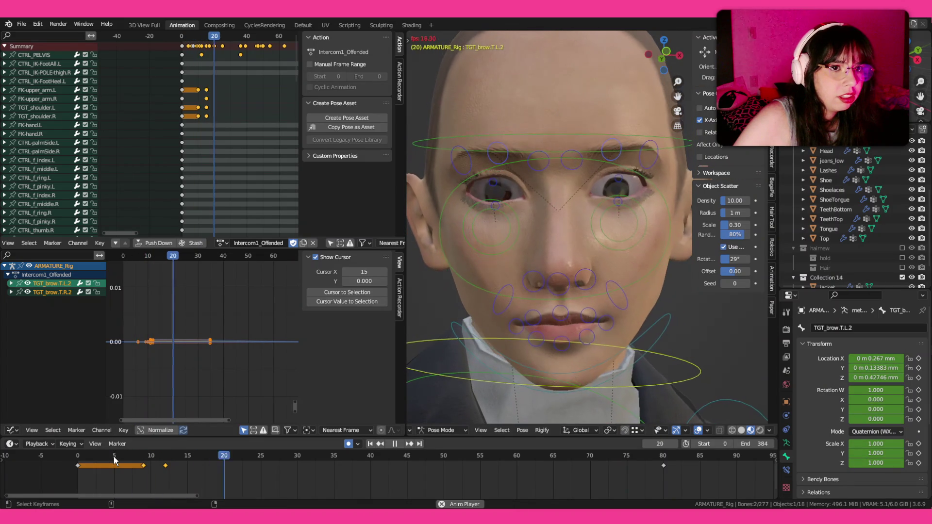
key("space")
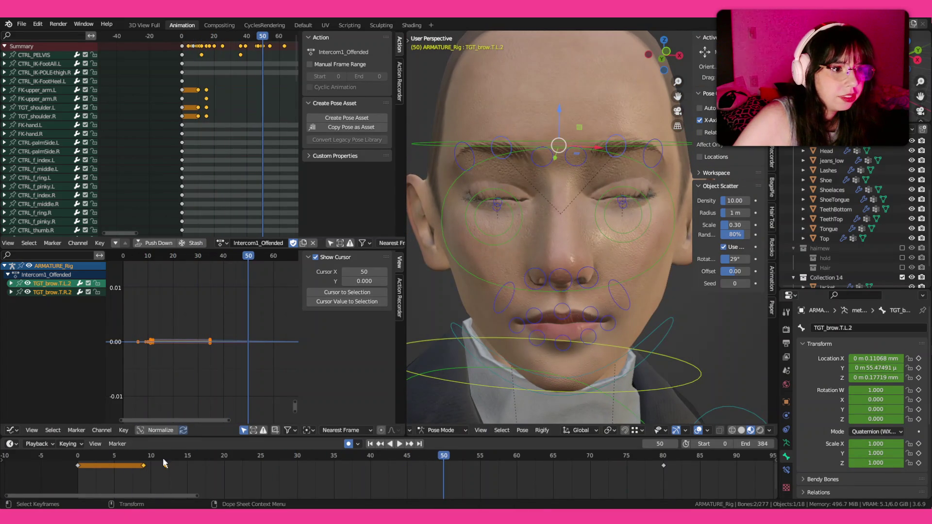
- Copy the frown pose at frame 16 and paste it at frame 53 to hold it, then review without overlays
left_click(173, 457)
left_click_drag(184, 457, 194, 457)
key("ctrl+c")
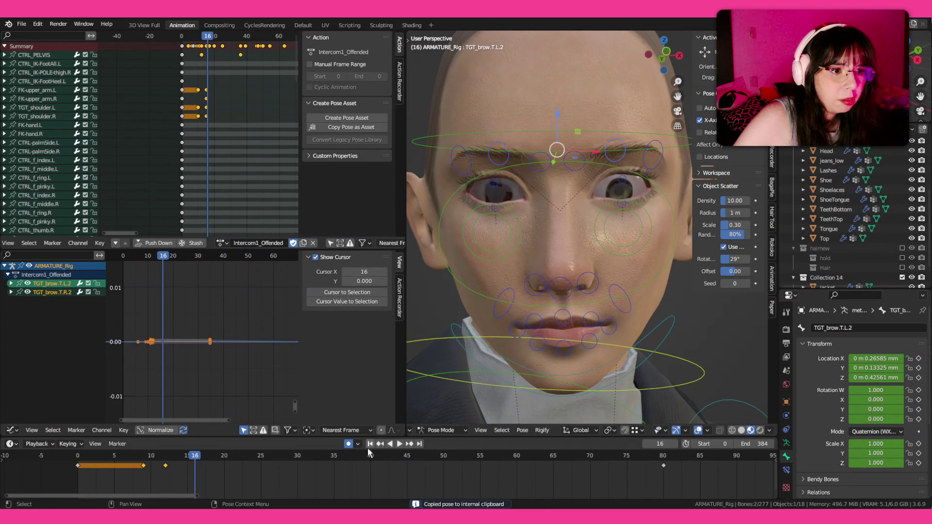
left_click(465, 460)
key("ctrl+v")
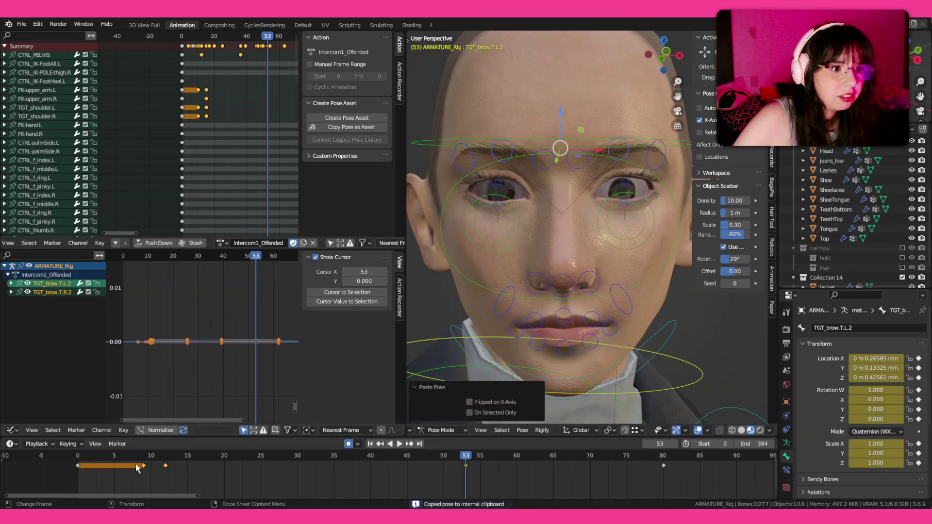
left_click(95, 460)
key("space")
key("shift+alt+z")
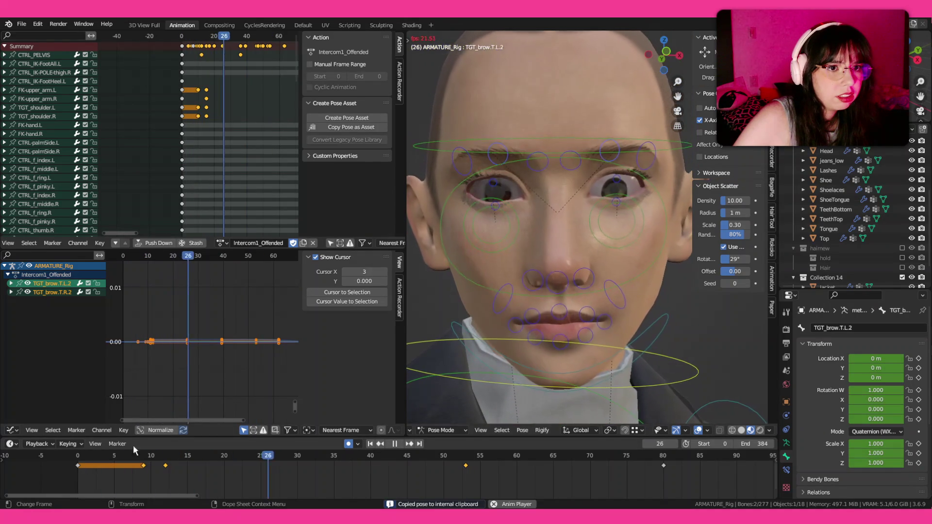
key("space")
- Reset the brow position at frame 12, add another brow control and key all brows as Whole Character at frame 9
left_click(380, 444)
left_click(380, 443)
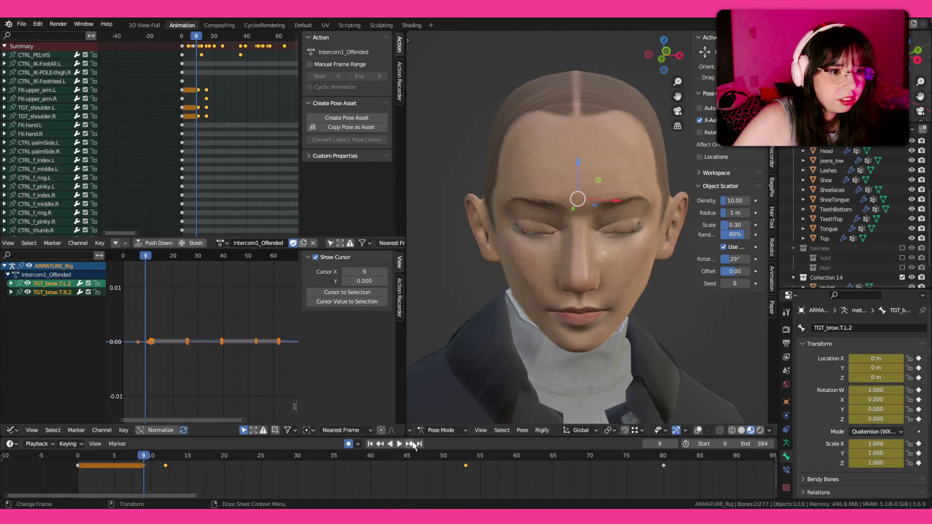
left_click(410, 443)
key("shift+alt+z")
scroll(579, 218, "up", 2)
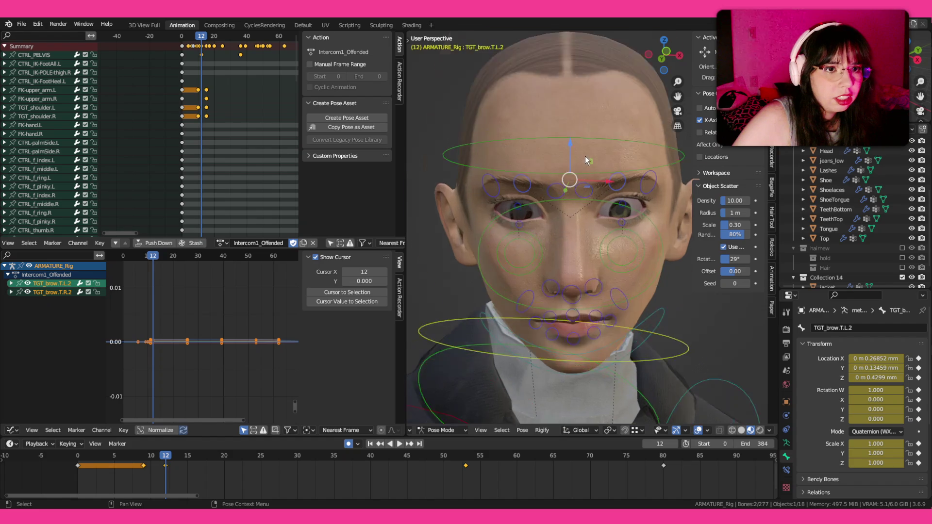
scroll(579, 212, "up", 1)
key("alt+g")
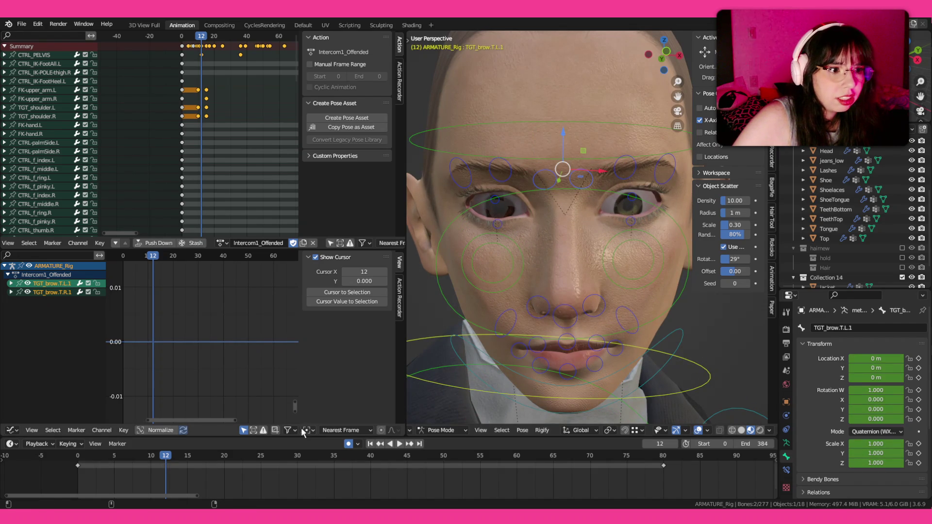
left_click(503, 181, "shift")
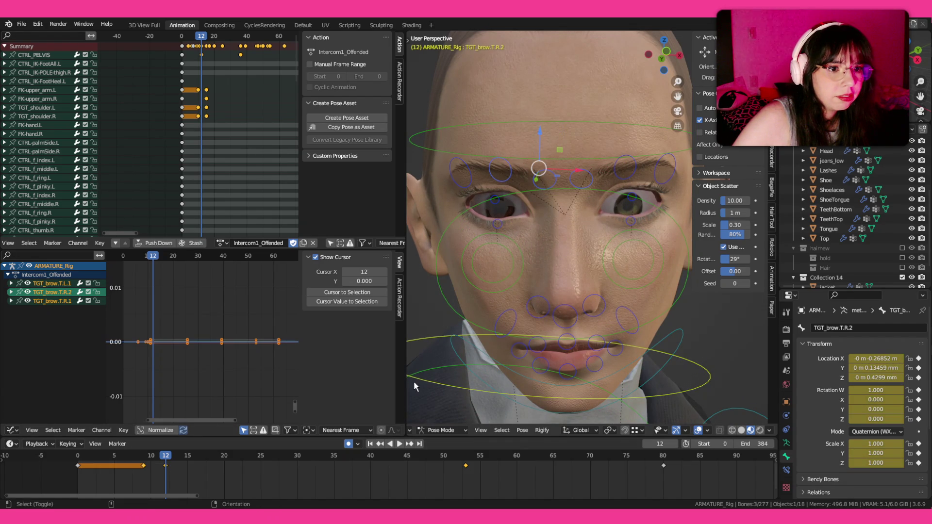
left_click(380, 443)
key("i")
left_click(456, 371)
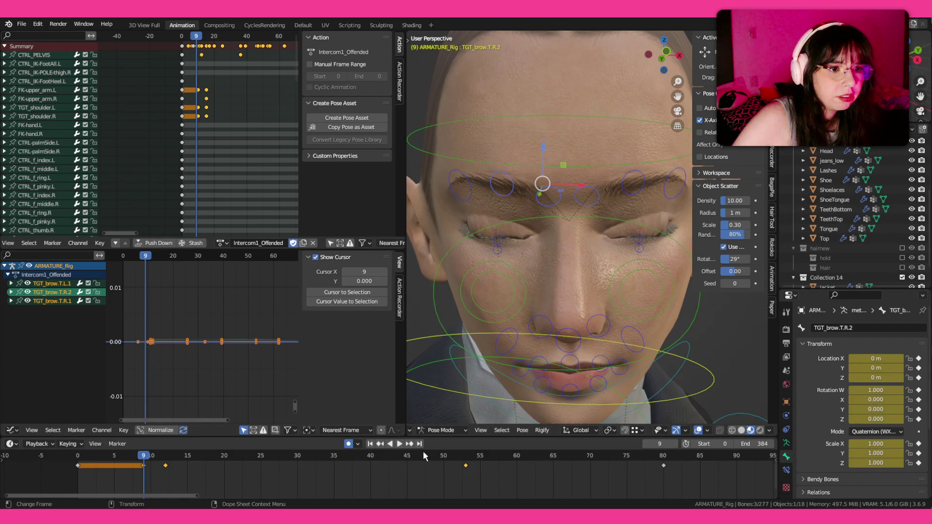
- At frame 12, lower the brows along Z and push them forward along Y, then play back
left_click(408, 444)
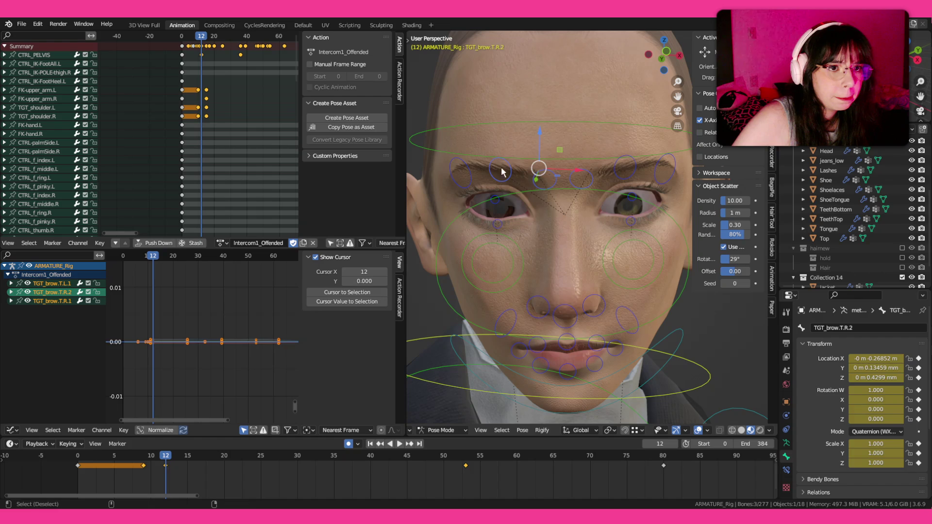
left_click(539, 168, "shift")
key("g")
key("z")
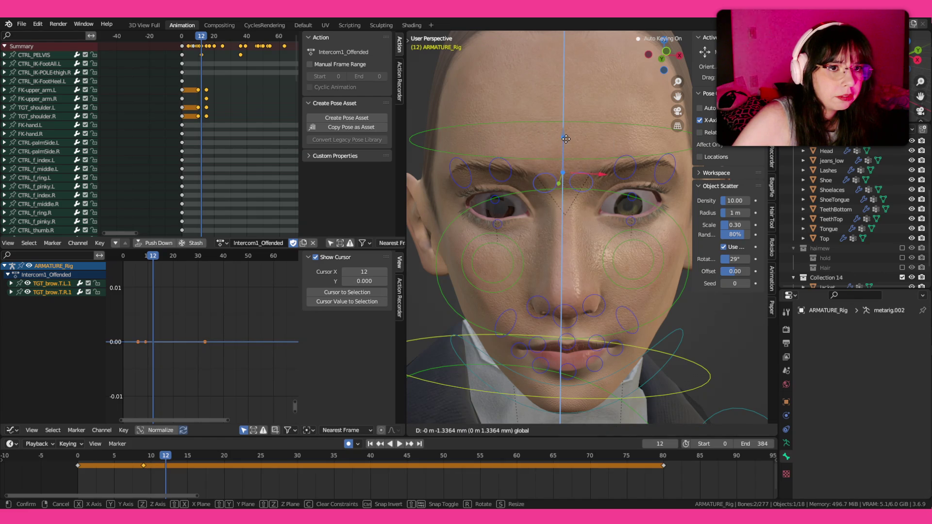
left_click(566, 138)
mouse_move(522, 203)
left_mouse_down()
mouse_move(552, 209)
mouse_move(526, 217)
mouse_move(622, 274)
mouse_move(549, 292)
left_mouse_up()
key("g")
key("y")
left_click(624, 268)
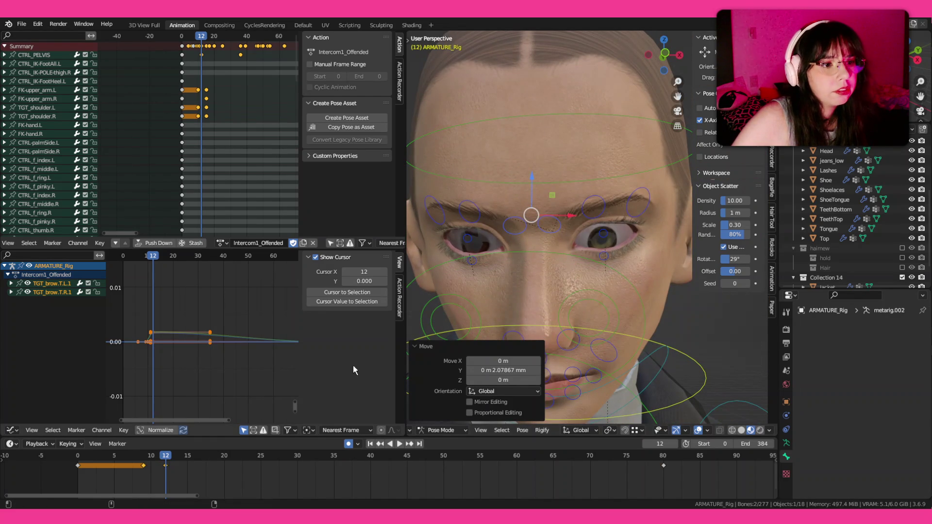
key("space")
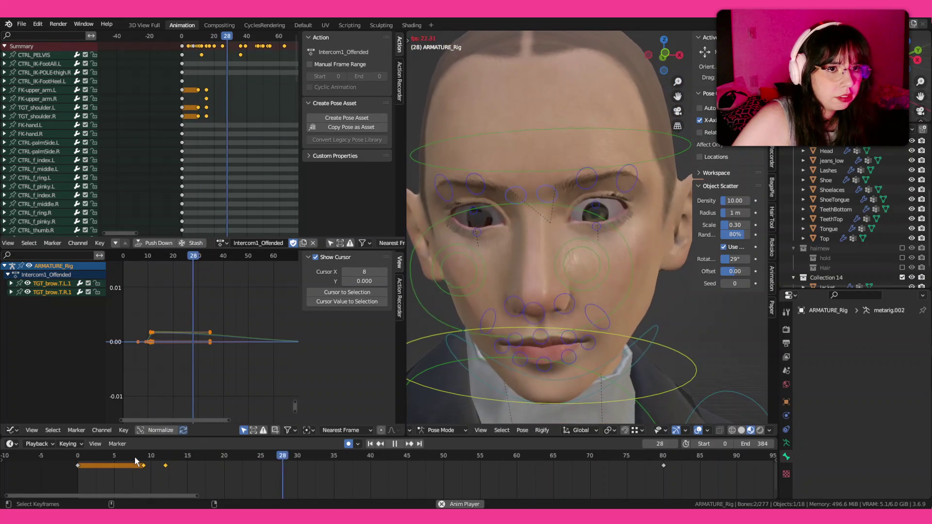
- Slide the inner right brow sideways and nudge it into place with the gizmo, previewing without overlays
left_click(379, 443)
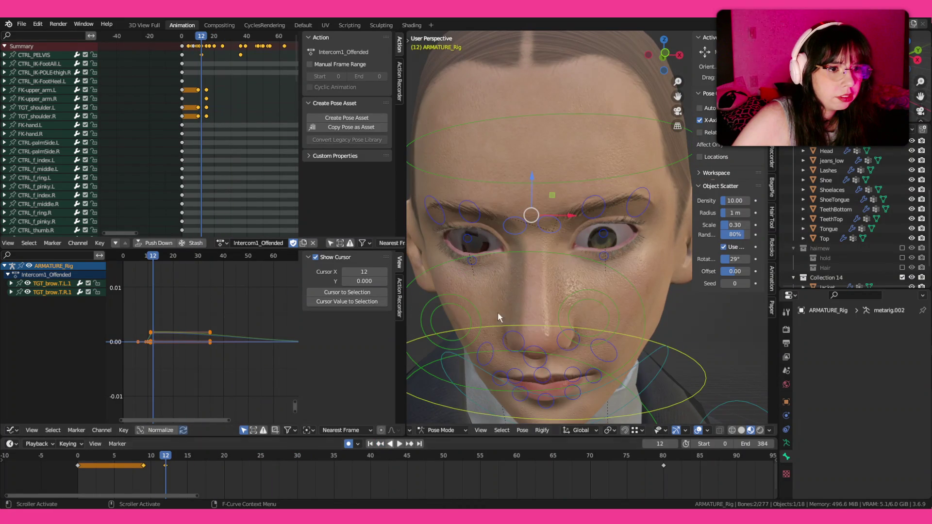
left_click(539, 230)
key("g")
key("x")
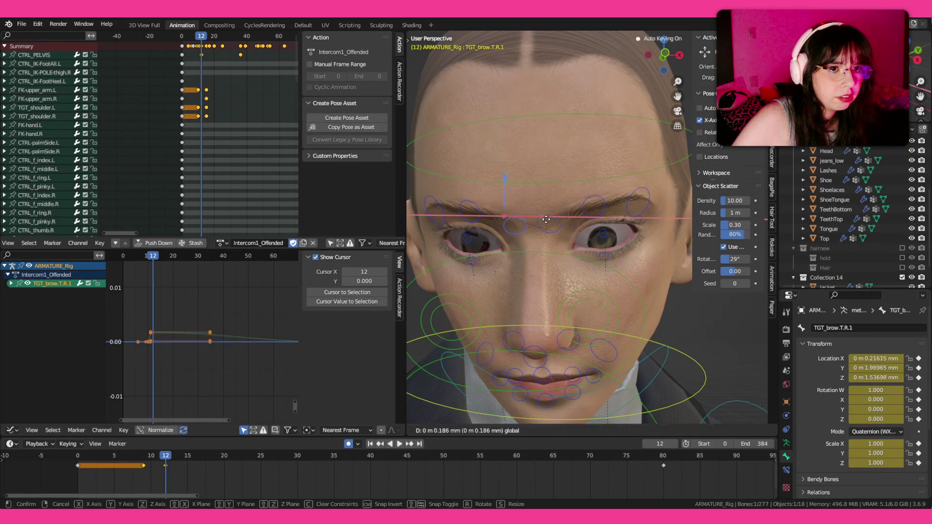
left_click(546, 219)
scroll(608, 216, "down", 3)
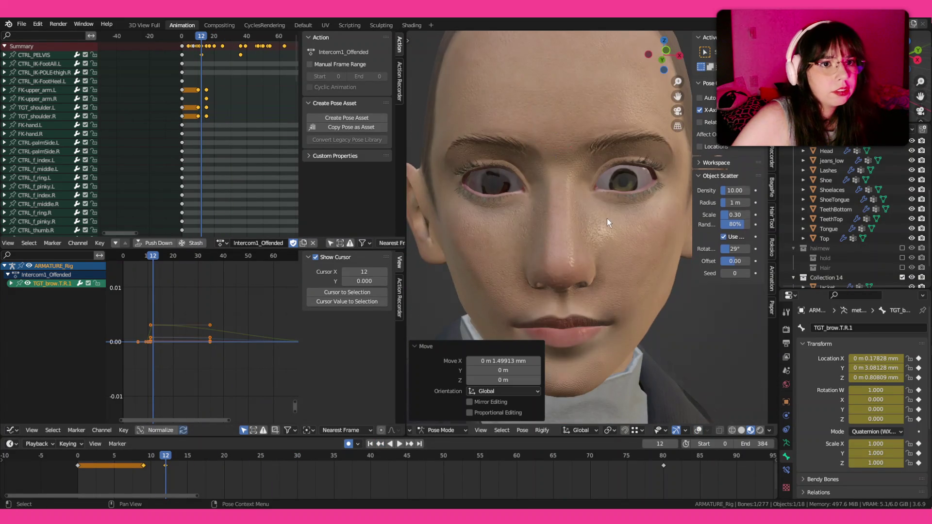
key("shift+alt+z")
scroll(557, 163, "up", 1)
key("shift+space")
key("g")
left_click_drag(548, 171, 548, 172)
left_click(106, 460)
key("space")
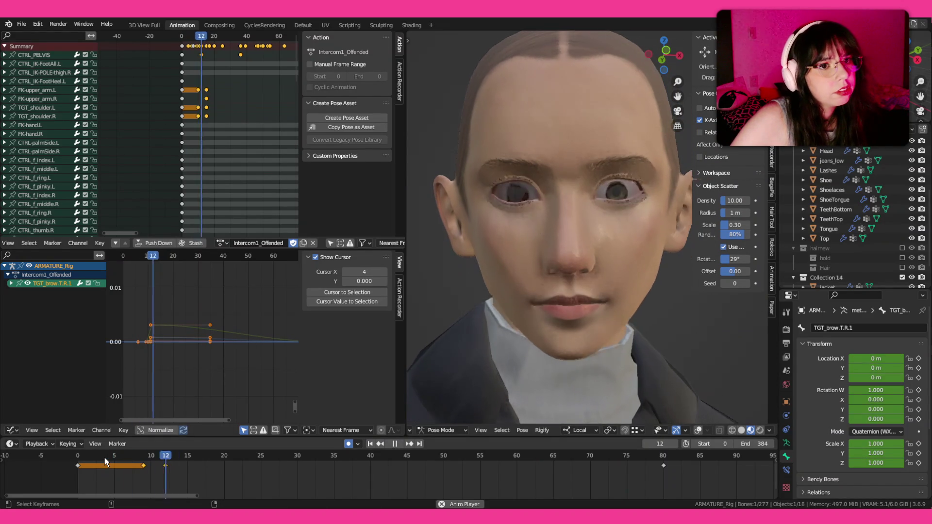
key("Escape")
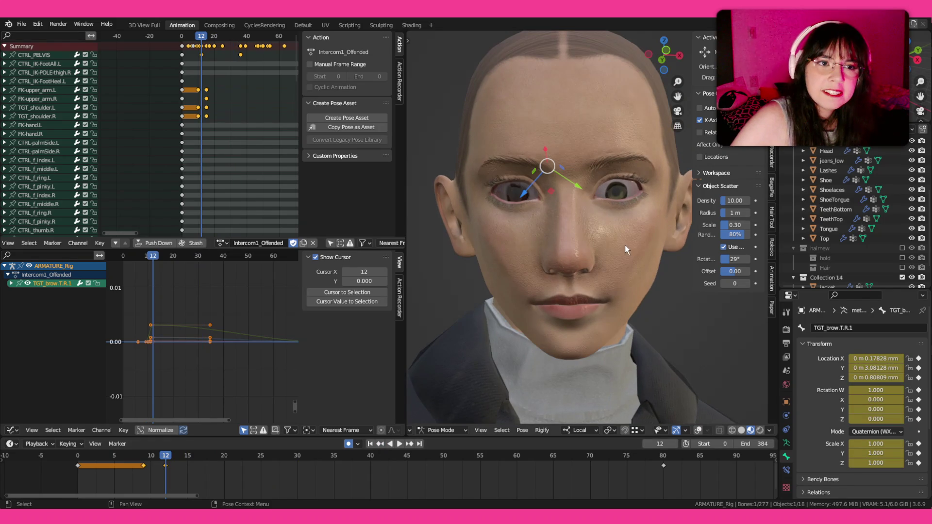
- Raise the right brow control along its own Z and replay the animation from a higher angle
left_click(522, 162)
key("z")
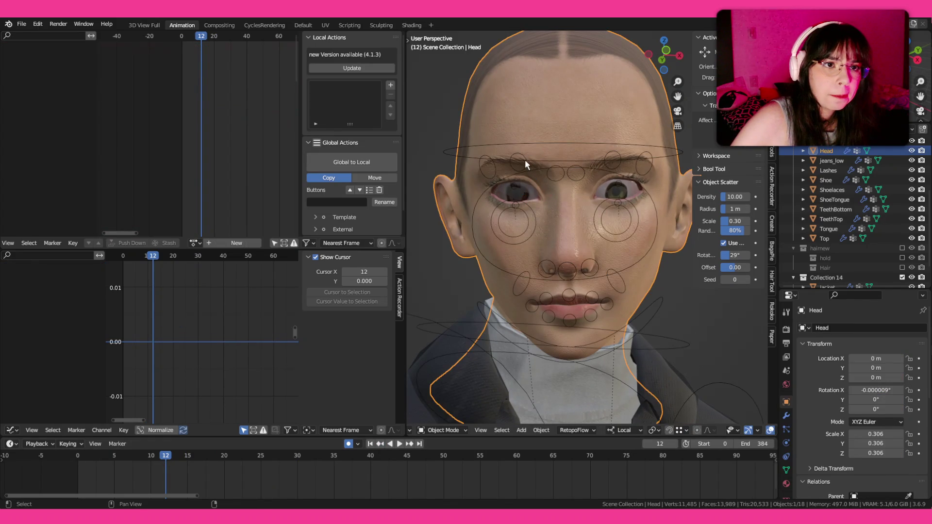
key("ctrl+z")
key("g")
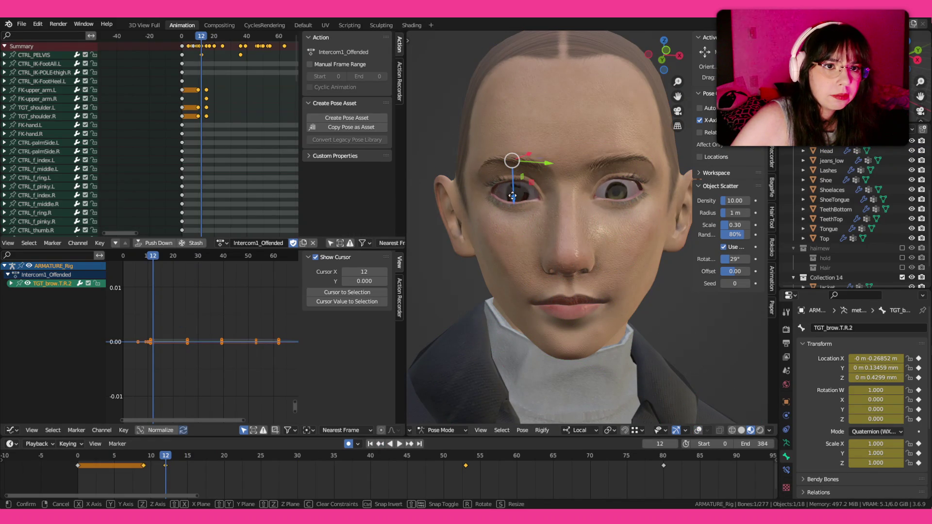
key("z")
left_click(515, 197)
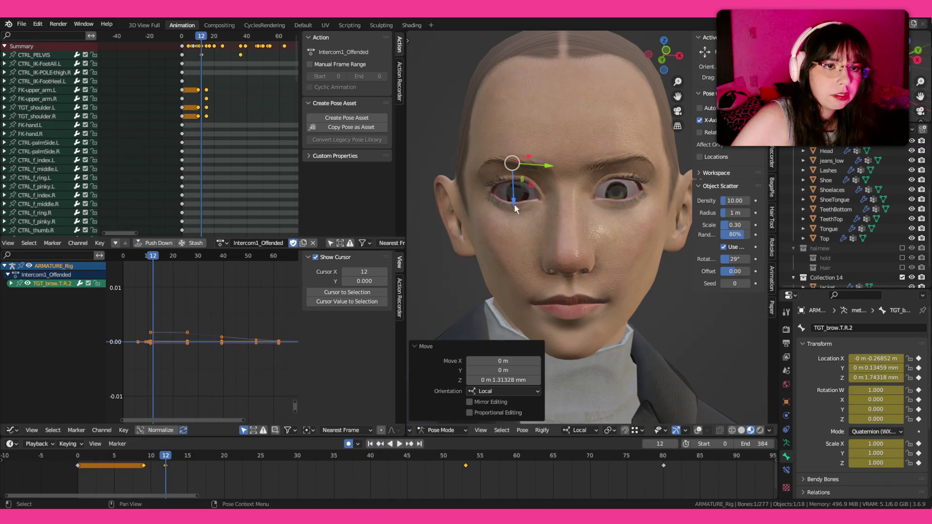
left_click_drag(515, 198, 500, 262)
key("space")
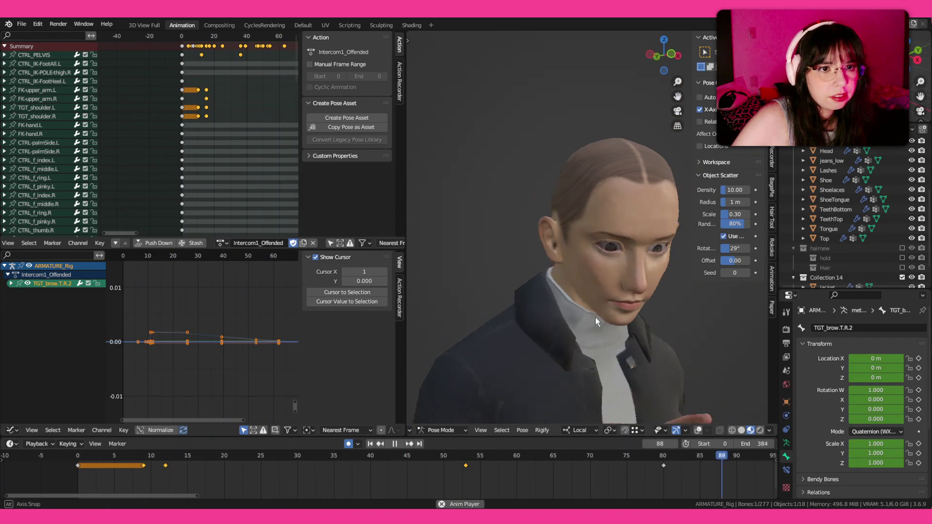
- Save ParkingLot_Anims1.blend, return to frame 0 and save again
key("ctrl+s")
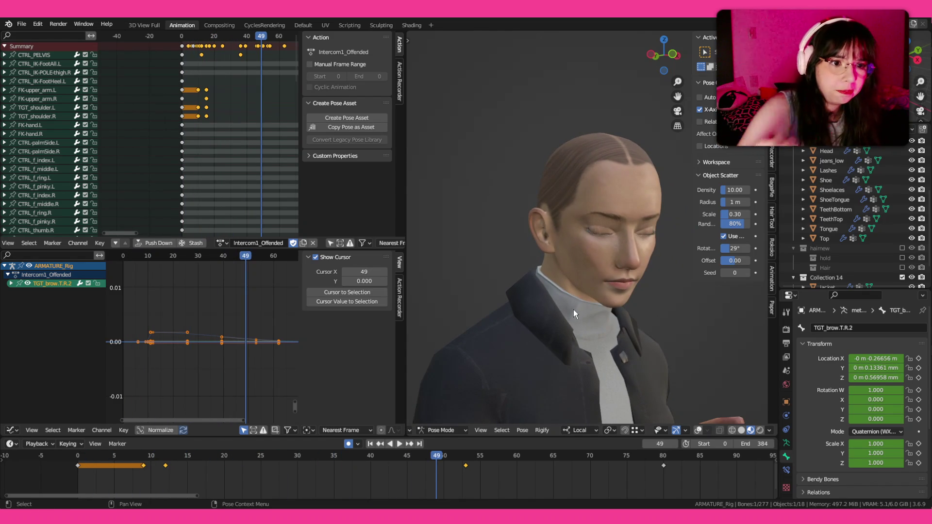
left_click(76, 459)
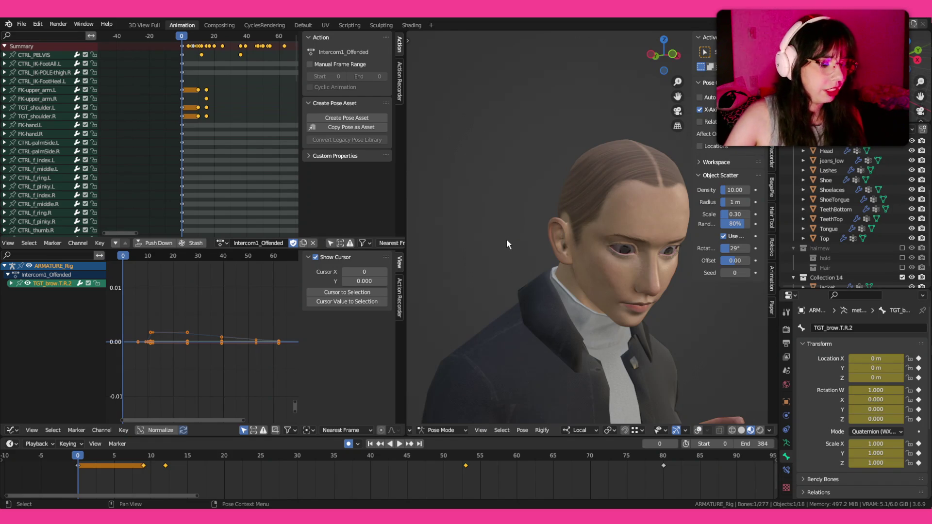
key("ctrl+s")
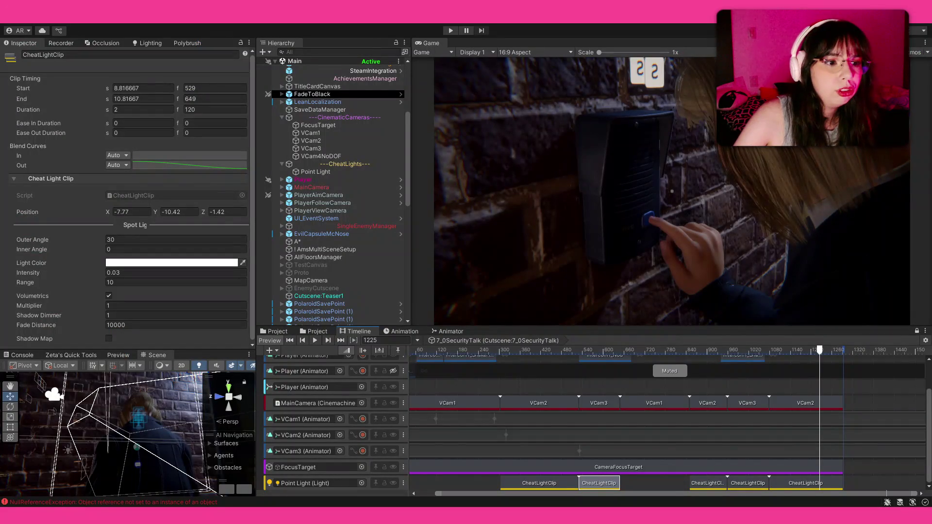
- Select PlayerFollowCamera, dock the Scene view beside the Game view and look along the corridor
left_click(406, 203)
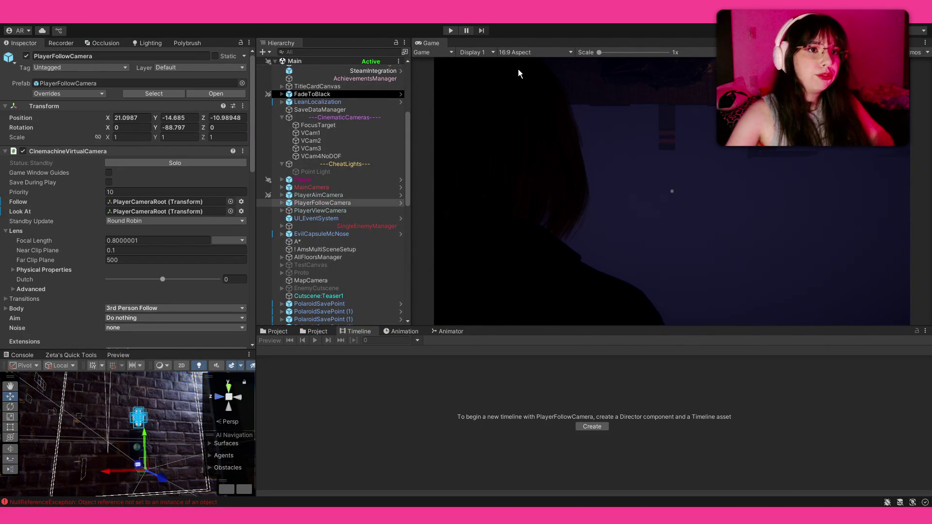
left_click_drag(158, 355, 520, 42)
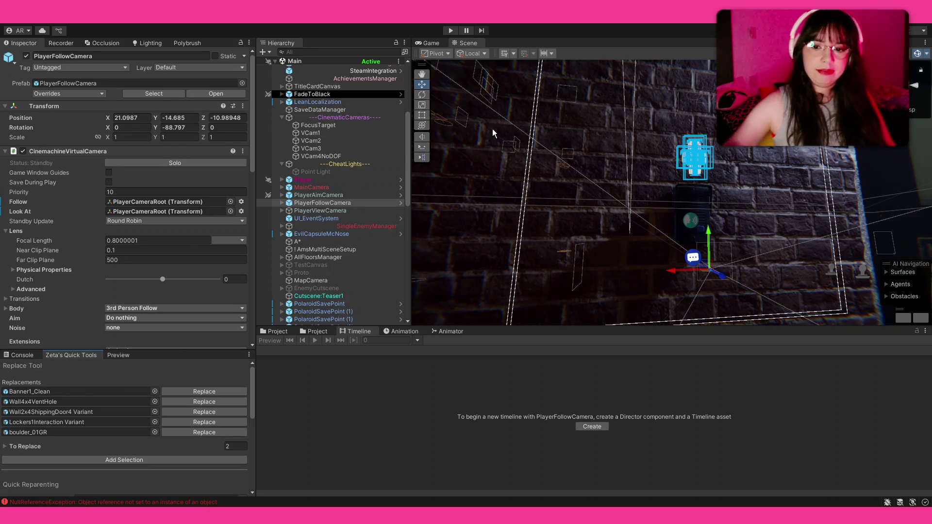
mouse_move(546, 181)
left_mouse_down()
mouse_move(567, 238)
mouse_move(543, 217)
mouse_move(491, 201)
left_mouse_up()
scroll(543, 218, "down", 2)
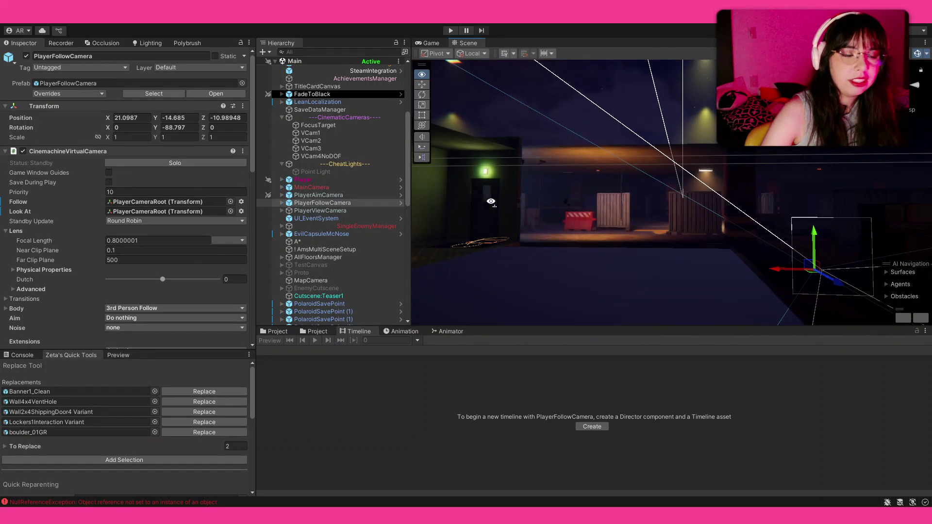
scroll(304, 274, "down", 10)
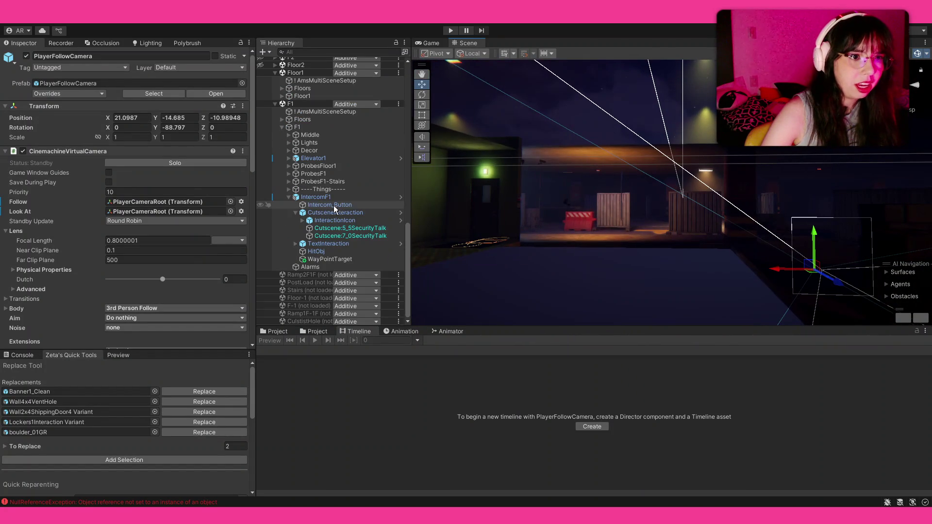
- Load and frame the Stairs scene, turn toward the dim stairwell and select a stair step
left_click(312, 290)
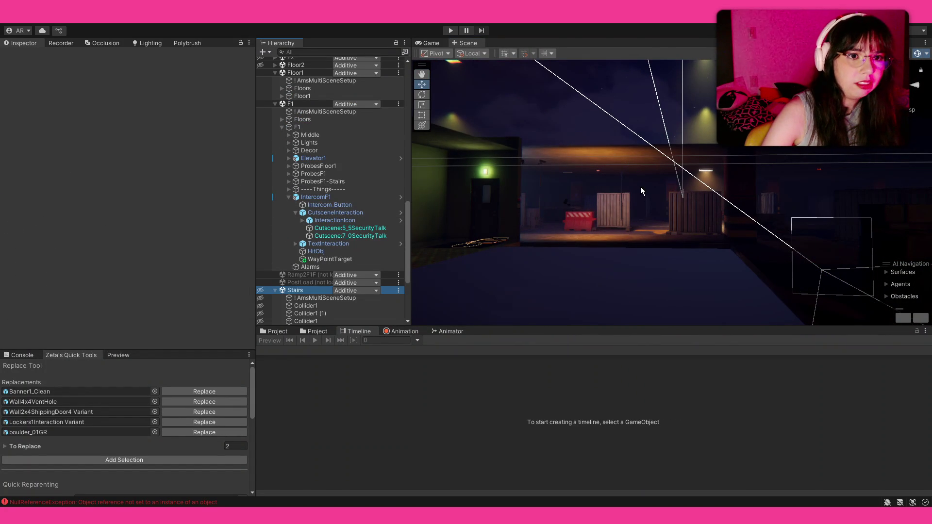
left_click_drag(631, 181, 296, 283)
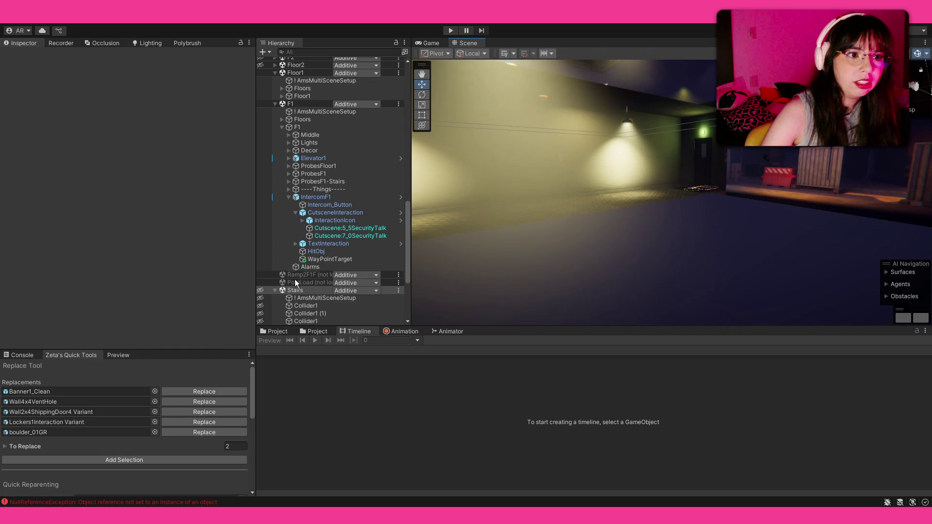
double_click(295, 290)
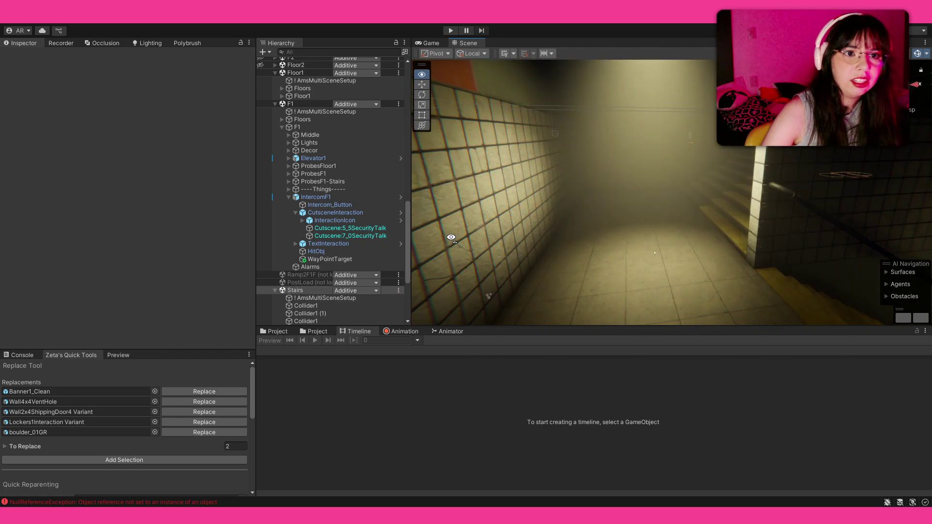
left_click_drag(343, 206, 368, 206)
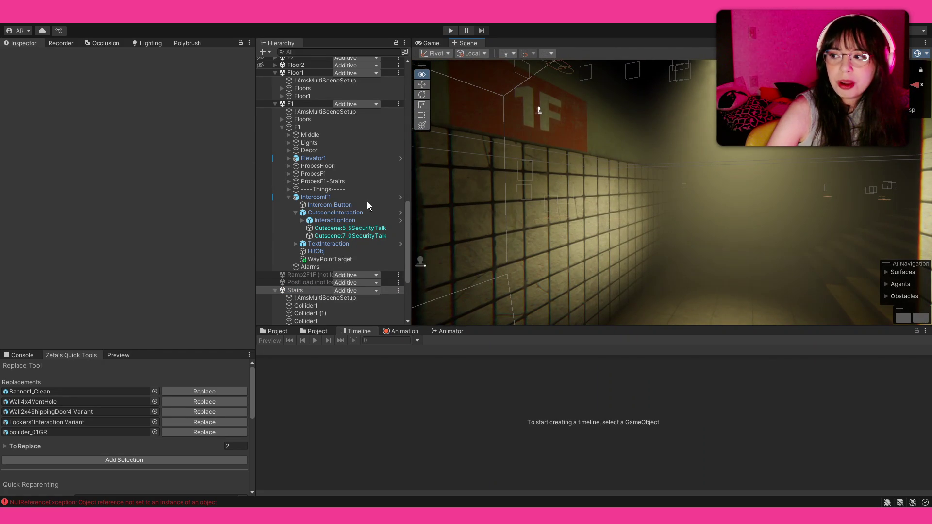
left_click_drag(451, 203, 562, 202)
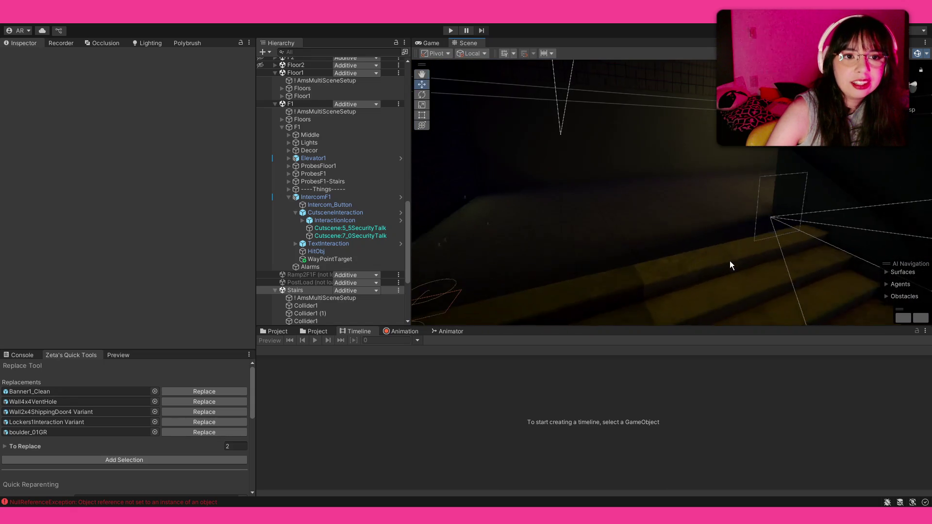
left_click_drag(561, 202, 682, 292)
left_click(682, 292)
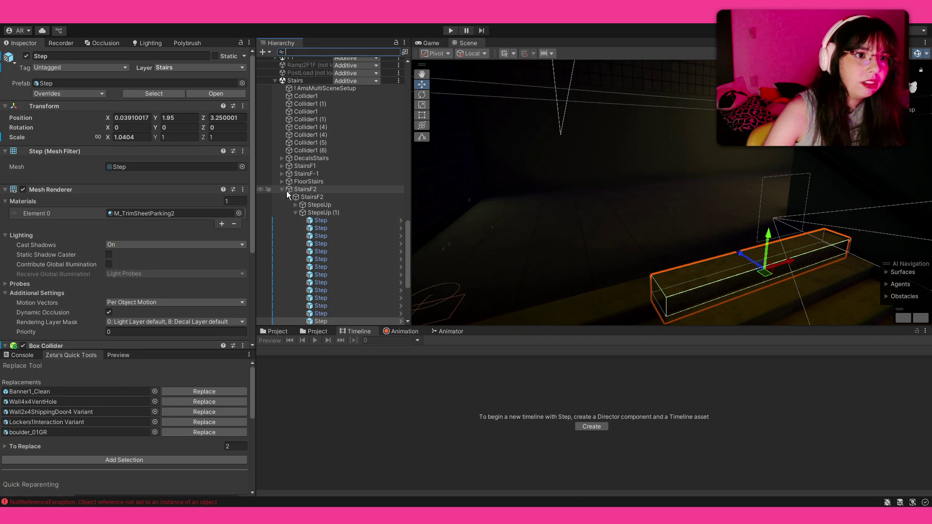
- Select the StepsUp and StepsUp (1) groups together and tick Static for both
mouse_move(634, 233)
left_mouse_down()
mouse_move(727, 296)
mouse_move(549, 250)
left_mouse_up()
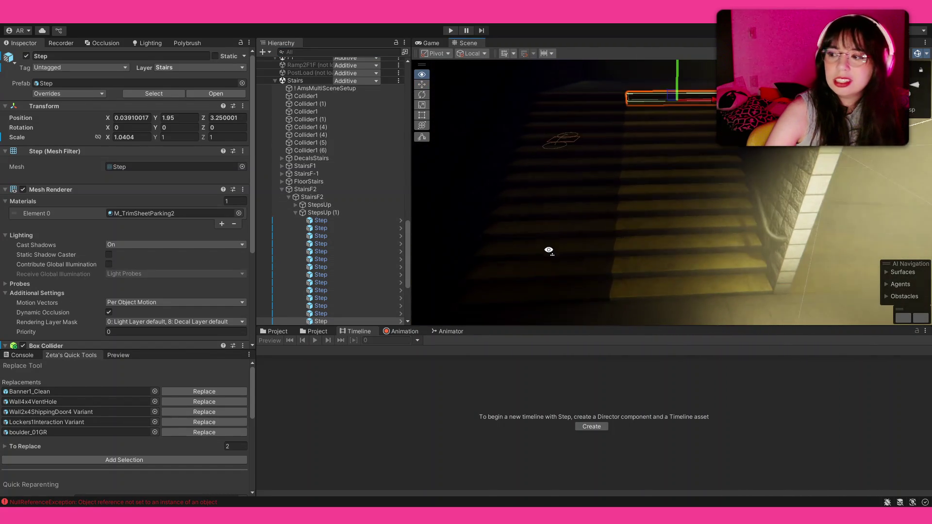
left_click_drag(548, 250, 450, 241)
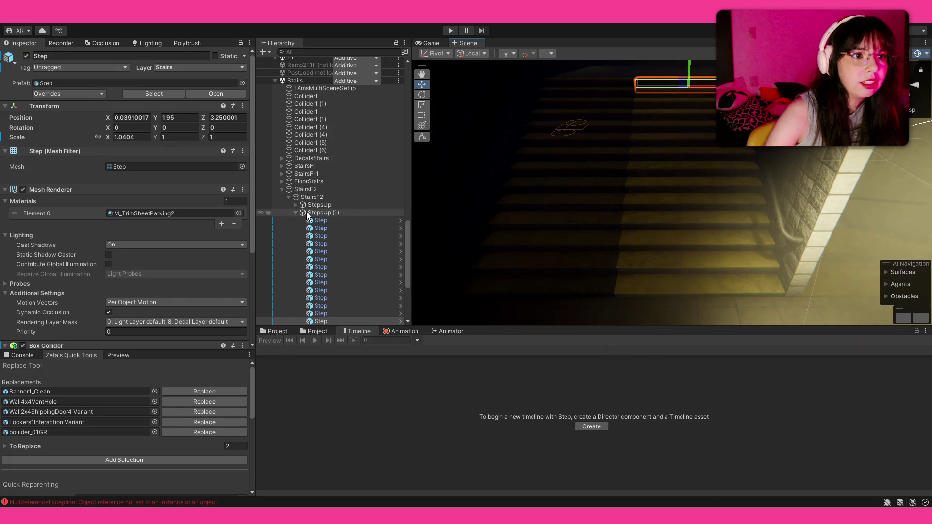
left_click(294, 211)
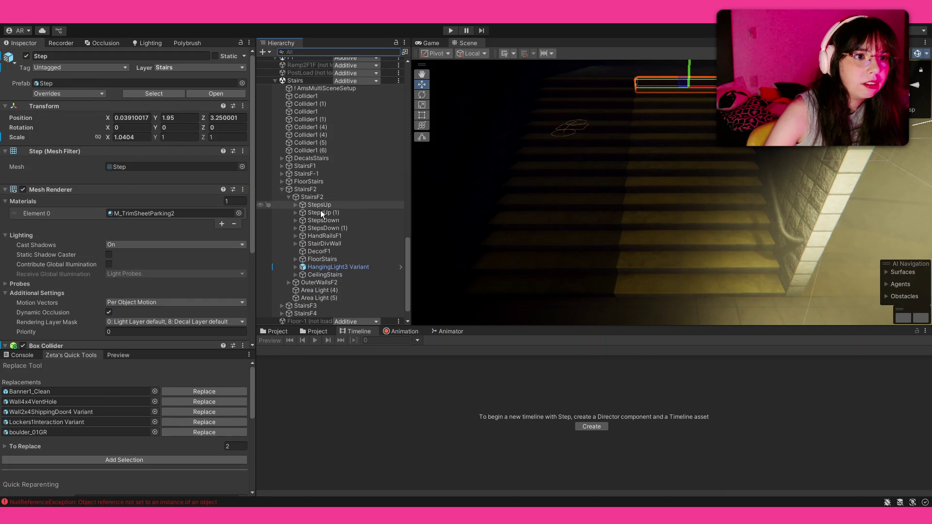
left_click(316, 205)
left_click(319, 213, "shift")
left_click(240, 58)
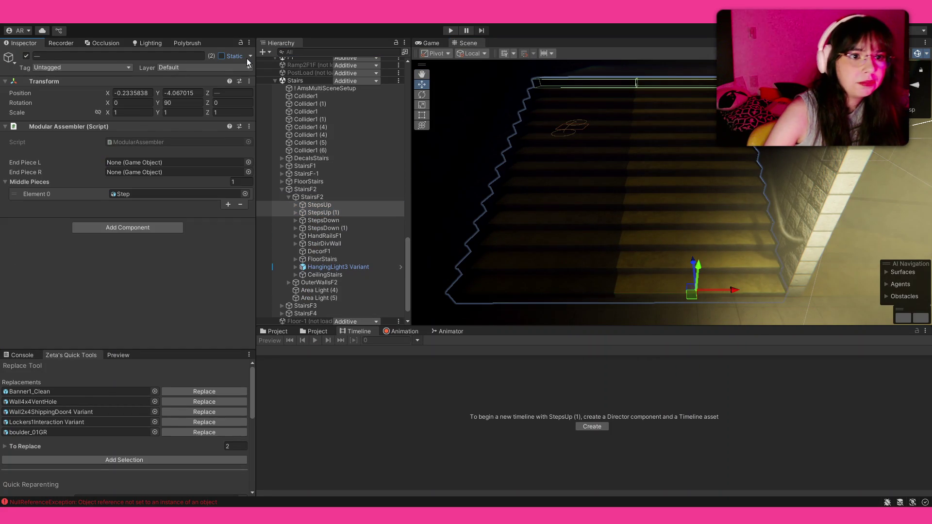
left_click(247, 59)
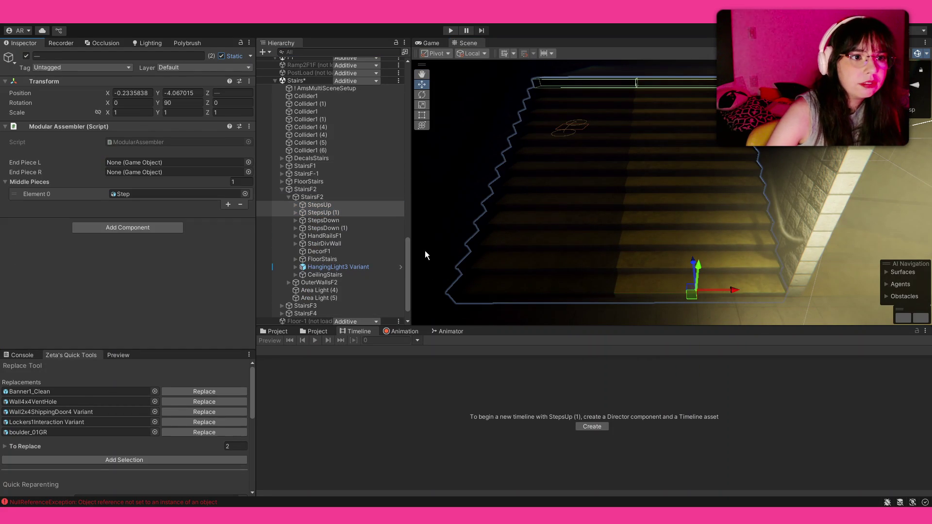
- Select the StepsDown groups, expand StepsDown (1) and inspect its Step children in the assets
left_click(359, 220)
left_click(360, 227, "shift")
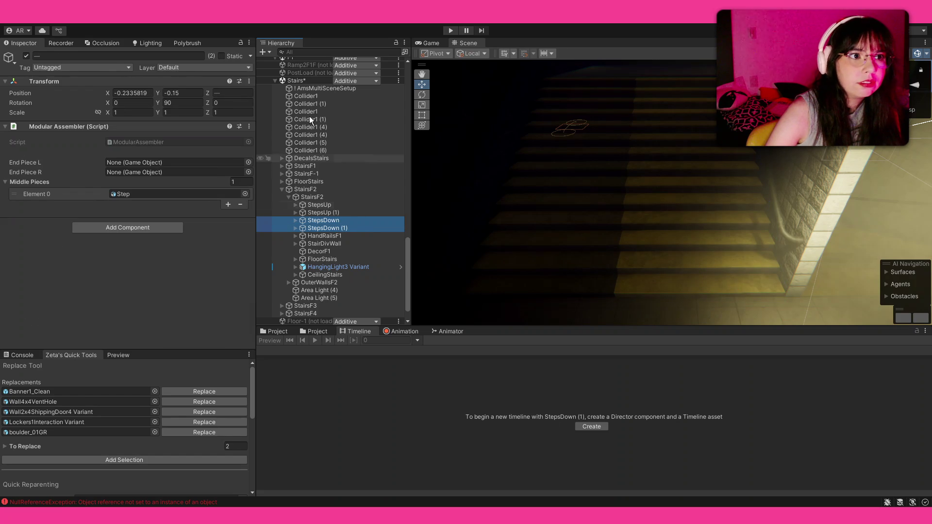
left_click(232, 57)
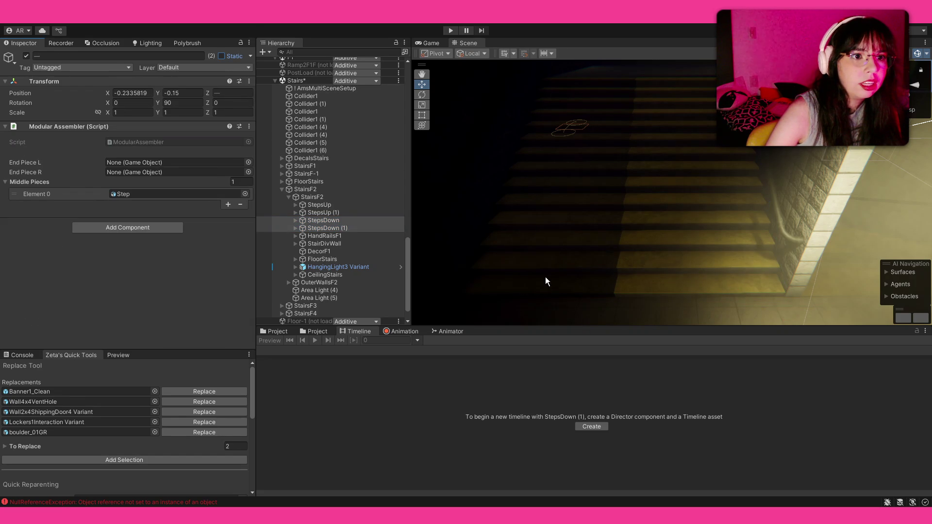
left_click(294, 228)
left_click(321, 236)
left_click(320, 320, "shift")
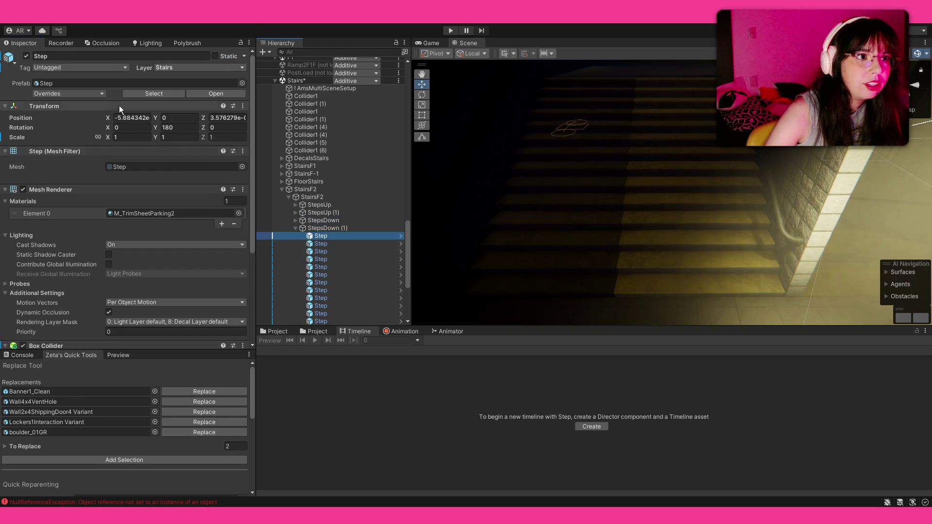
left_click(277, 331)
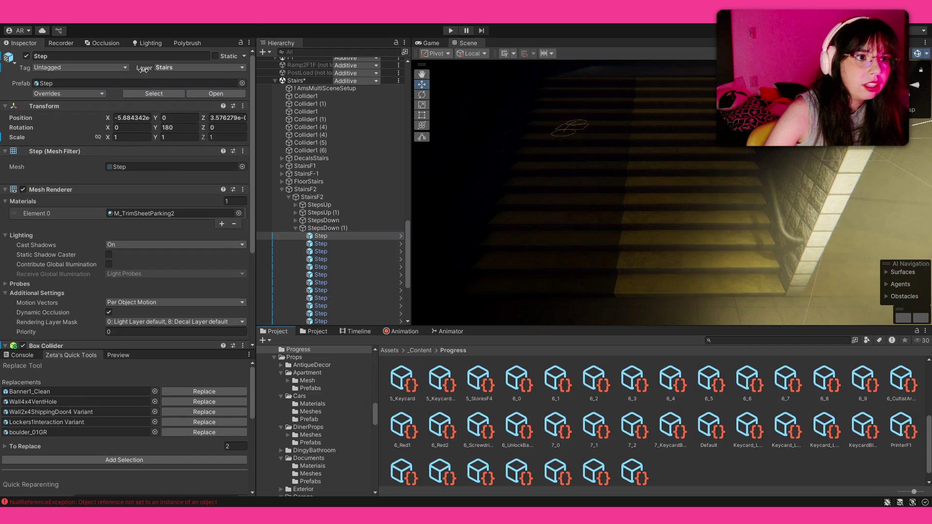
- Check the Step prefab asset, then select StepsDown and StepsDown (1) and make them static
left_click(146, 84)
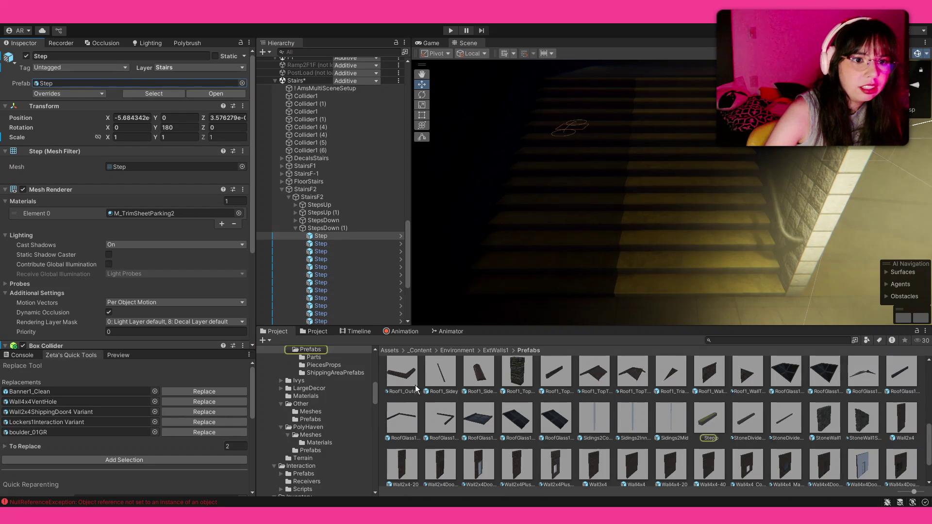
left_click(709, 422)
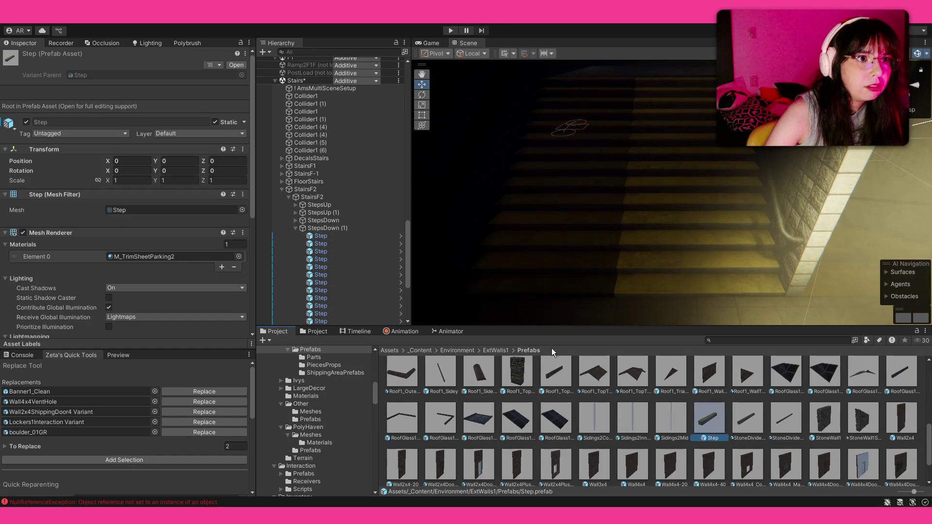
left_click(338, 238)
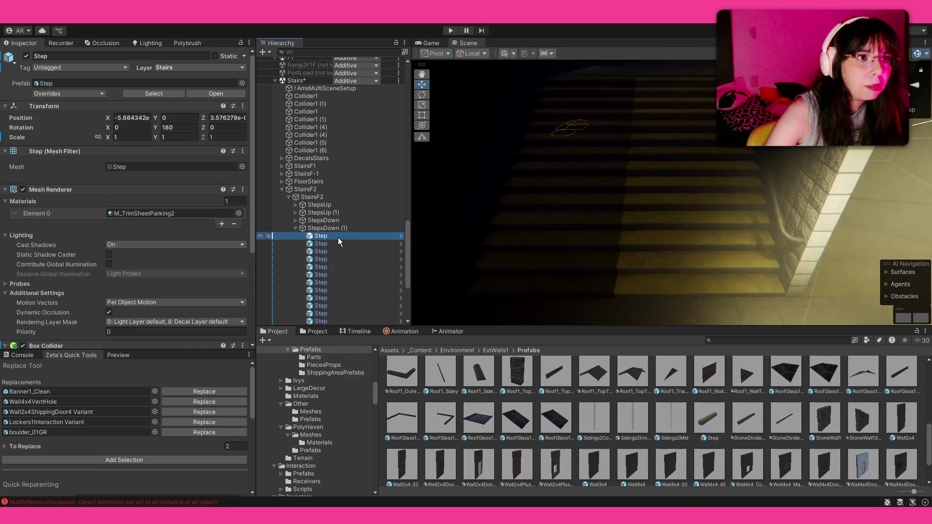
left_click(341, 228)
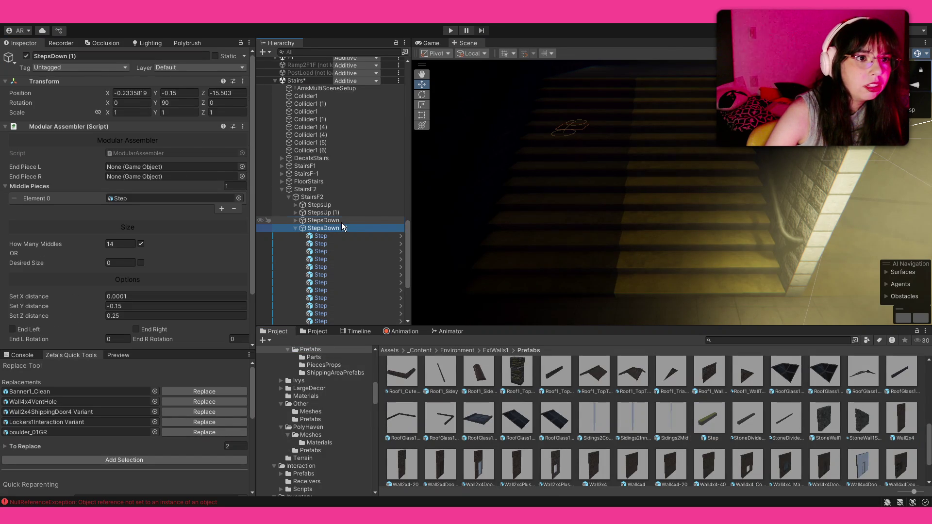
left_click(339, 220, "ctrl")
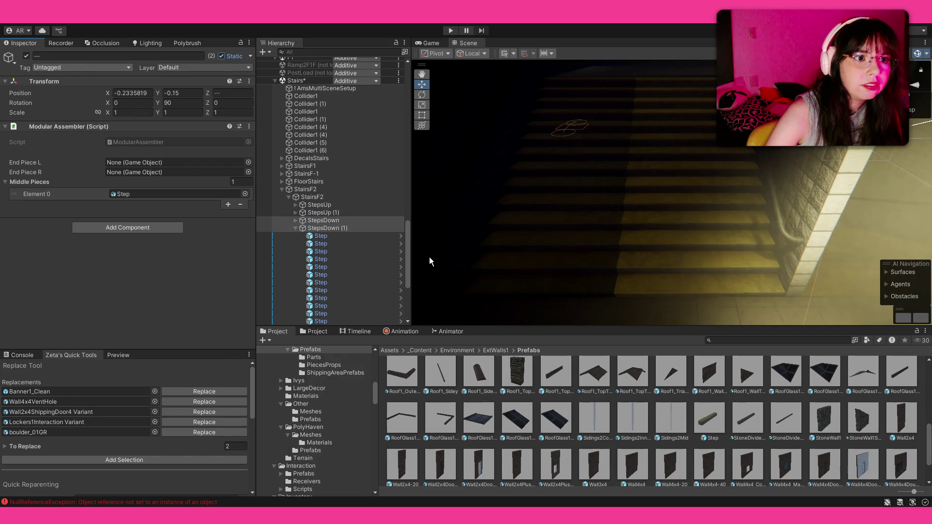
left_click(346, 251)
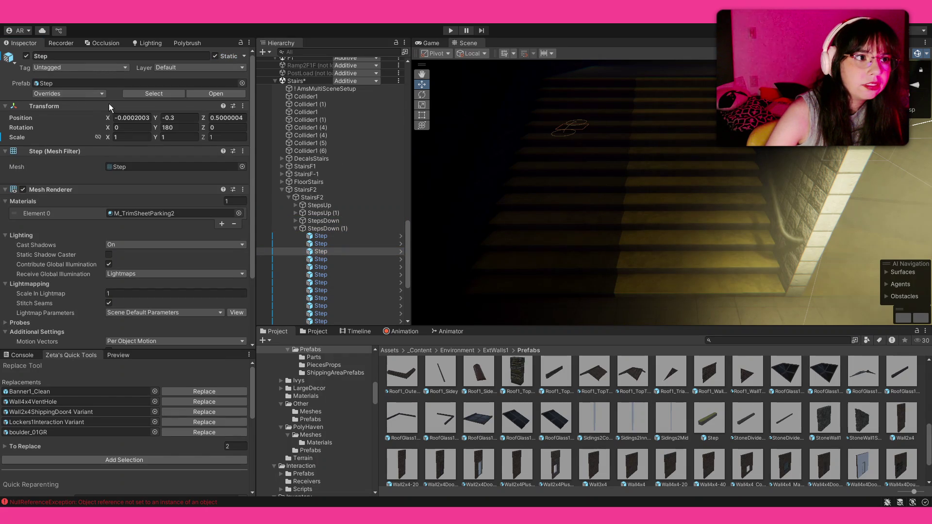
- Review the Wall4x4 dividing wall and a stair Step in the Scene view
mouse_move(588, 245)
left_mouse_down()
mouse_move(599, 191)
mouse_move(695, 237)
left_mouse_up()
left_click(704, 241)
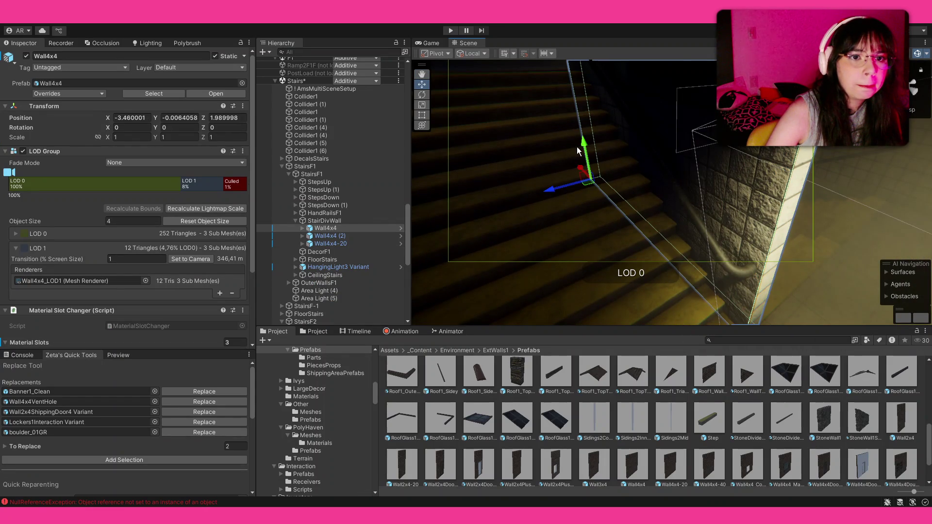
left_click_drag(577, 146, 531, 117)
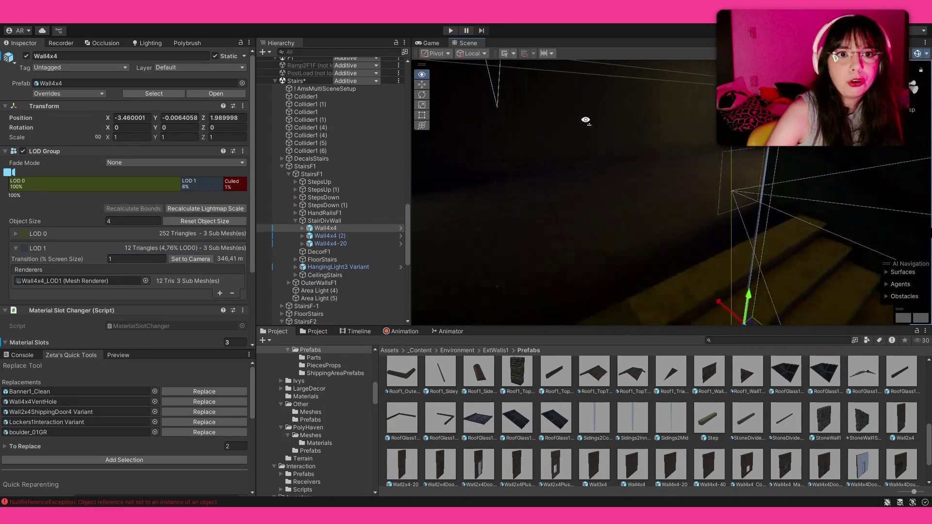
left_click_drag(531, 116, 28, 84)
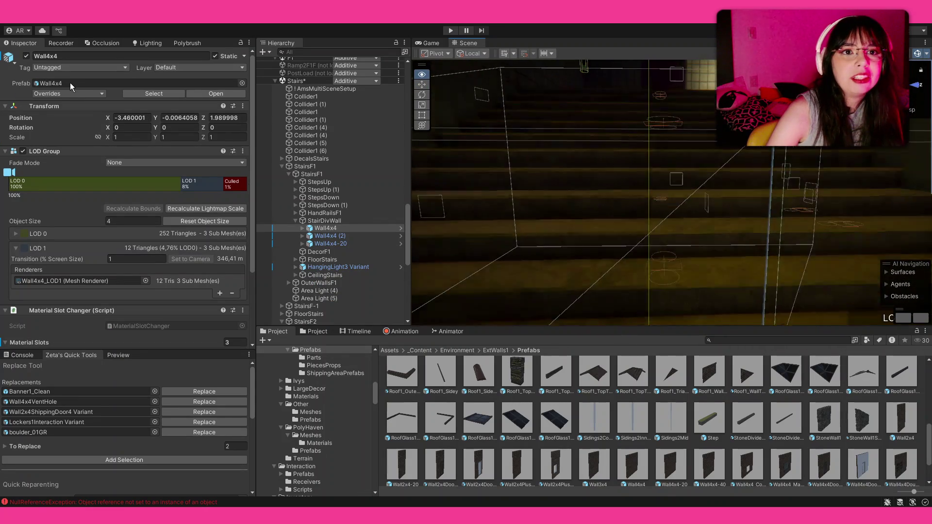
left_click(510, 208)
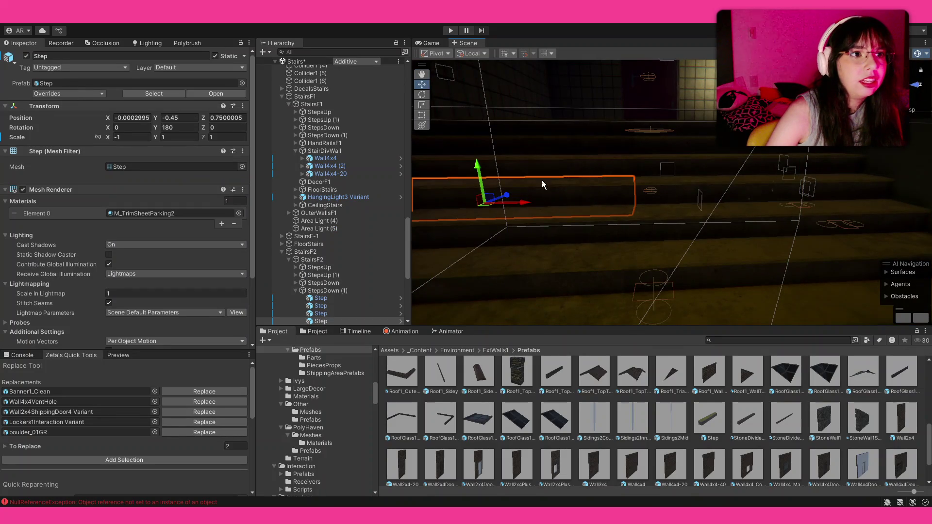
- Select StepsUp, StepsUp (1), StepsDown and StepsDown (1) of StairsF3 and mark them static
left_click_drag(542, 180, 26, 181)
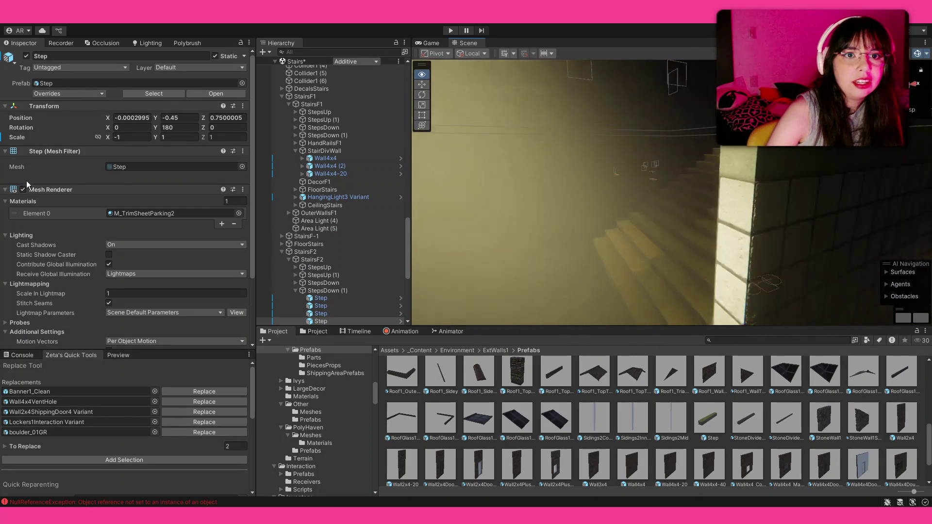
left_click_drag(26, 180, 344, 233)
left_click(508, 255)
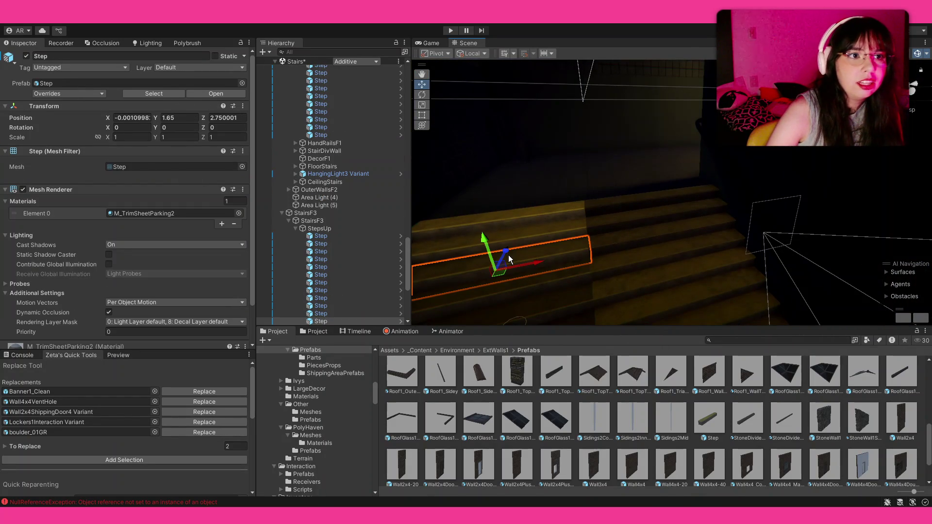
left_click(297, 230)
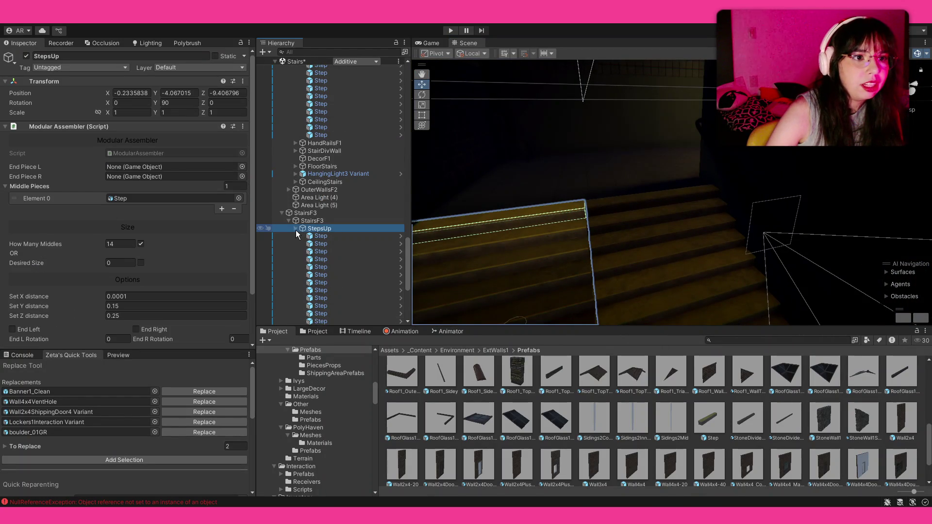
left_click(295, 230)
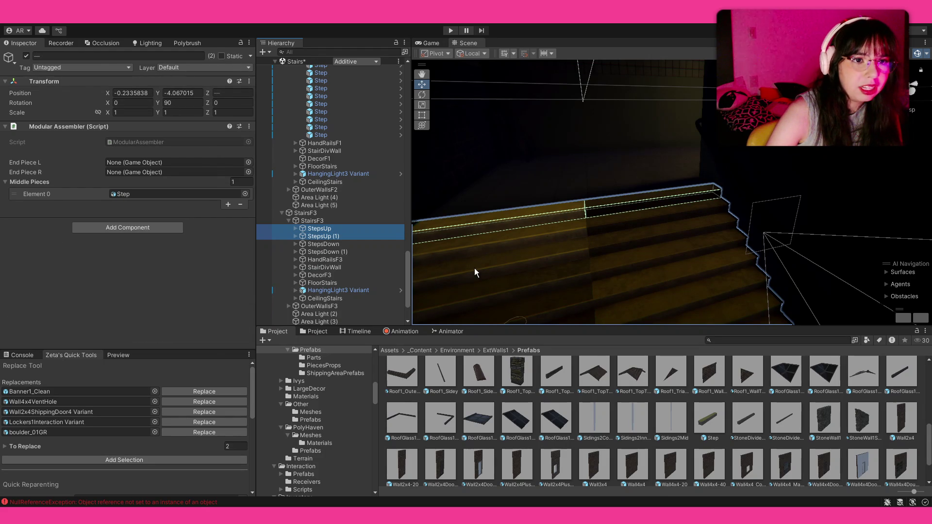
left_click(343, 251)
left_click(343, 229, "shift")
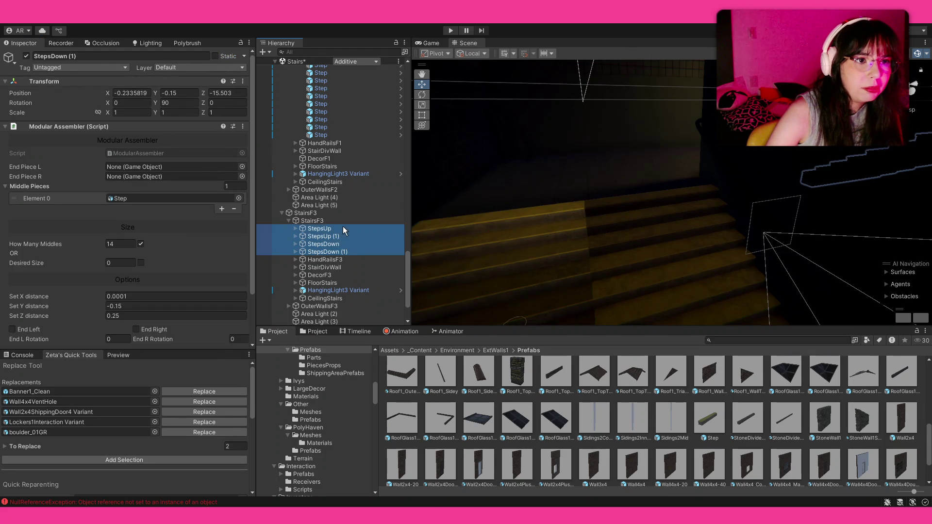
left_click(232, 56)
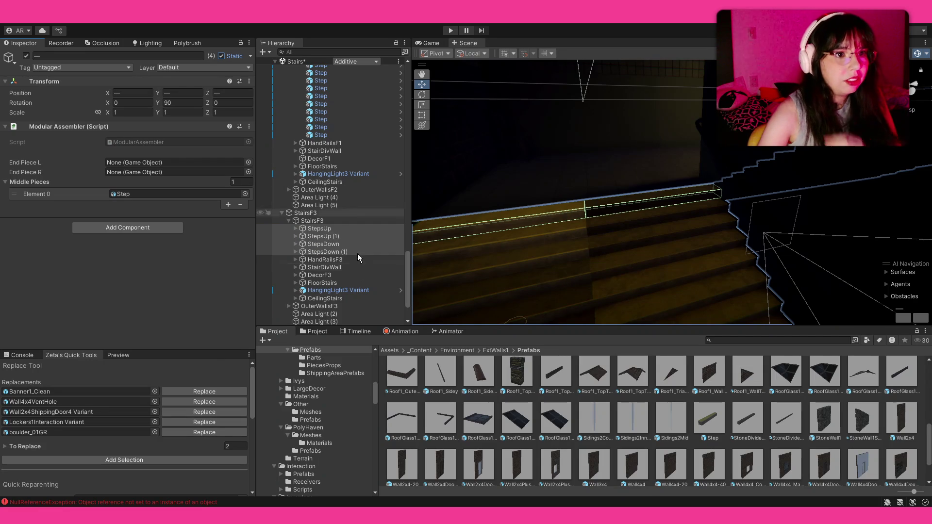
- Verify a single step inside StepsUp, then collapse the StairsF3 stairs group
left_click(342, 236)
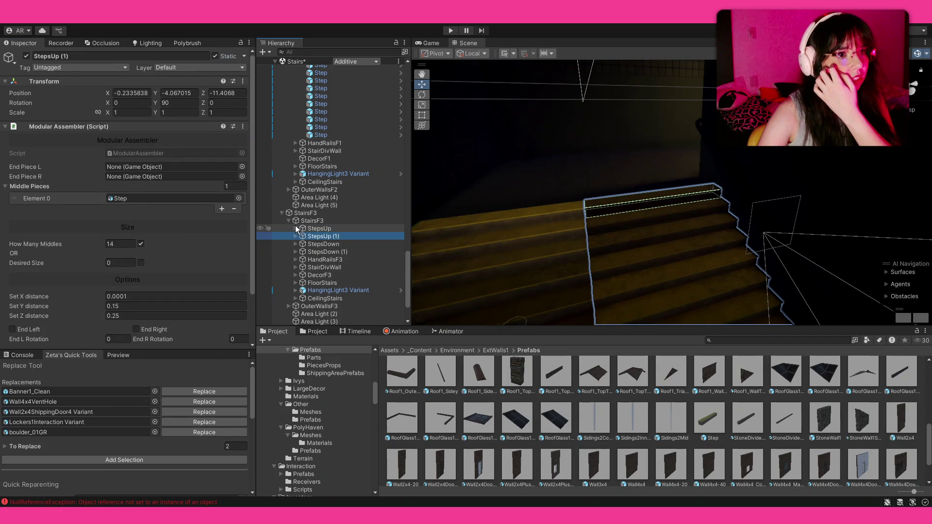
left_click(295, 228)
left_click(320, 243)
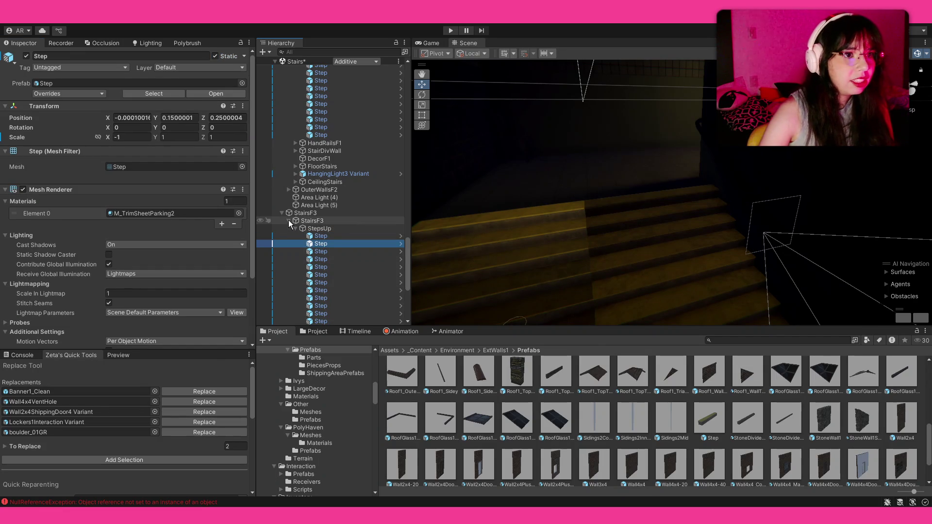
left_click(288, 220)
mouse_move(535, 224)
left_mouse_down()
mouse_move(58, 193)
mouse_move(116, 210)
mouse_move(129, 203)
mouse_move(119, 192)
mouse_move(249, 185)
mouse_move(173, 200)
mouse_move(275, 219)
mouse_move(177, 216)
mouse_move(350, 219)
left_mouse_up()
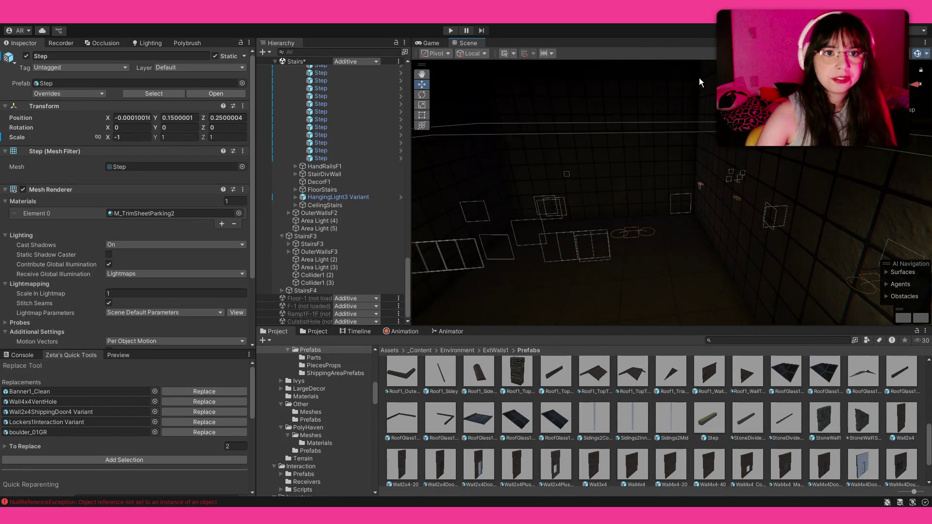
scroll(329, 200, "up", 5)
mouse_move(655, 204)
left_mouse_down()
mouse_move(798, 219)
mouse_move(776, 233)
left_mouse_up()
- Collapse StepsDown (1) and look over the landing with the cart of cluttered boxes
left_click(776, 233)
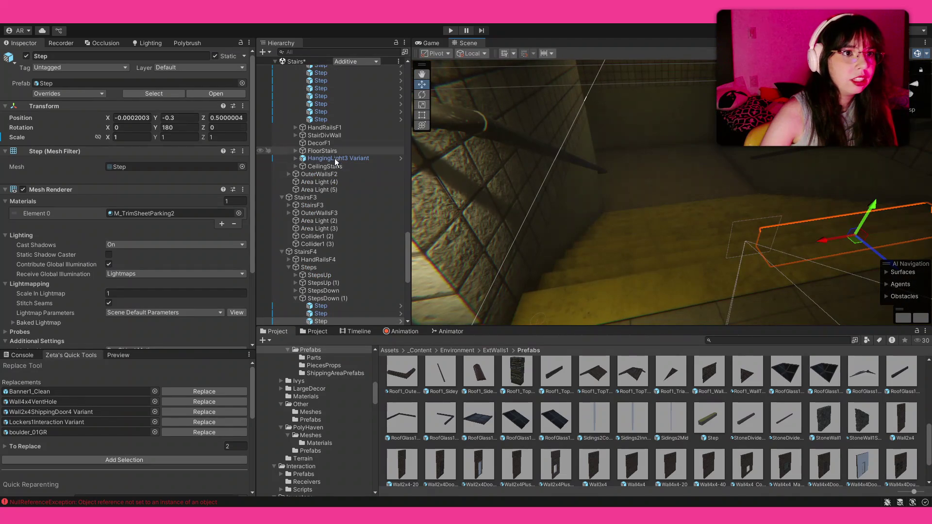
scroll(337, 197, "down", 2)
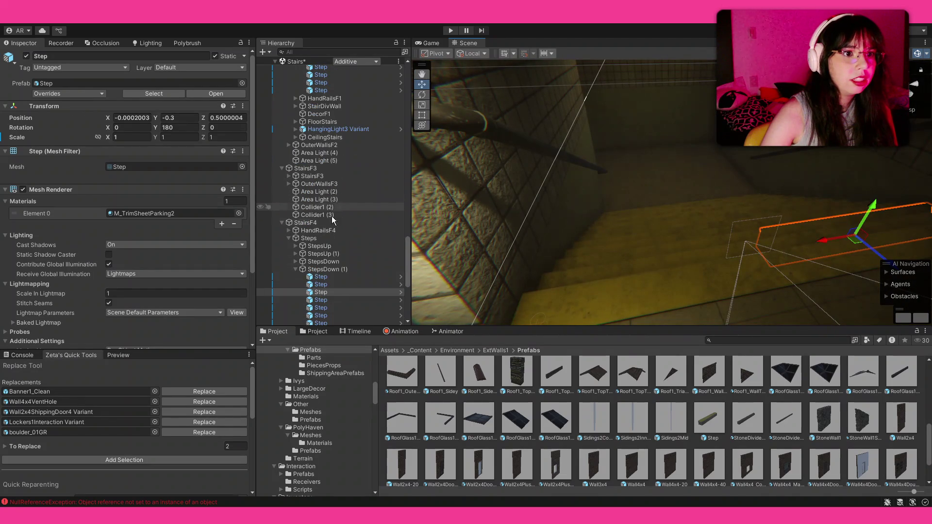
left_click(295, 269)
mouse_move(659, 194)
left_mouse_down()
mouse_move(317, 149)
mouse_move(399, 157)
mouse_move(395, 179)
left_mouse_up()
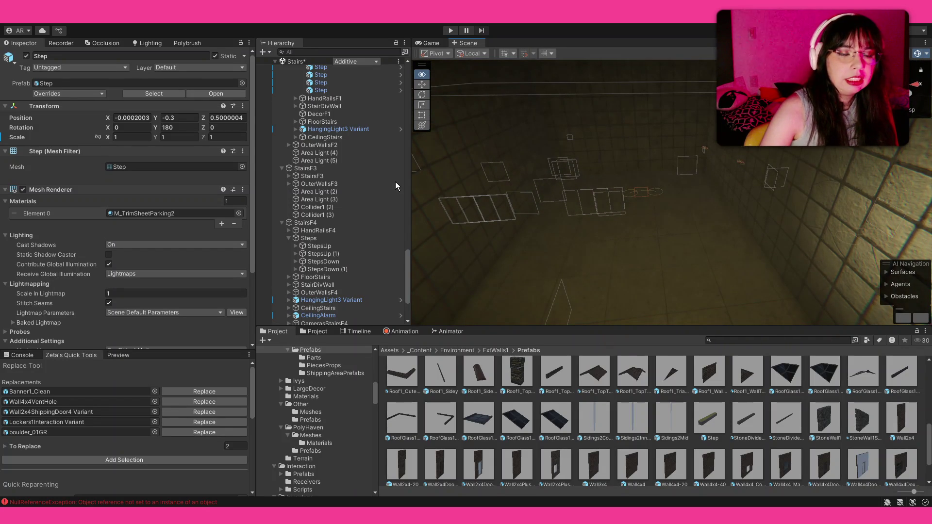
scroll(385, 167, "up", 2)
left_click_drag(597, 184, 514, 193)
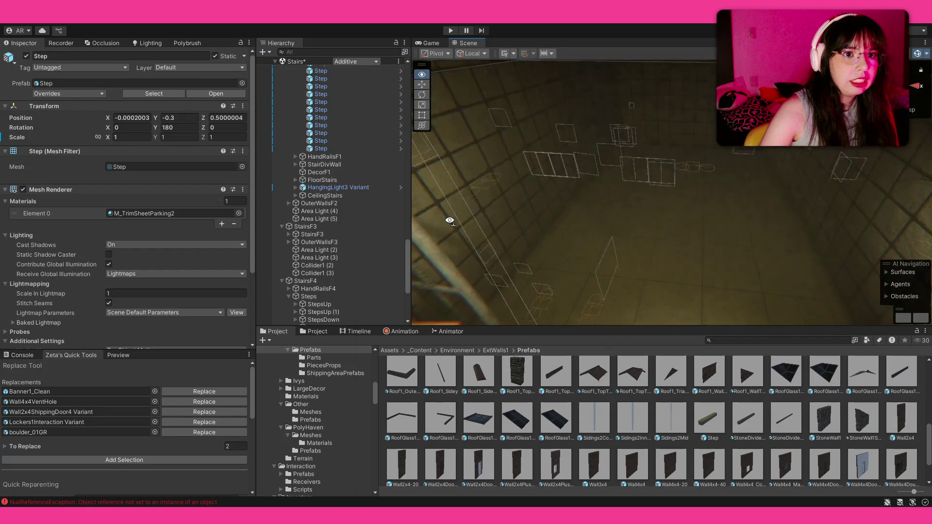
left_click(508, 306)
left_click_drag(673, 213, 546, 241)
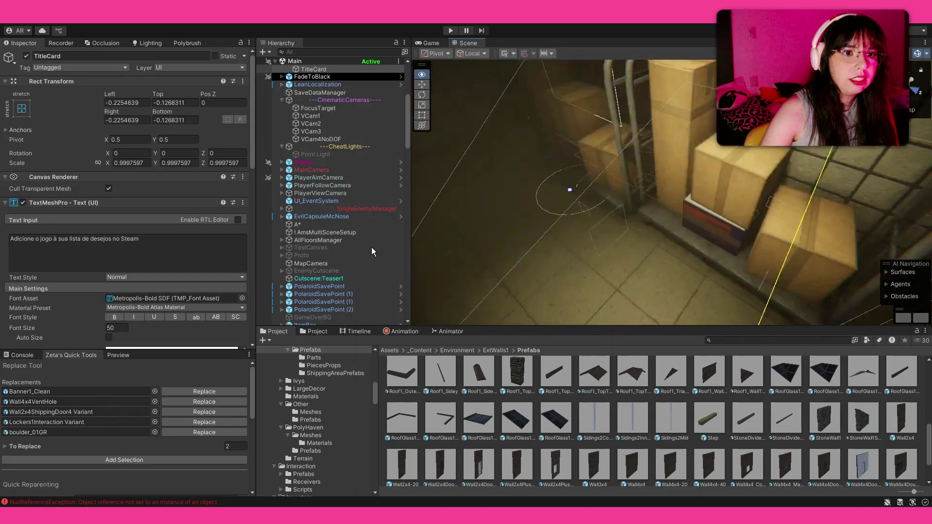
left_click(500, 253)
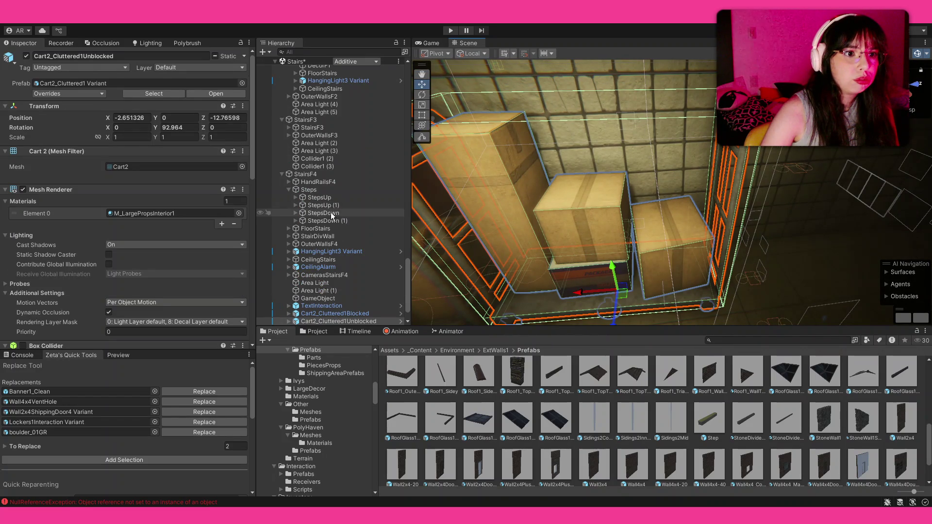
scroll(306, 240, "up", 5)
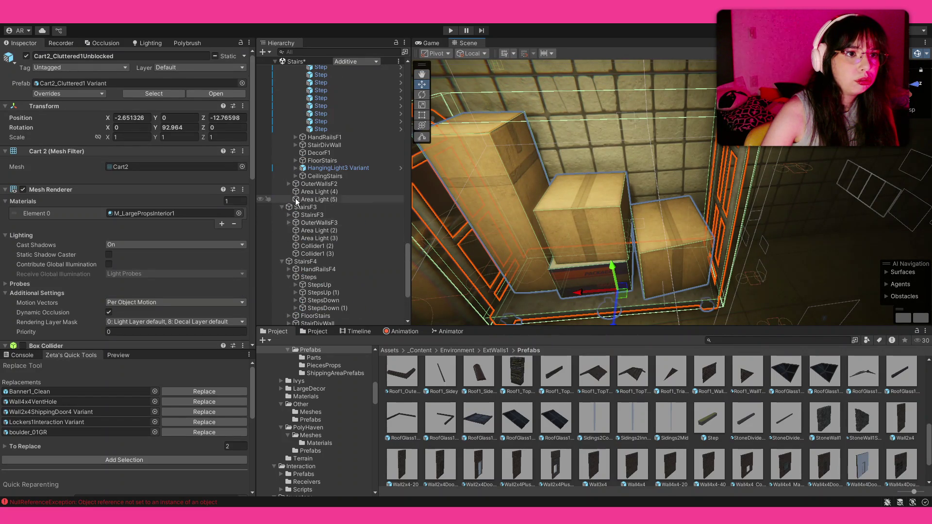
- Collapse Steps and create a new empty child GameObject under StairsF4
left_click(288, 278)
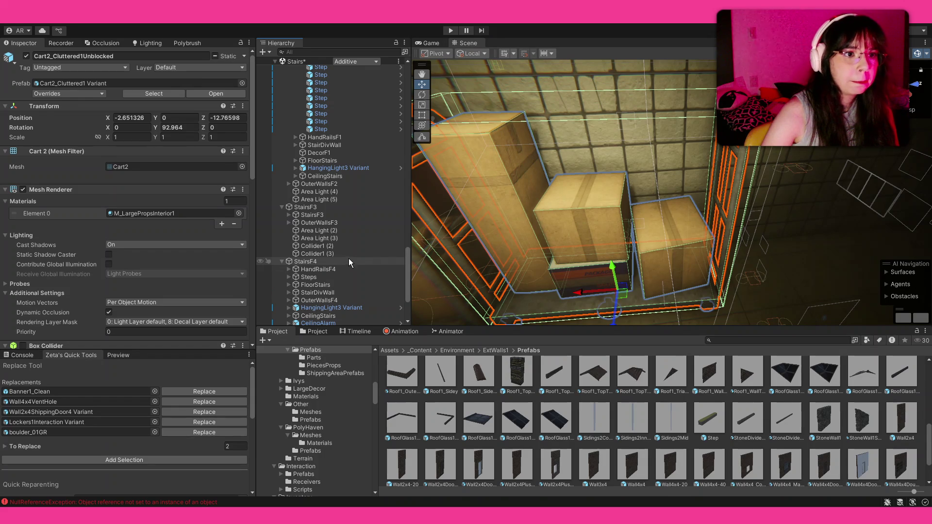
left_click(315, 261)
key("alt+shift+n")
type("F")
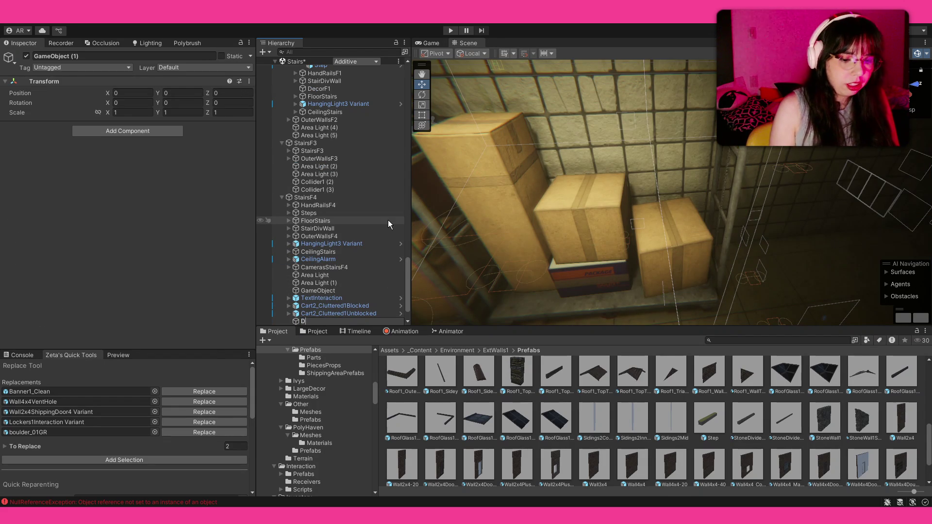
- Name the object Decor, search 'table' and place a PlasticTable_White on the landing
key("BackSpace")
type("Decor")
key("Return")
scroll(331, 281, "down", 2)
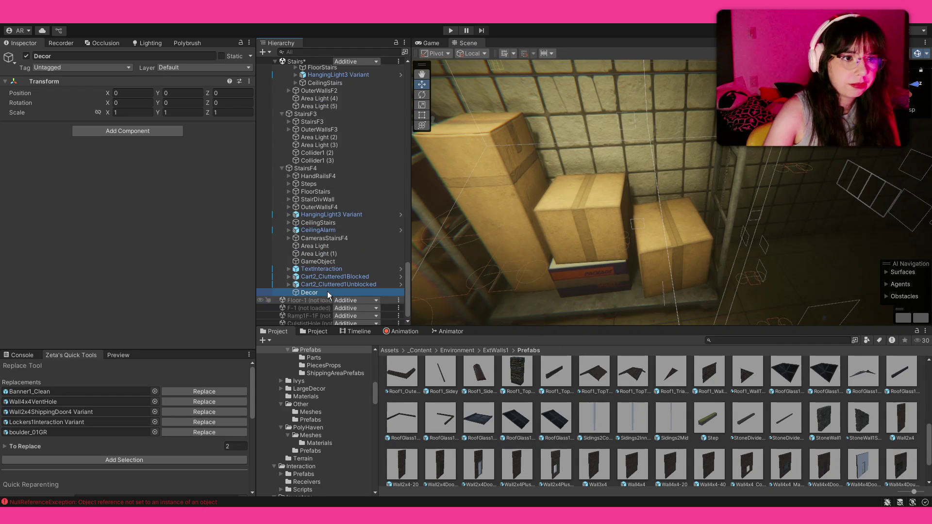
left_click(748, 340)
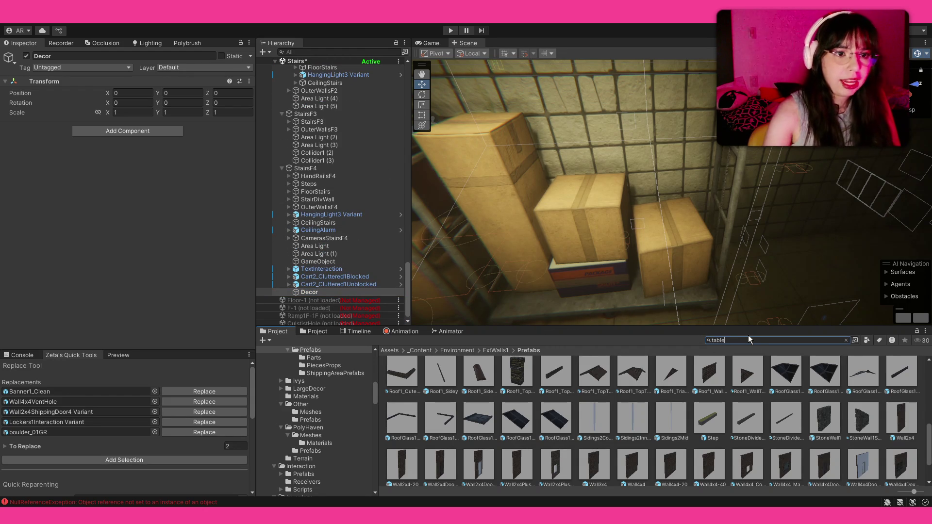
type("table")
mouse_move(697, 149)
left_mouse_down()
mouse_move(783, 190)
mouse_move(845, 401)
left_mouse_up()
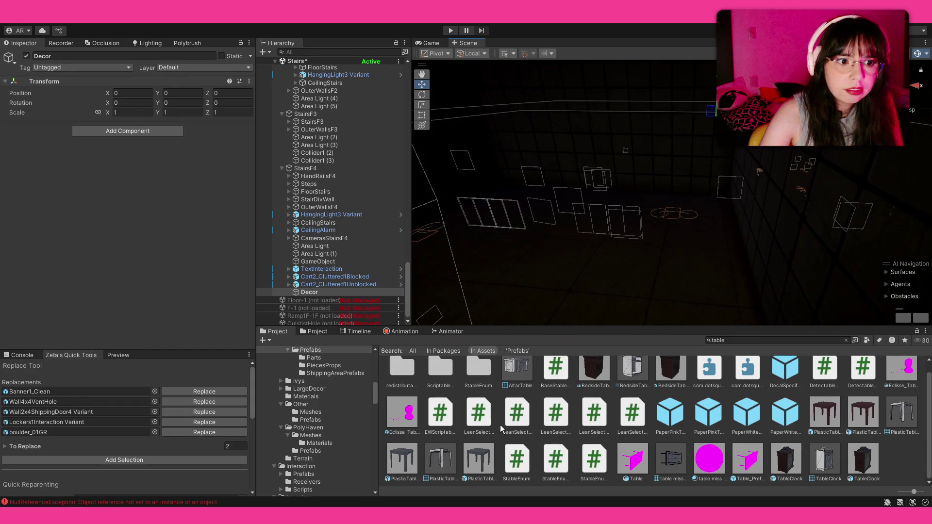
mouse_move(471, 464)
left_mouse_down()
mouse_move(629, 250)
mouse_move(668, 240)
left_mouse_up()
scroll(655, 183, "up", 3)
mouse_move(624, 183)
left_mouse_down()
mouse_move(732, 189)
mouse_move(585, 328)
left_mouse_up()
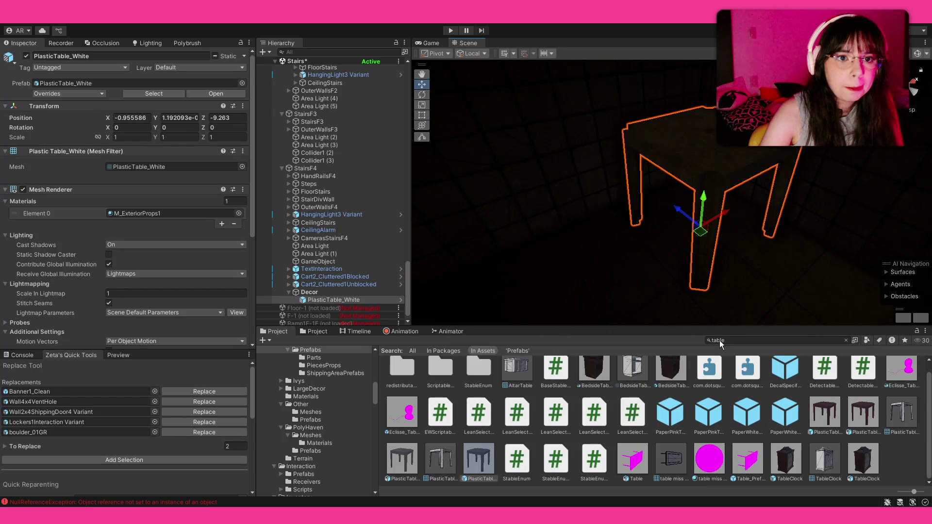
left_click(720, 340)
type("pl")
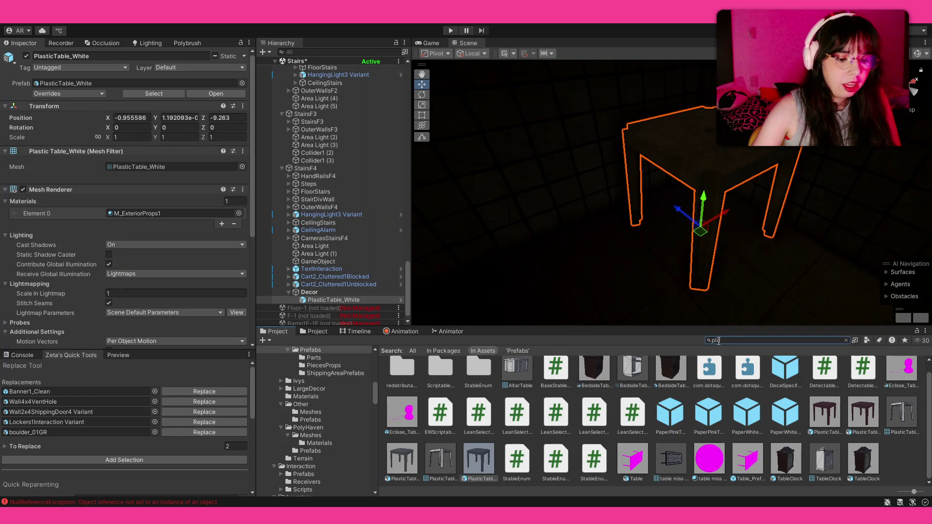
type("astic")
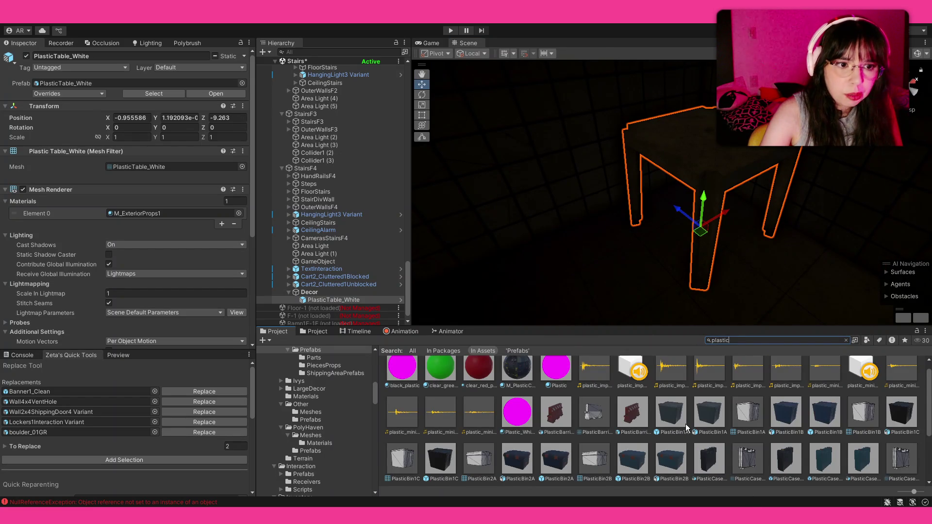
scroll(685, 429, "down", 3)
- Filter 'plastic' to prefabs and set a PlasticChair_White beside the table
mouse_move(598, 260)
left_mouse_down()
mouse_move(529, 288)
mouse_move(527, 277)
left_mouse_up()
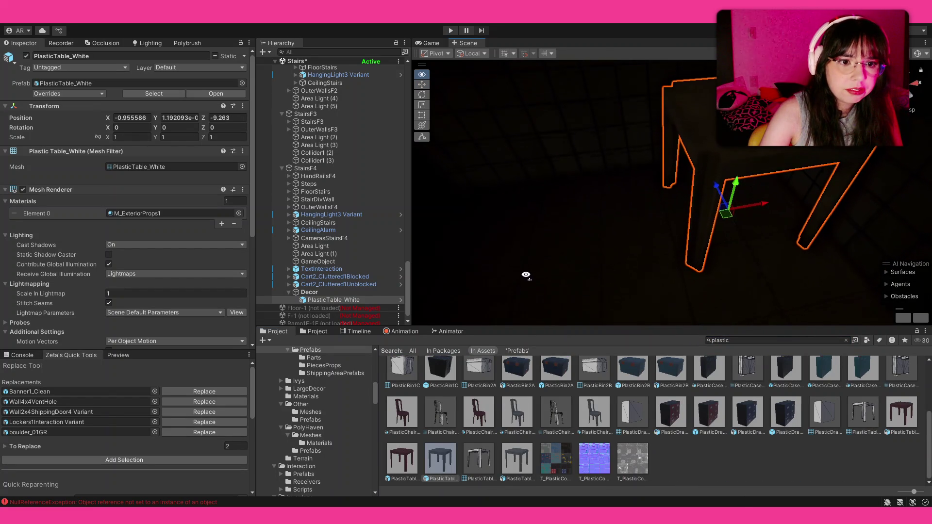
left_click(884, 433)
mouse_move(691, 319)
left_mouse_down()
mouse_move(618, 231)
mouse_move(630, 242)
mouse_move(598, 268)
mouse_move(544, 275)
left_mouse_up()
key("e")
key("w")
mouse_move(645, 229)
left_mouse_down()
mouse_move(664, 225)
mouse_move(665, 253)
left_mouse_up()
scroll(718, 264, "up", 3)
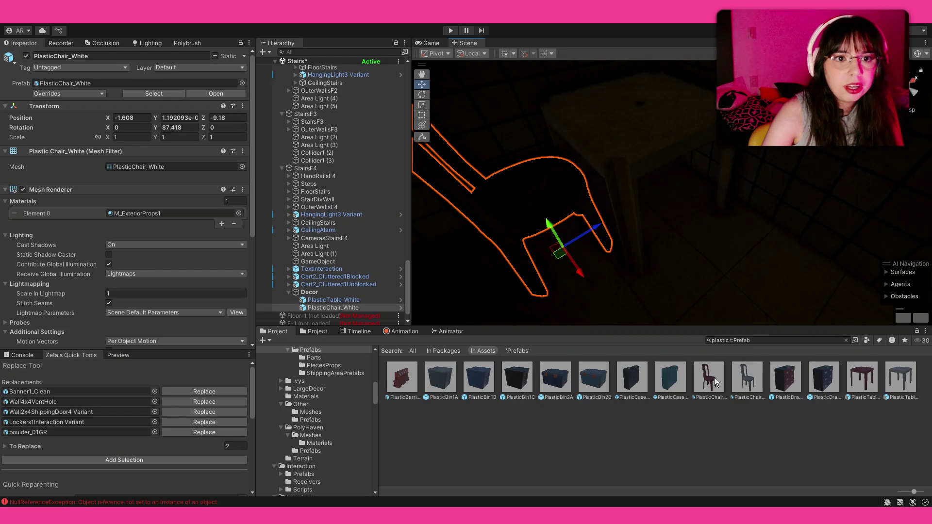
- Add a rotated PlasticChair_Red next to it, then clear the asset search
left_click_drag(714, 259, 706, 296)
key("e")
left_click(729, 264)
mouse_move(729, 264)
left_mouse_down()
mouse_move(608, 180)
mouse_move(514, 206)
mouse_move(646, 198)
left_mouse_up()
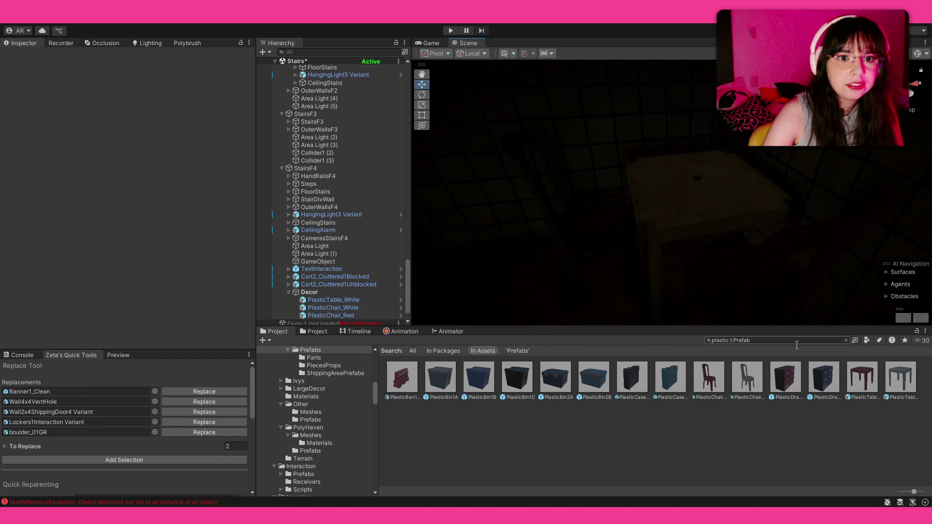
left_click(837, 342)
key("BackSpace")
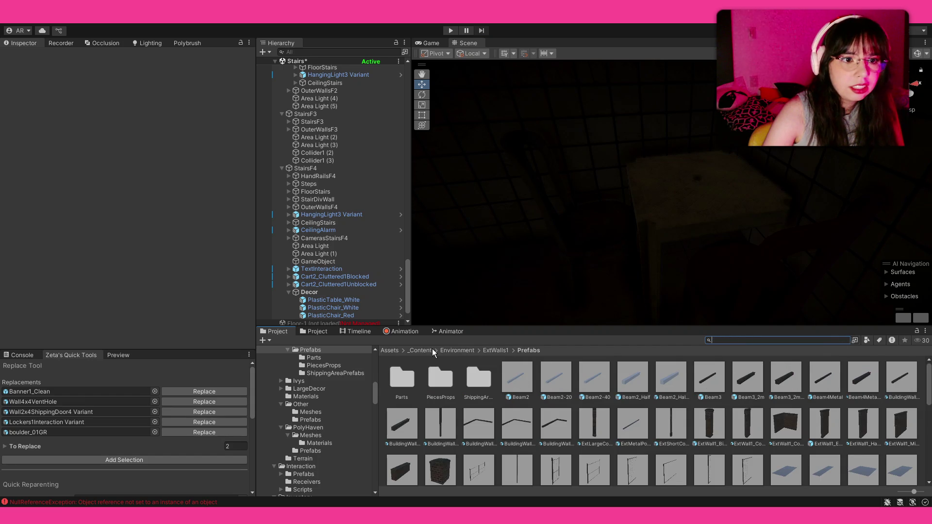
- Browse to the Props > StorageClutter prefabs folder
left_click(421, 351)
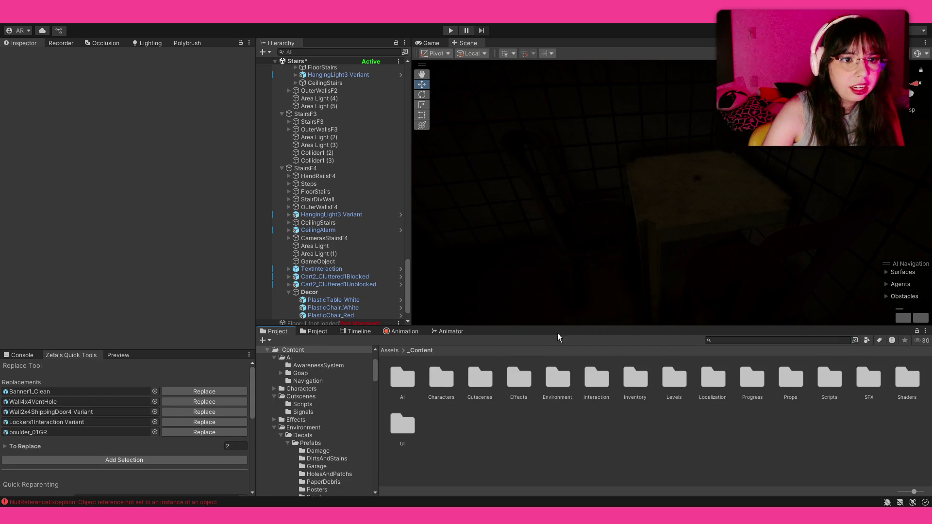
double_click(790, 379)
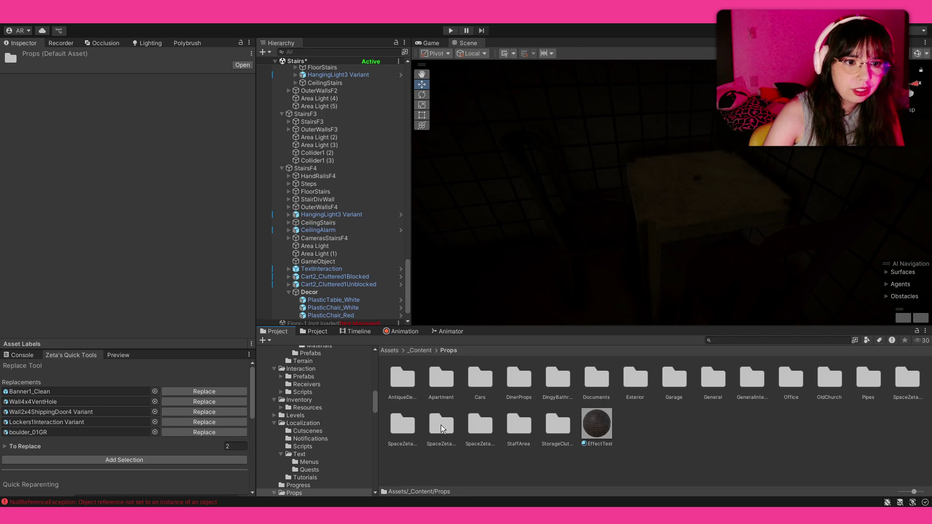
double_click(557, 426)
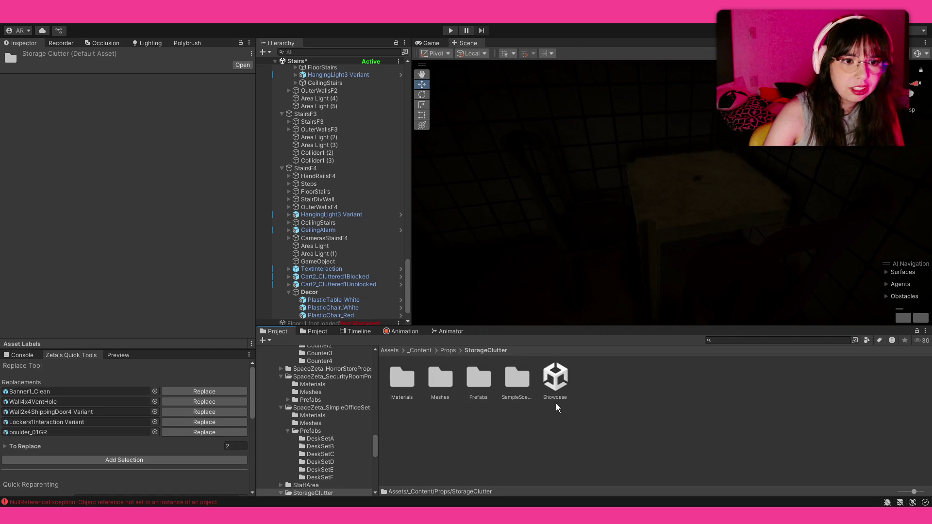
double_click(477, 379)
scroll(607, 402, "down", 2)
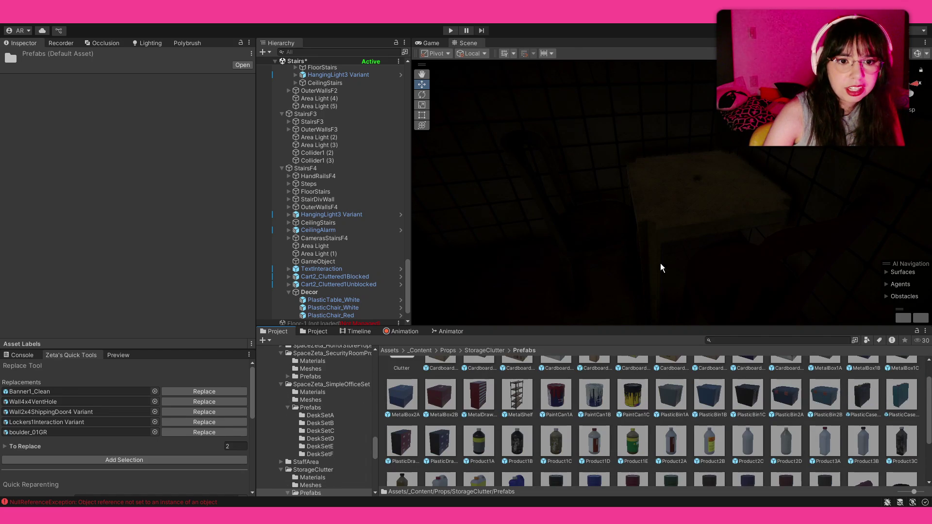
left_click_drag(661, 267, 660, 254, "alt")
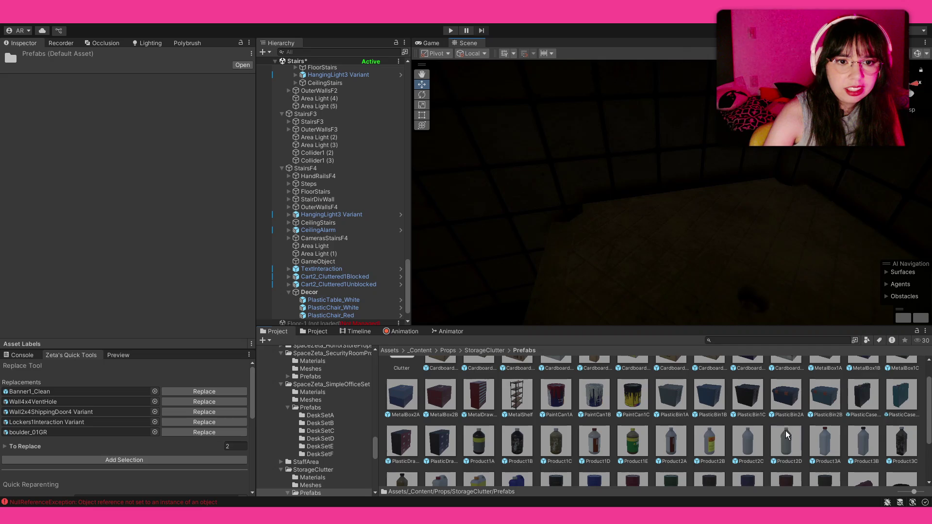
- Place Product2D and Product3C bottles on the landing, deleting the stray Product3D
left_click_drag(748, 220, 751, 223)
left_click_drag(896, 437, 698, 216)
mouse_move(402, 480)
left_mouse_down()
mouse_move(646, 282)
mouse_move(641, 256)
left_mouse_up()
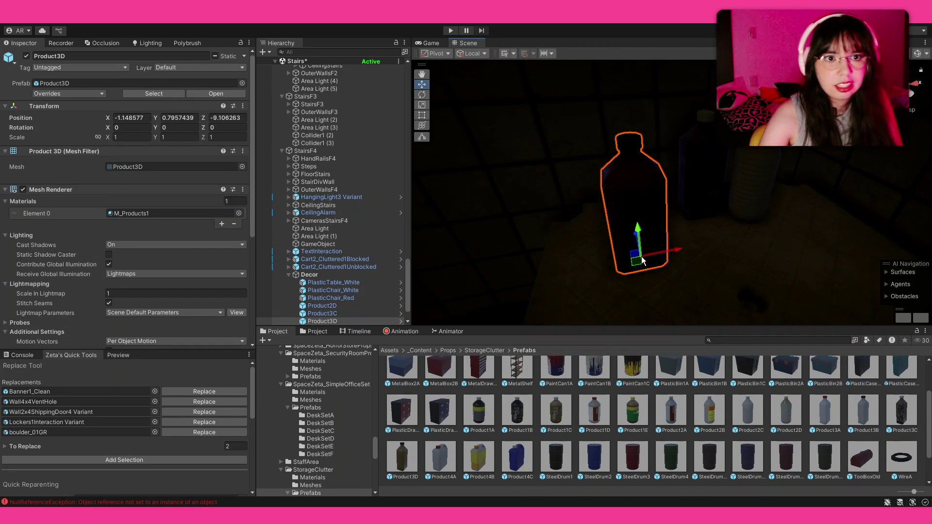
key("Delete")
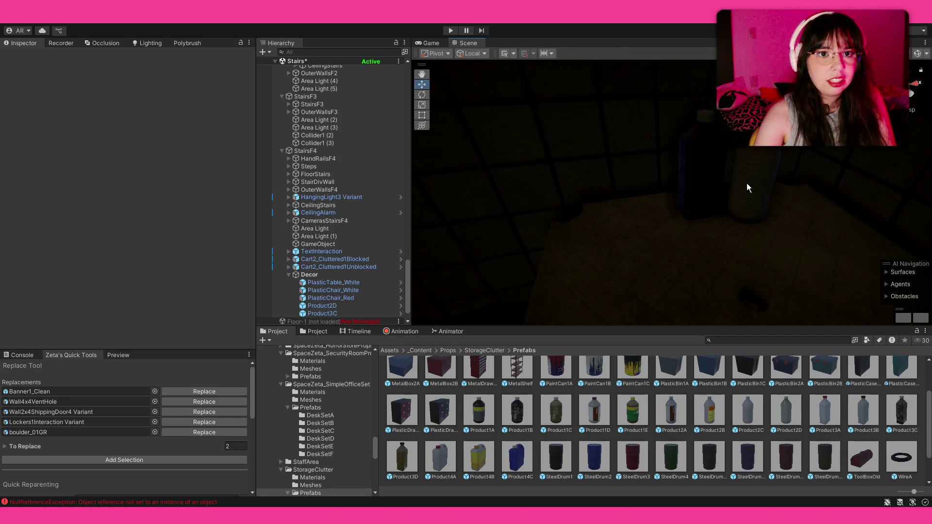
left_click_drag(748, 187, 683, 211)
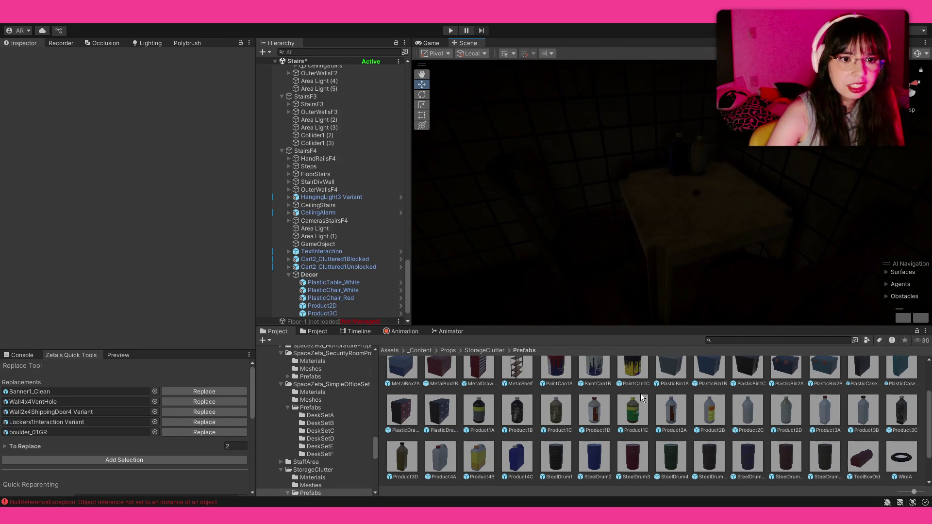
scroll(641, 397, "up", 1)
scroll(636, 386, "up", 1)
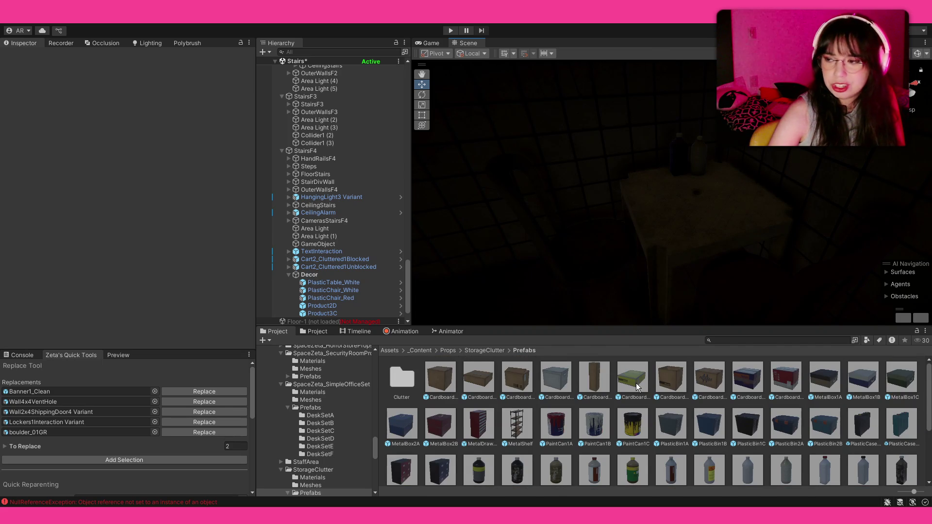
scroll(636, 387, "down", 1)
scroll(636, 386, "down", 1)
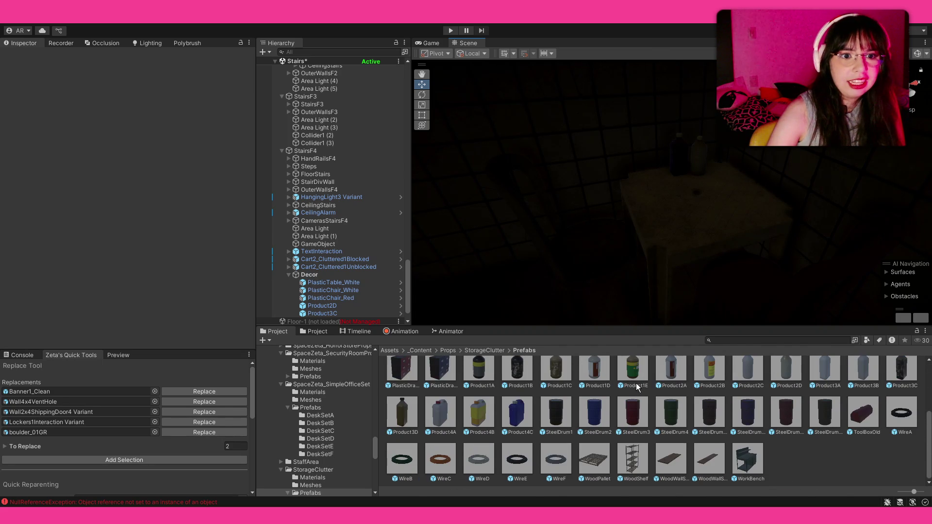
- Place a WoodPallet on the floor and rotate it to stand upright
left_click_drag(631, 261, 653, 196)
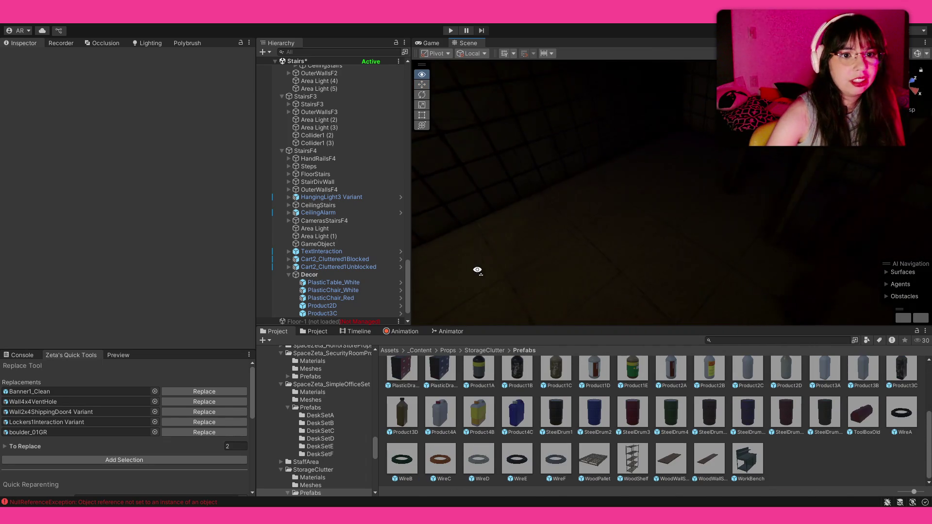
mouse_move(652, 195)
left_mouse_down()
mouse_move(628, 212)
mouse_move(691, 282)
mouse_move(697, 231)
left_mouse_up()
key("e")
key("w")
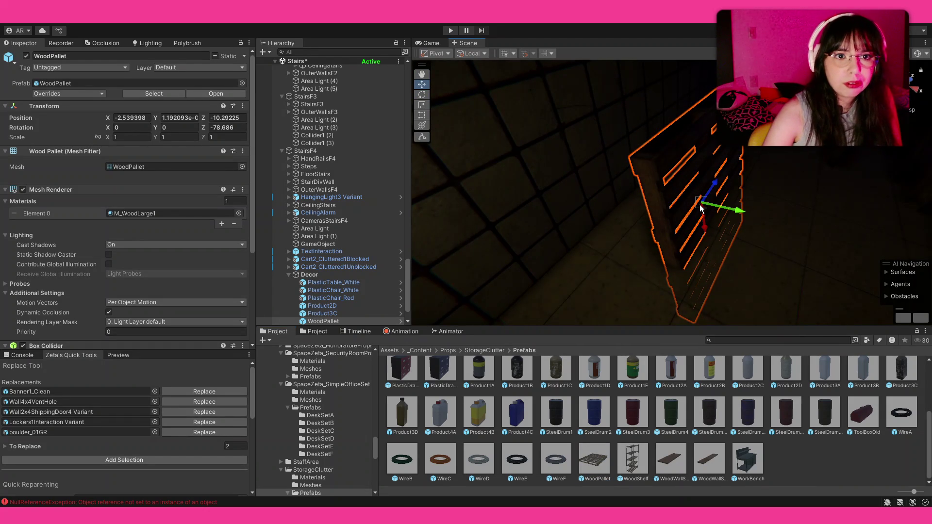
- Slide the pallet along X against the wall, then switch to the second project browser
mouse_move(704, 208)
left_mouse_down()
mouse_move(674, 184)
mouse_move(692, 166)
mouse_move(717, 187)
left_mouse_up()
key("z")
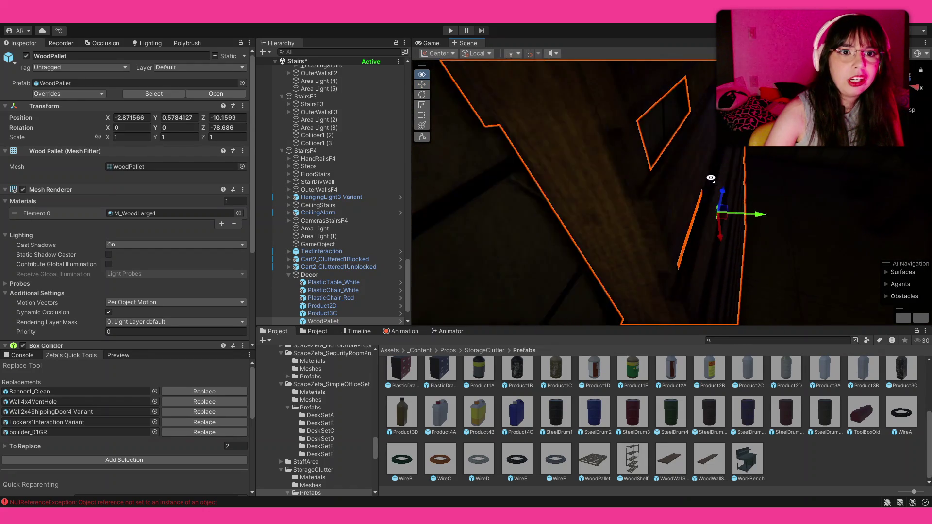
scroll(730, 224, "down", 3)
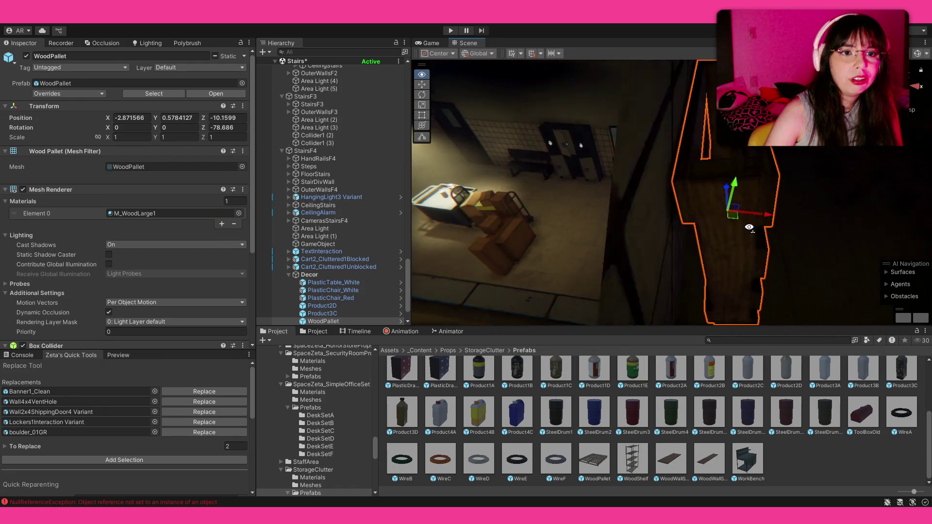
scroll(719, 223, "up", 3)
left_click_drag(710, 214, 709, 214)
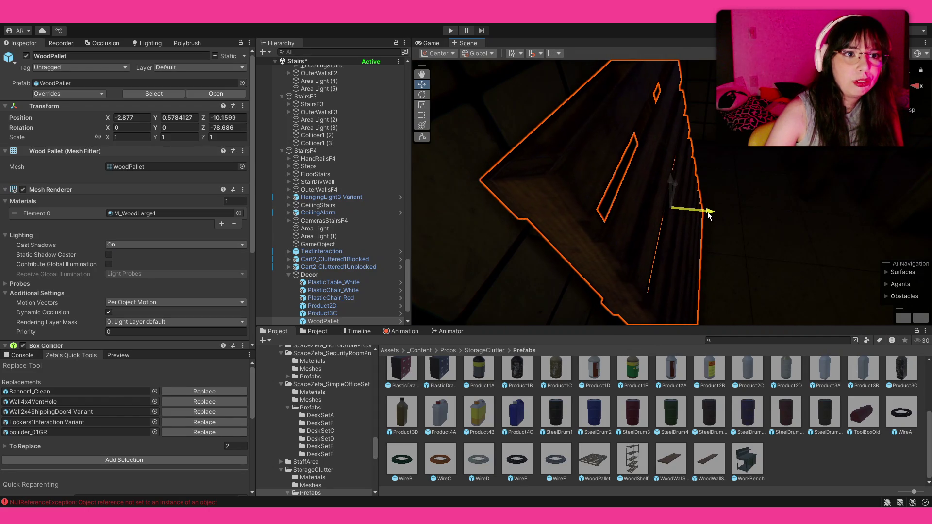
mouse_move(739, 223)
left_mouse_down()
mouse_move(653, 204)
mouse_move(666, 210)
mouse_move(503, 252)
mouse_move(780, 183)
mouse_move(865, 176)
mouse_move(90, 177)
mouse_move(472, 151)
mouse_move(676, 124)
mouse_move(121, 145)
mouse_move(129, 150)
left_mouse_up()
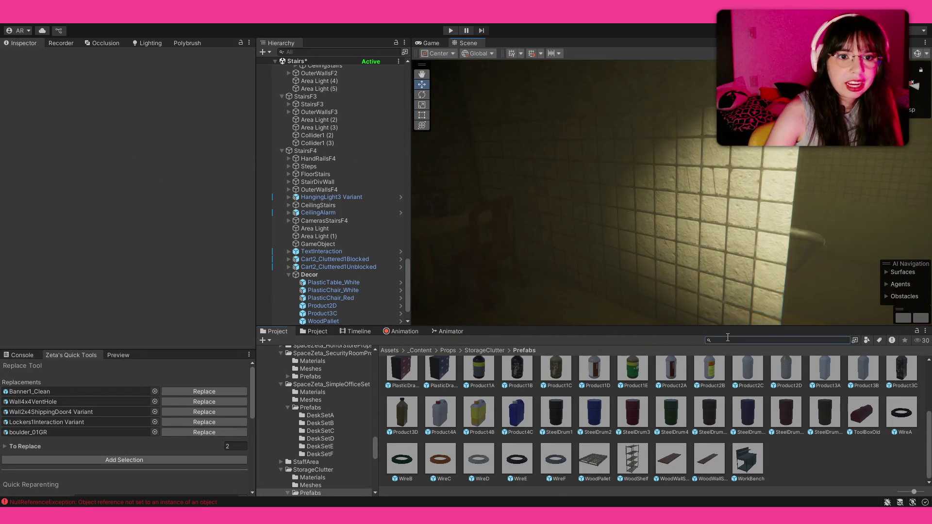
left_click(318, 332)
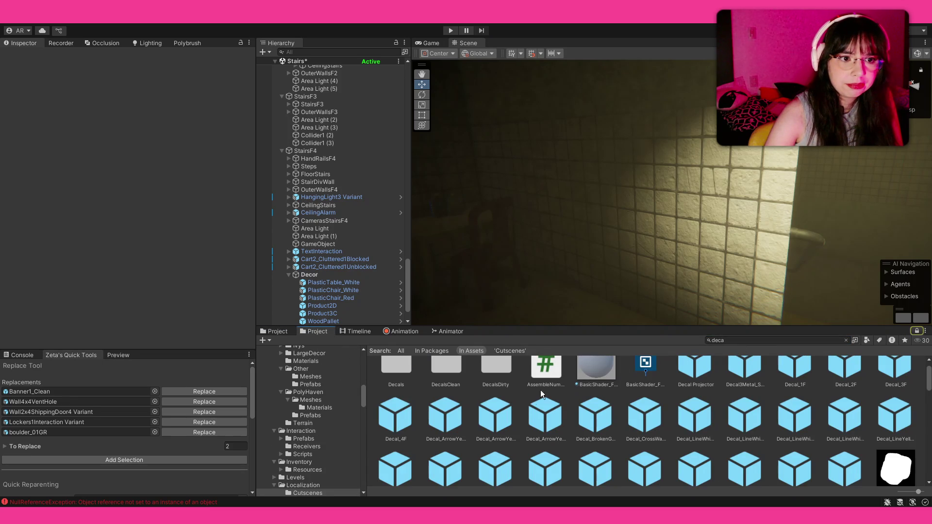
- Clear the decal search and open the decal Prefabs > Posters folder
left_click(533, 417)
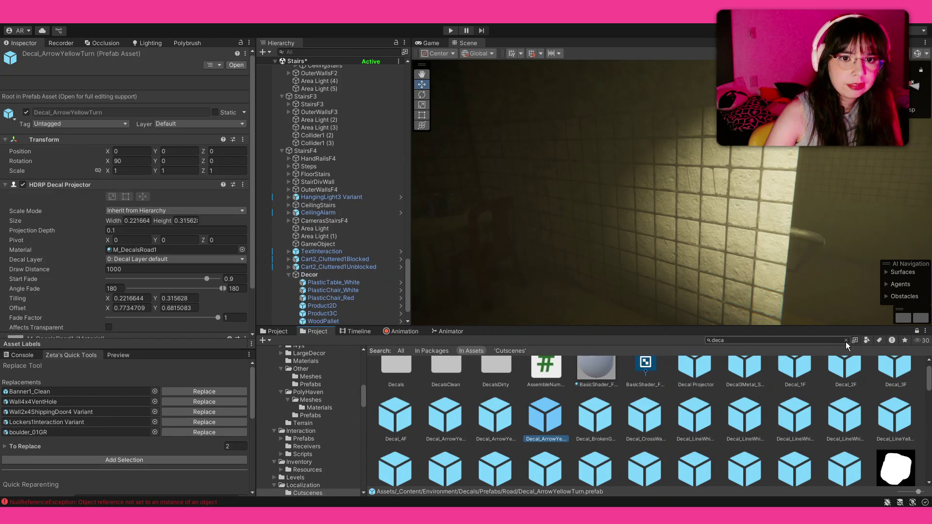
left_click(846, 341)
left_click(509, 351)
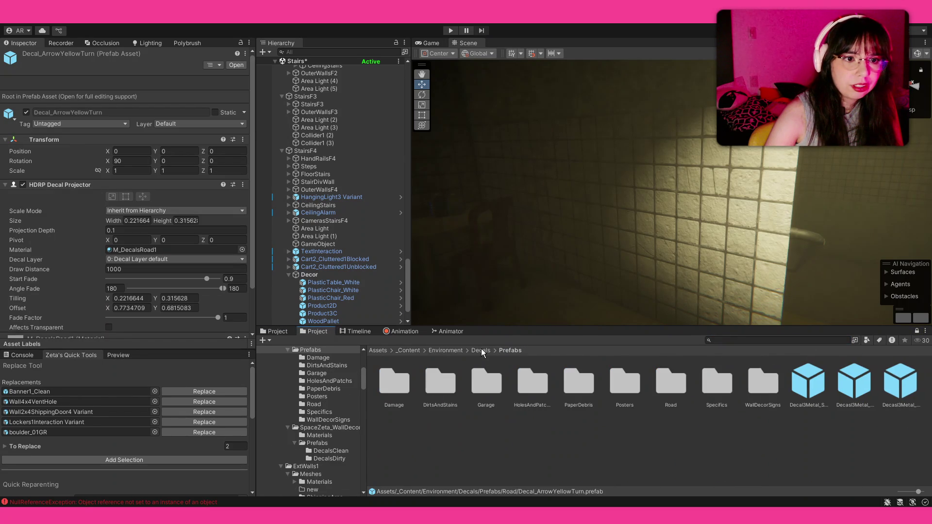
double_click(626, 384)
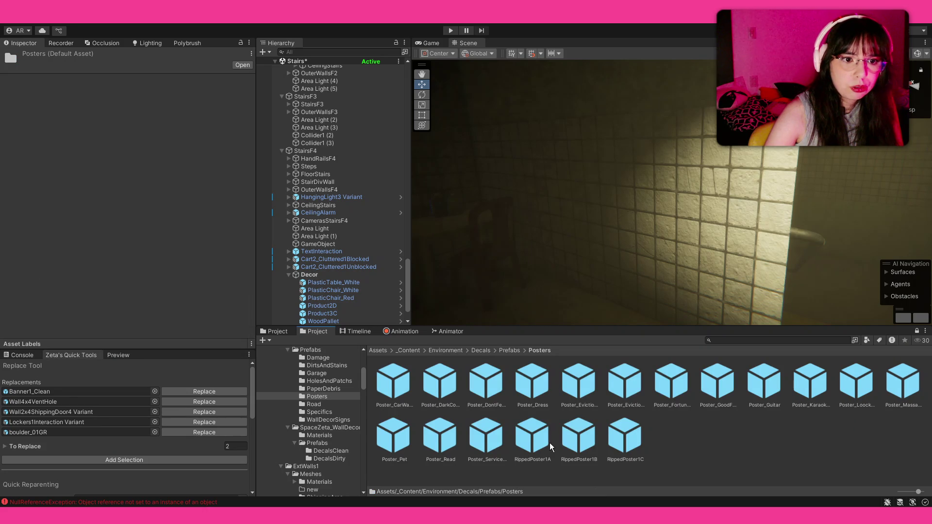
- Place RippedPoster1C and RippedPoster1A on the tiled wall, turning them to face it and enlarging 1A
mouse_move(700, 185)
left_mouse_down()
mouse_move(687, 203)
mouse_move(746, 248)
mouse_move(668, 255)
left_mouse_up()
key("e")
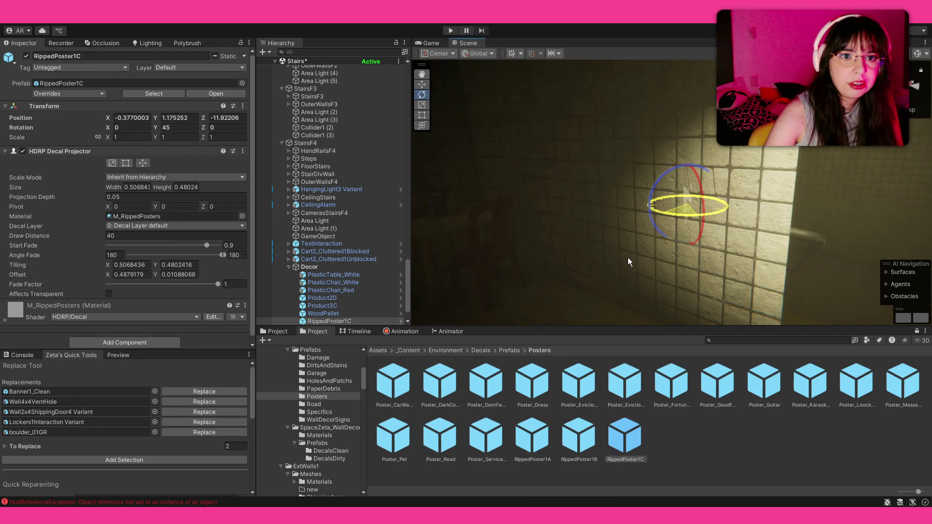
left_click_drag(605, 256, 580, 257)
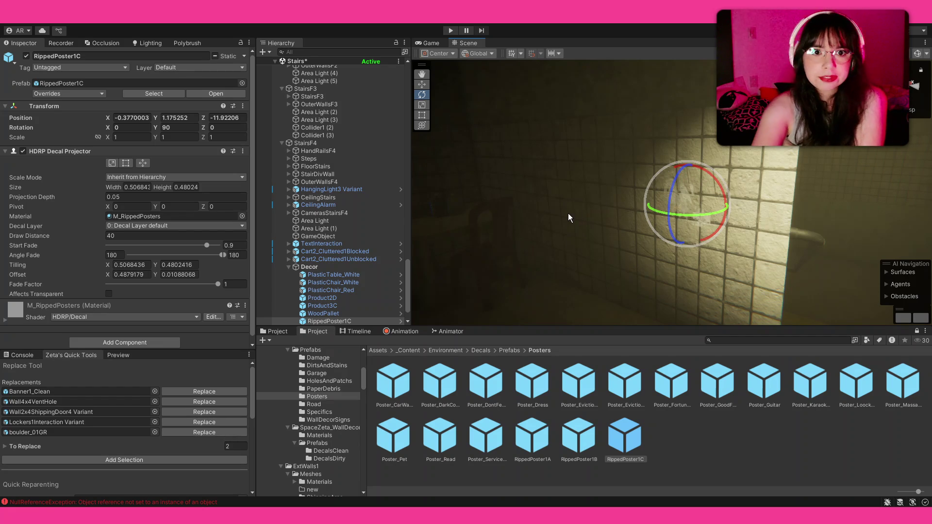
left_click_drag(537, 428, 632, 208)
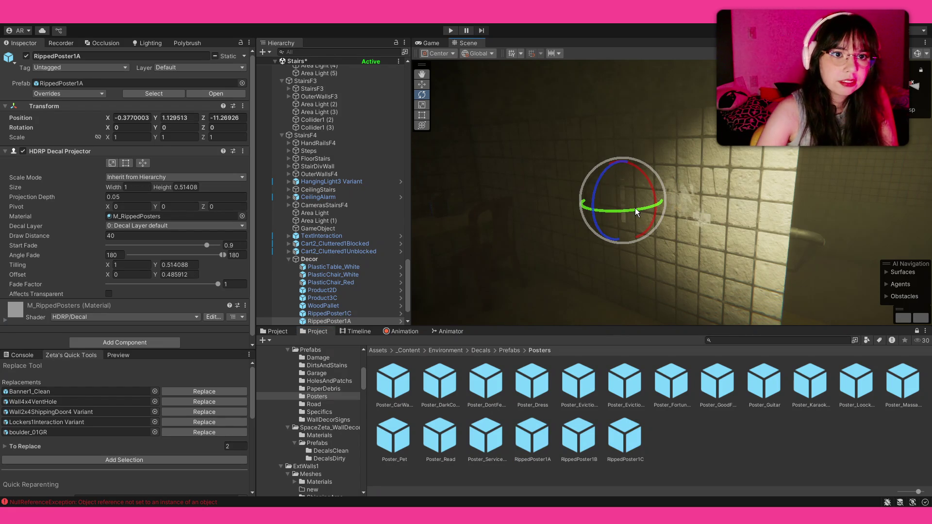
left_click_drag(636, 211, 573, 235)
key("f")
key("r")
left_click_drag(631, 194, 650, 195)
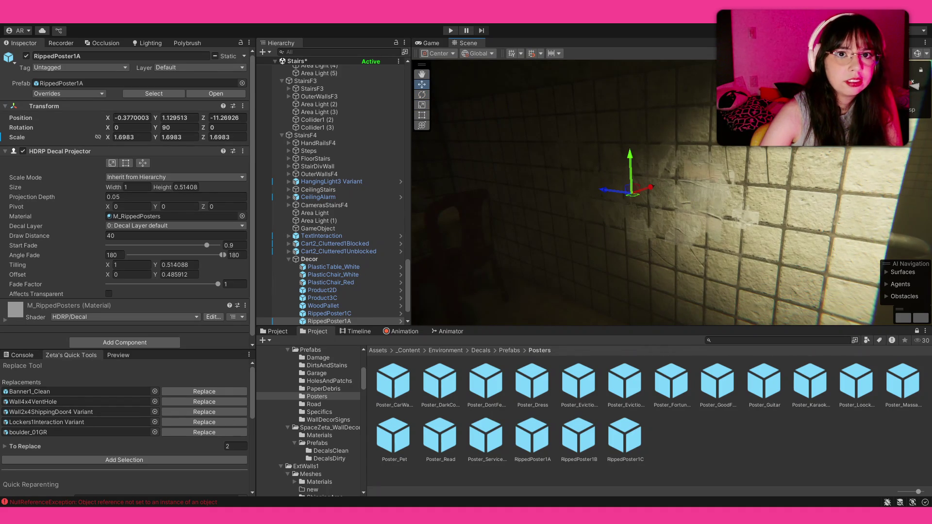
- Show scene gizmos and slide RippedPoster1C along the wall into position
left_click(917, 55)
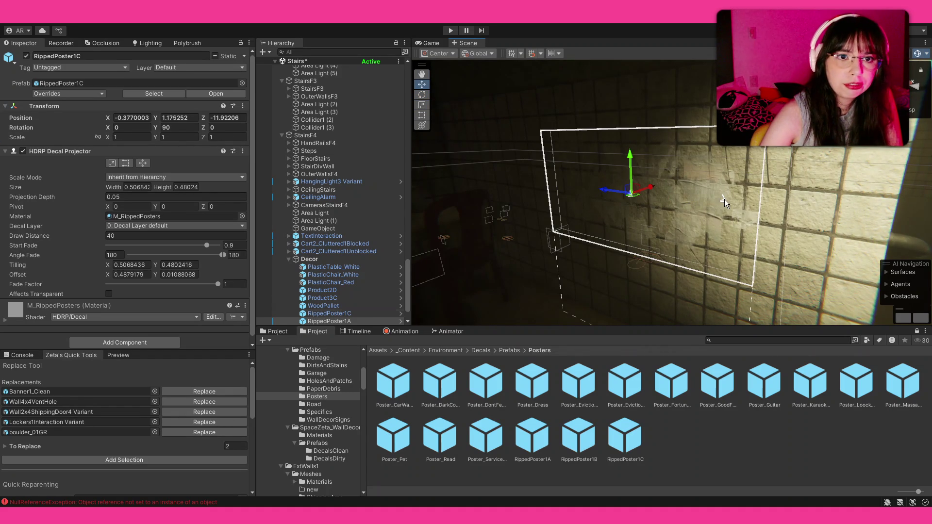
left_click(727, 202)
mouse_move(704, 198)
left_mouse_down()
mouse_move(750, 174)
mouse_move(759, 127)
left_mouse_up()
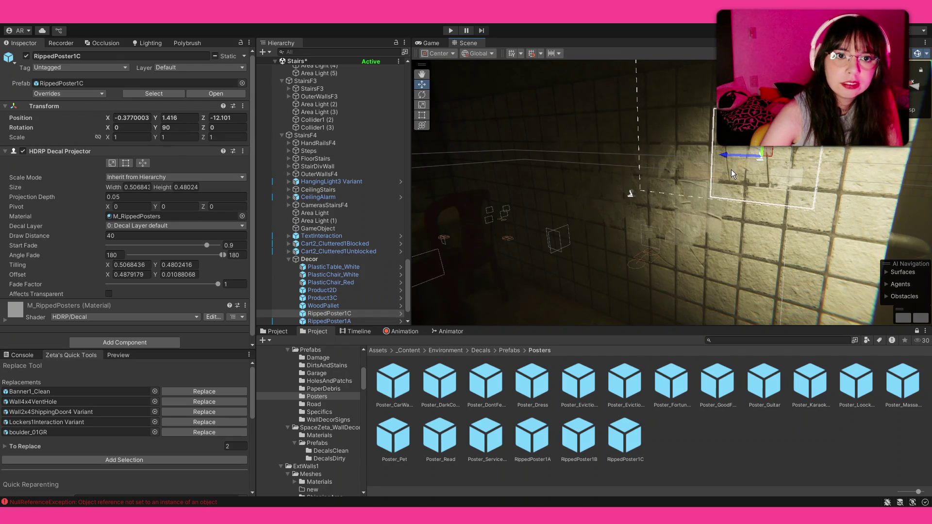
left_click_drag(727, 159, 711, 160)
left_click(684, 449)
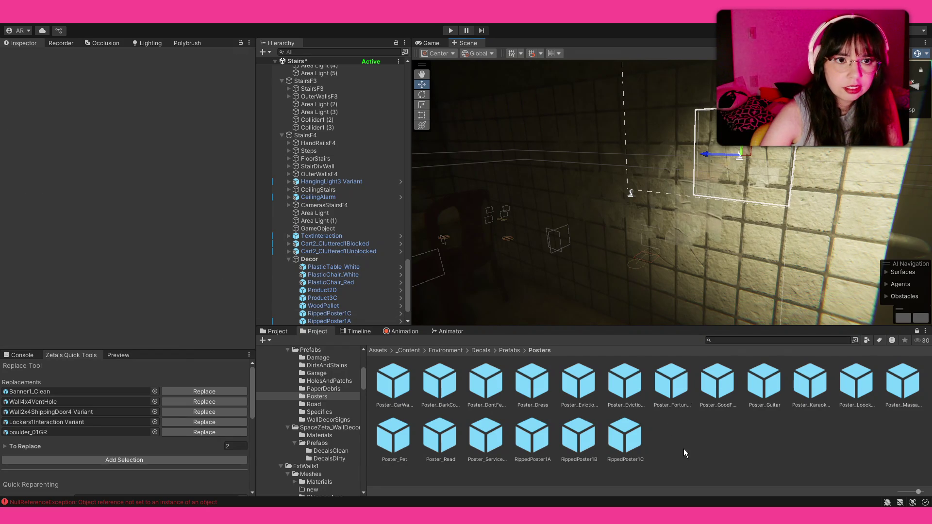
- Place a Poster_Services1 decal near the cardboard boxes
mouse_move(631, 275)
left_mouse_down()
mouse_move(464, 295)
mouse_move(524, 281)
mouse_move(619, 295)
left_mouse_up()
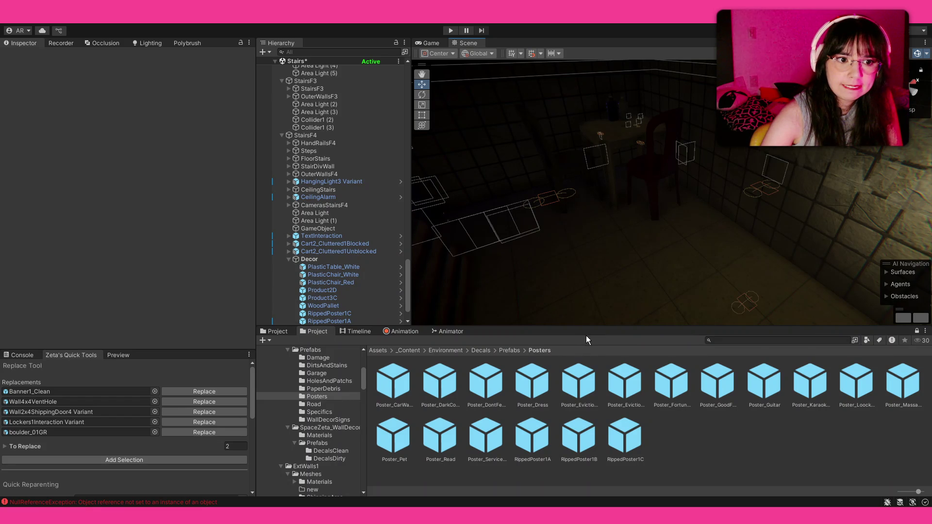
mouse_move(590, 313)
left_mouse_down()
mouse_move(263, 326)
mouse_move(114, 205)
mouse_move(231, 200)
mouse_move(117, 194)
mouse_move(479, 405)
left_mouse_up()
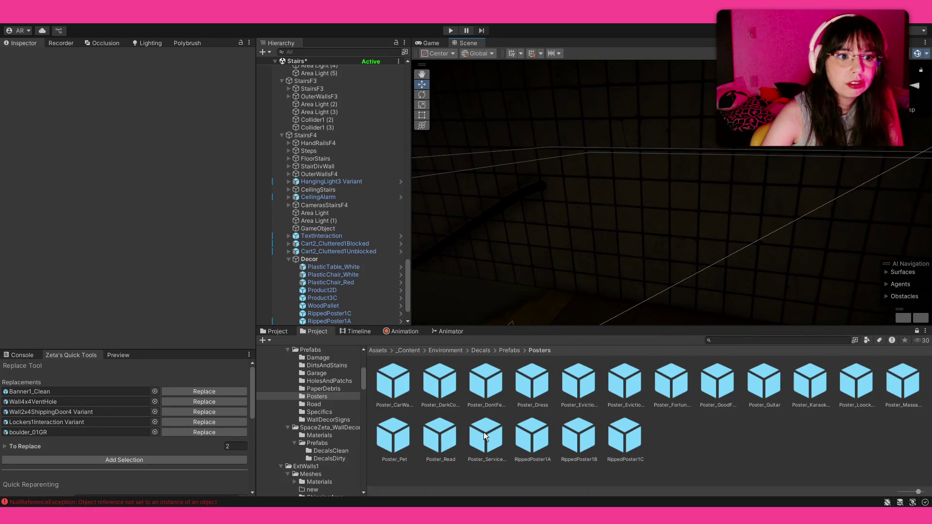
left_click_drag(624, 256, 684, 187)
- Flip the Poster_Services1 decal to face outward and enlarge it on the wall
key("e")
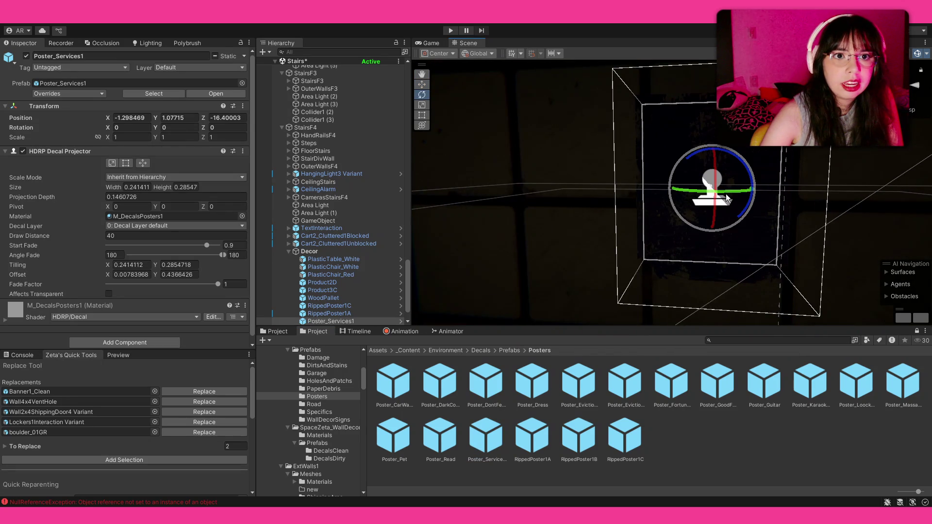
scroll(146, 423, "down", 5)
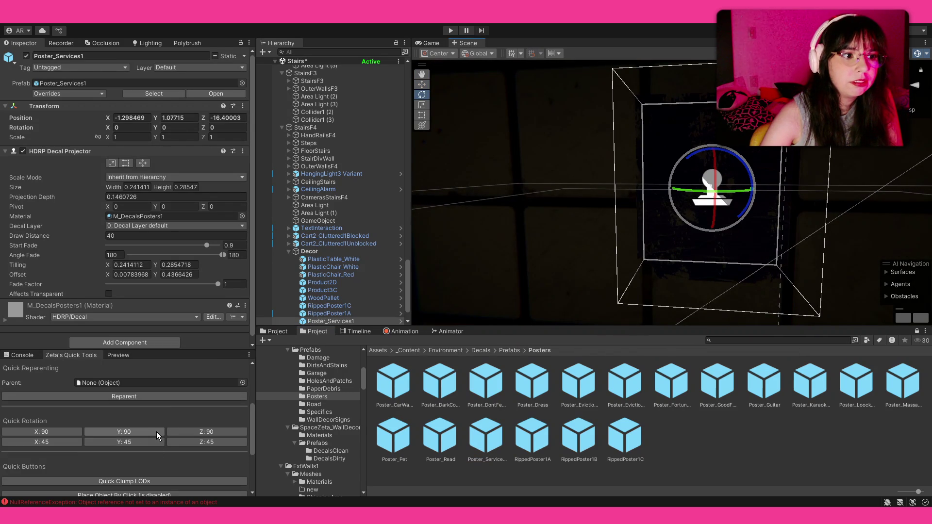
left_click(157, 435)
scroll(650, 251, "down", 3)
key("r")
left_click_drag(728, 194, 686, 267)
- Place a RippedPoster1B decal on the wall and flip it 180 degrees
left_click_drag(691, 198, 685, 195)
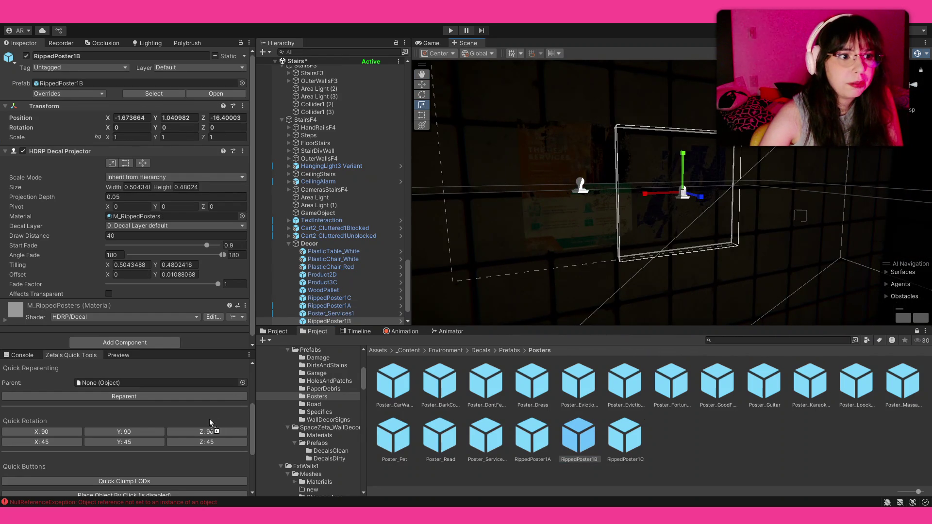
double_click(153, 435)
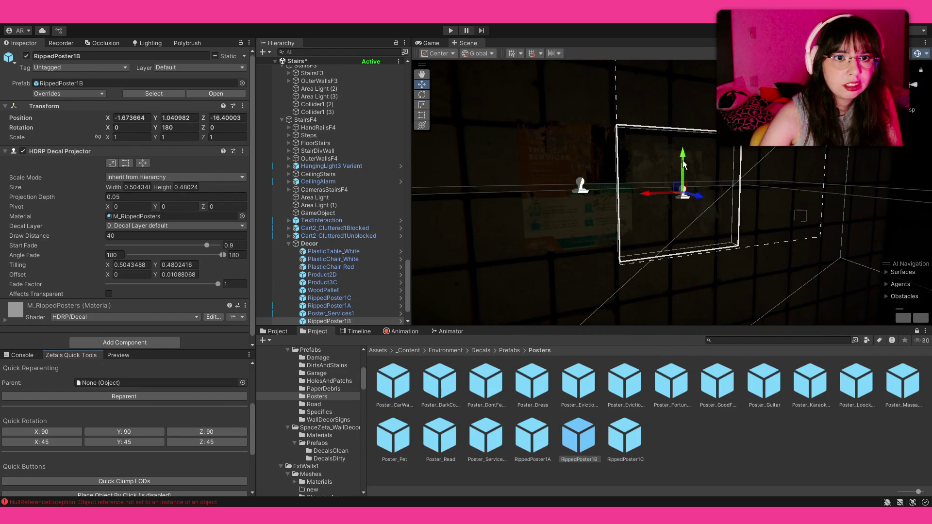
left_click(677, 219)
mouse_move(677, 219)
left_mouse_down()
mouse_move(646, 250)
mouse_move(89, 258)
mouse_move(51, 294)
mouse_move(469, 355)
left_mouse_up()
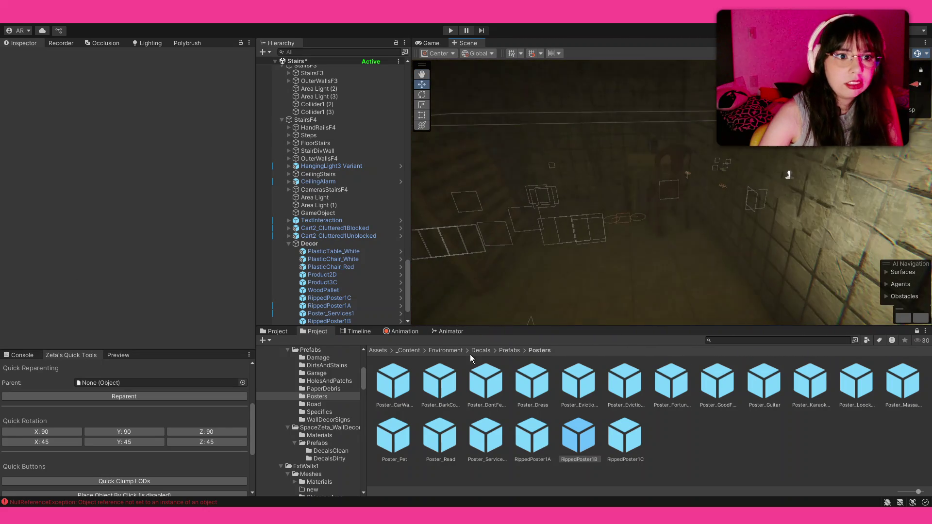
- Navigate back to the decal Prefabs folder and into the PaperDebris folder
left_click(509, 351)
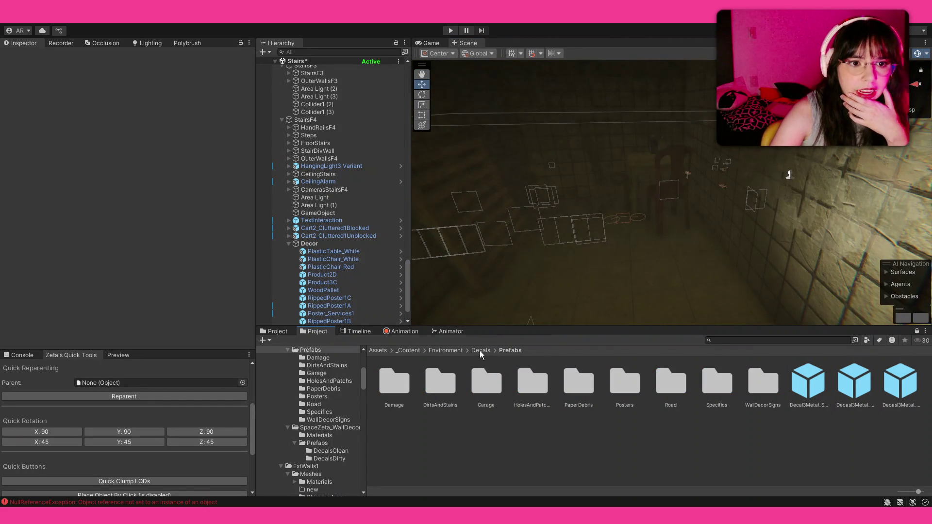
double_click(578, 394)
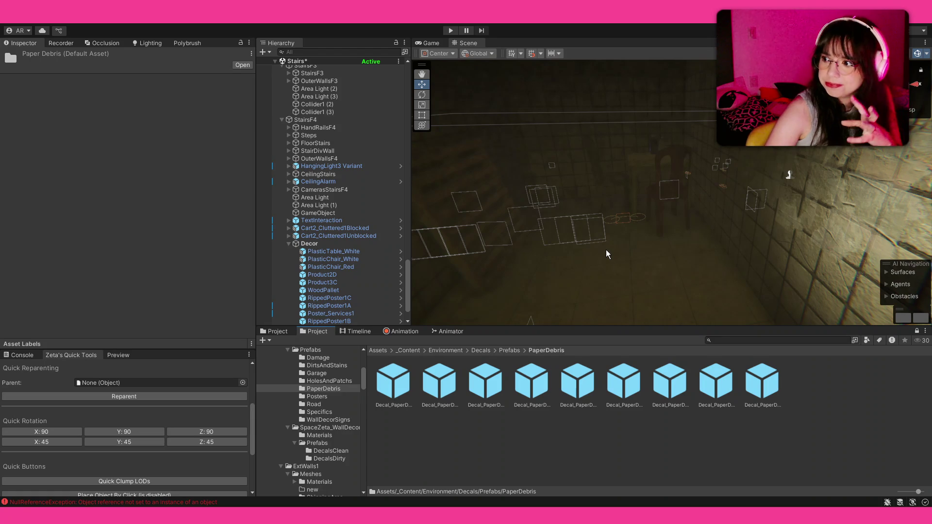
- Fly the view across the landing to the table and chairs
mouse_move(606, 254)
left_mouse_down()
mouse_move(630, 276)
mouse_move(558, 282)
left_mouse_up()
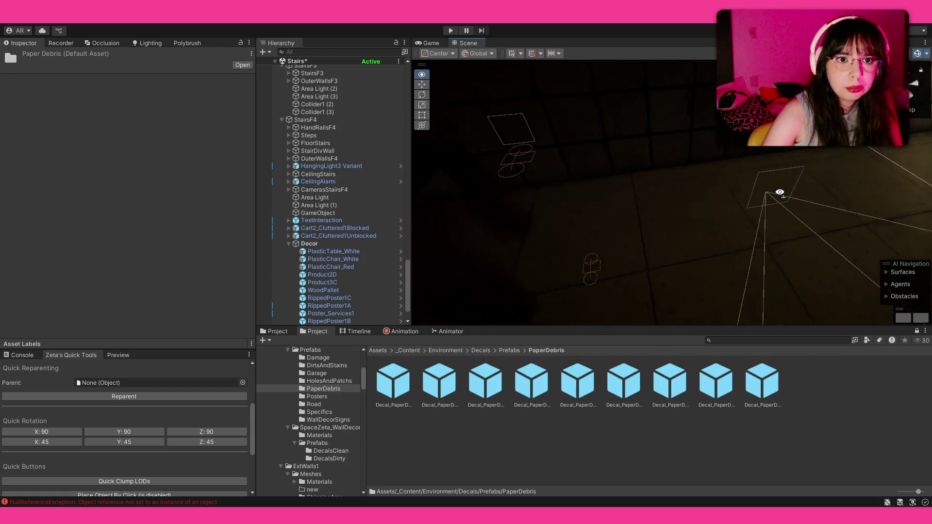
left_click_drag(646, 233, 732, 194)
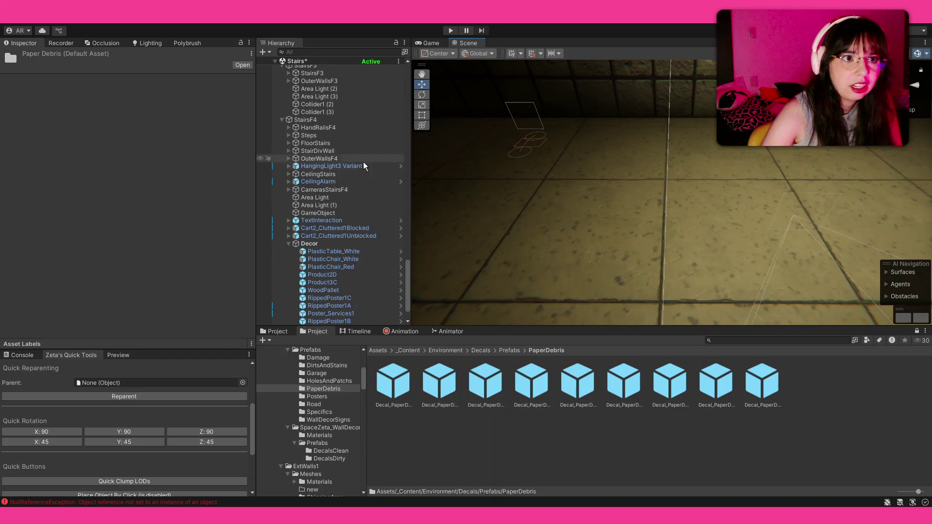
scroll(358, 162, "up", 5)
scroll(358, 163, "up", 5)
scroll(357, 160, "up", 5)
scroll(349, 201, "up", 5)
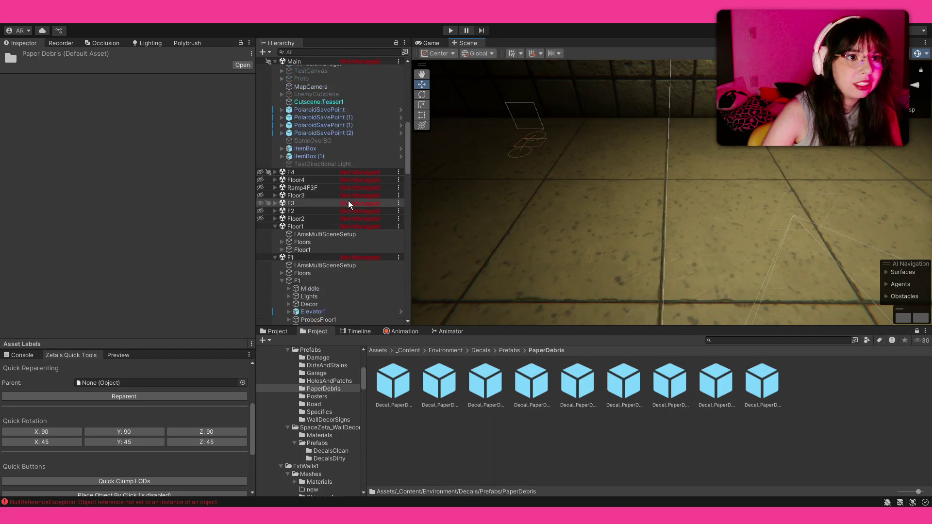
scroll(348, 201, "up", 3)
left_click(320, 222)
mouse_move(466, 161)
left_mouse_down()
mouse_move(430, 140)
mouse_move(452, 406)
left_mouse_up()
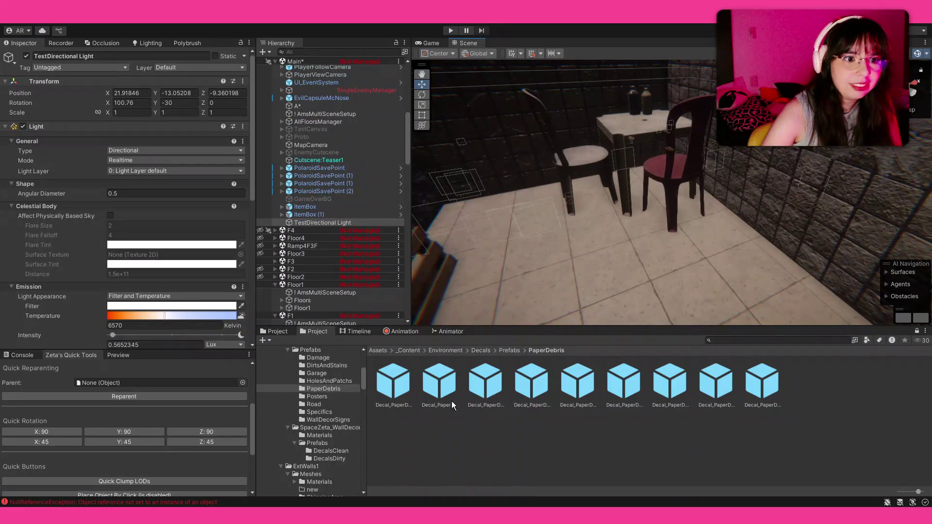
- Place a paper-debris decal, discard it, then place Decal_PaperDebris2 beneath the chairs
left_click_drag(632, 248, 684, 234)
key("r")
key("f")
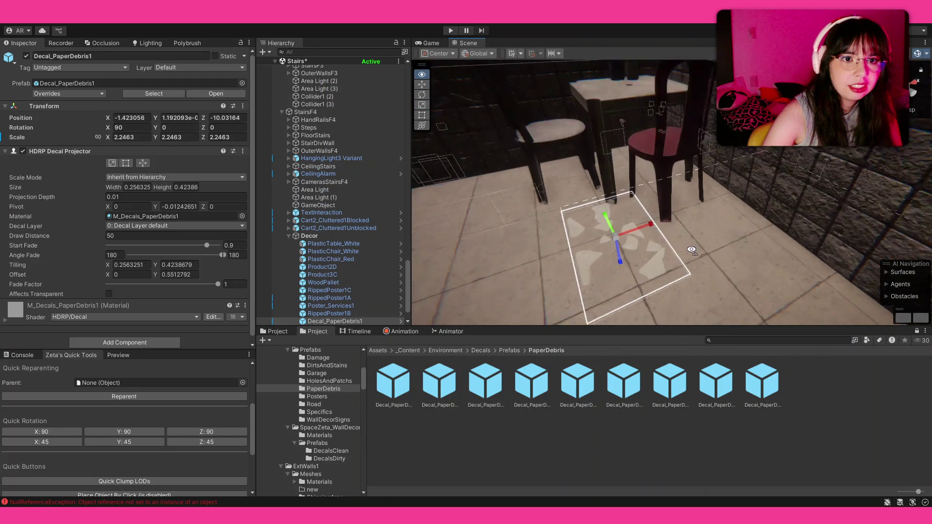
key("Delete")
mouse_move(439, 382)
left_mouse_down()
mouse_move(605, 215)
mouse_move(639, 270)
mouse_move(576, 212)
mouse_move(658, 188)
mouse_move(611, 255)
mouse_move(713, 236)
left_mouse_up()
key("w")
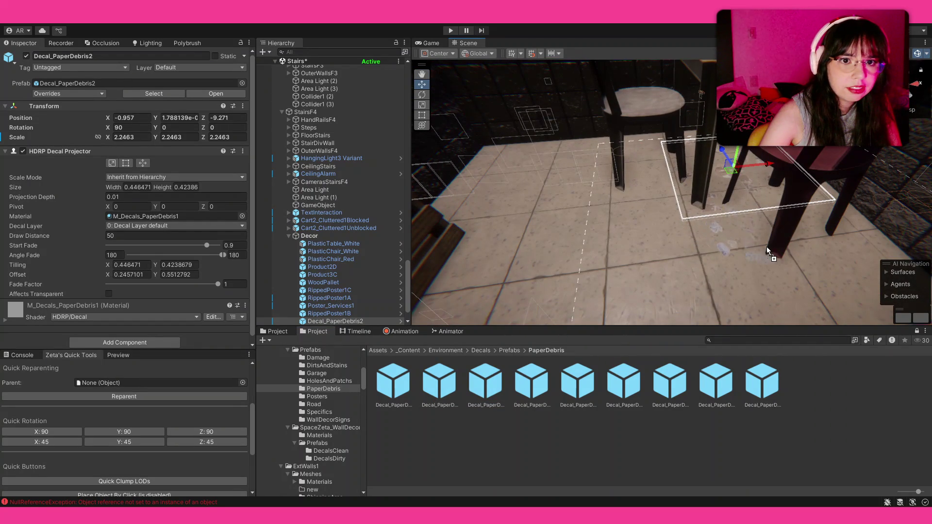
- Place a third paper-debris decal on the floor, enlarge it to about 1.85 and shift it right
left_click(727, 260)
left_click_drag(744, 251, 844, 247)
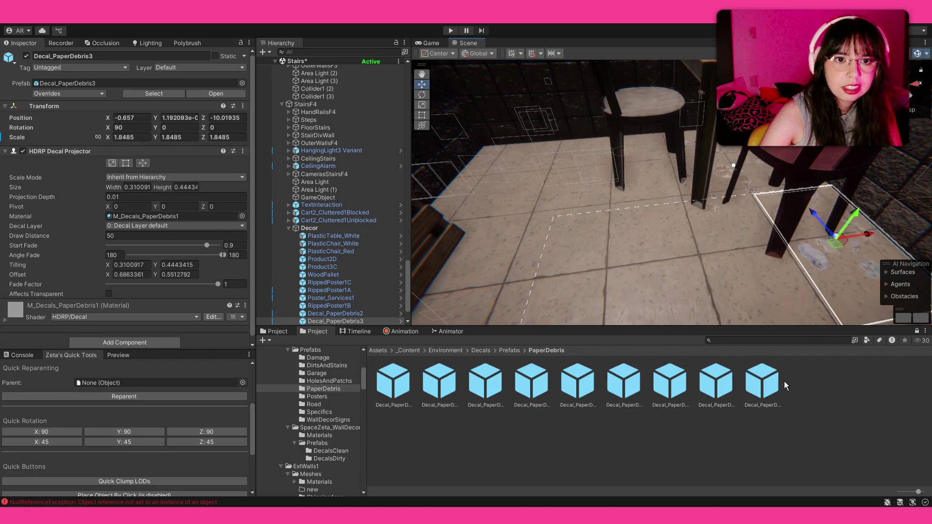
left_click(680, 207)
mouse_move(680, 207)
left_mouse_down()
mouse_move(813, 192)
mouse_move(735, 151)
mouse_move(625, 180)
mouse_move(665, 370)
left_mouse_up()
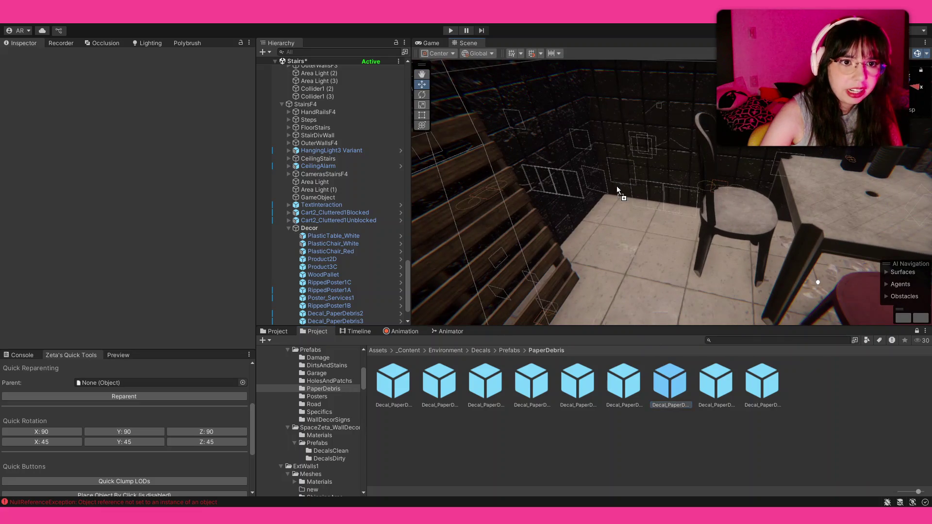
- Drop another debris decal near the round table, rotate it and enlarge it to about 2.3
left_click_drag(615, 221, 542, 263)
key("f")
key("e")
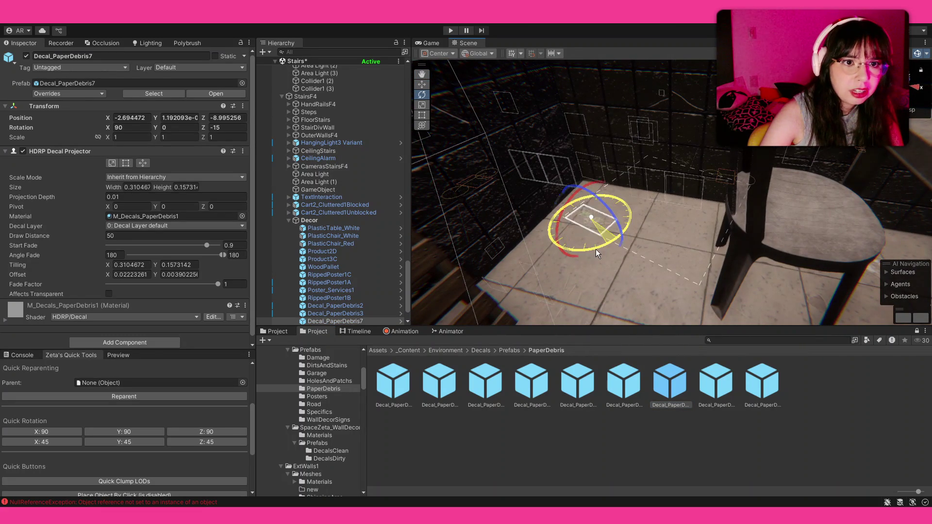
key("r")
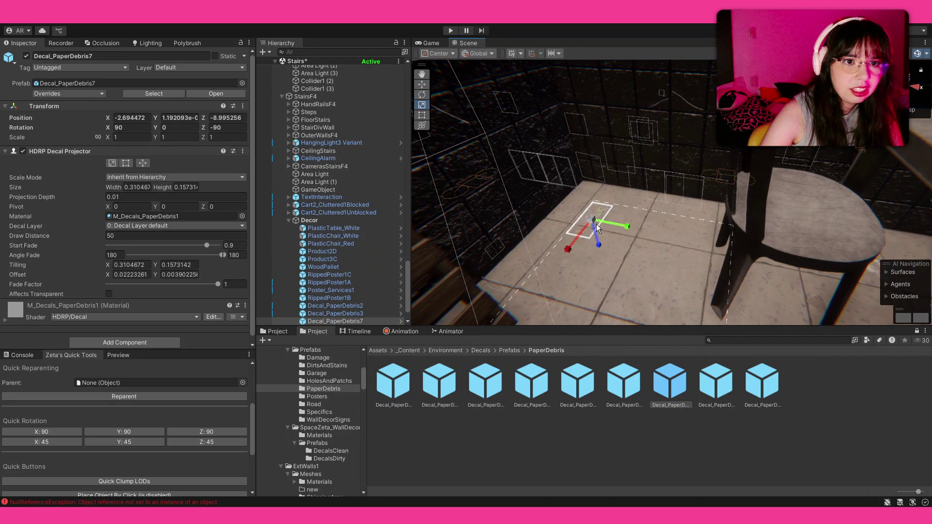
mouse_move(603, 218)
left_mouse_down()
mouse_move(646, 205)
mouse_move(609, 232)
left_mouse_up()
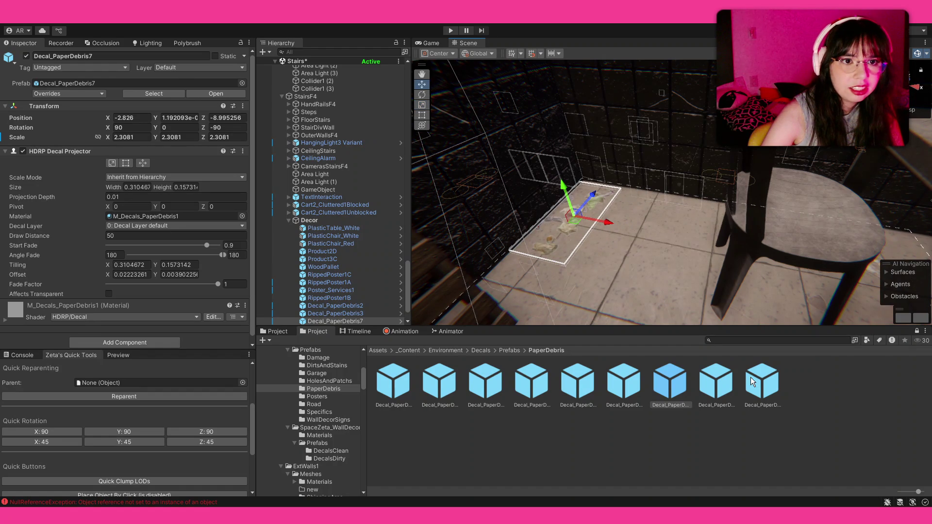
- Drop the next debris decal variant beside it, then select the Floor2x4Right floor piece
left_click(720, 386)
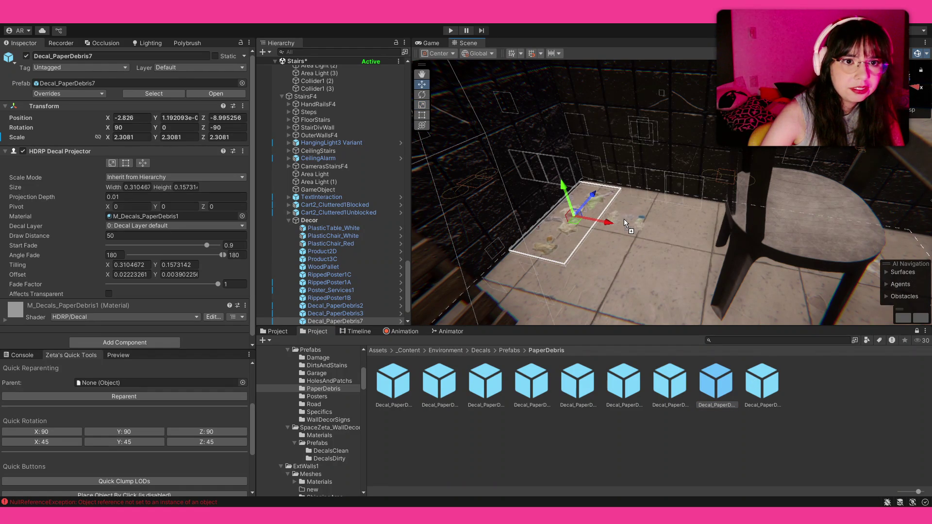
mouse_move(633, 210)
left_mouse_down()
mouse_move(627, 204)
mouse_move(679, 220)
left_mouse_up()
key("r")
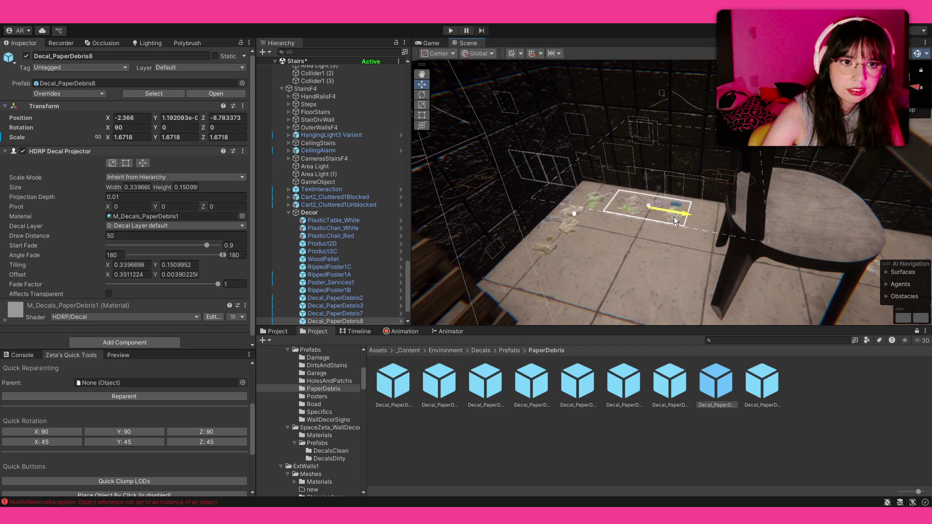
left_click(746, 484)
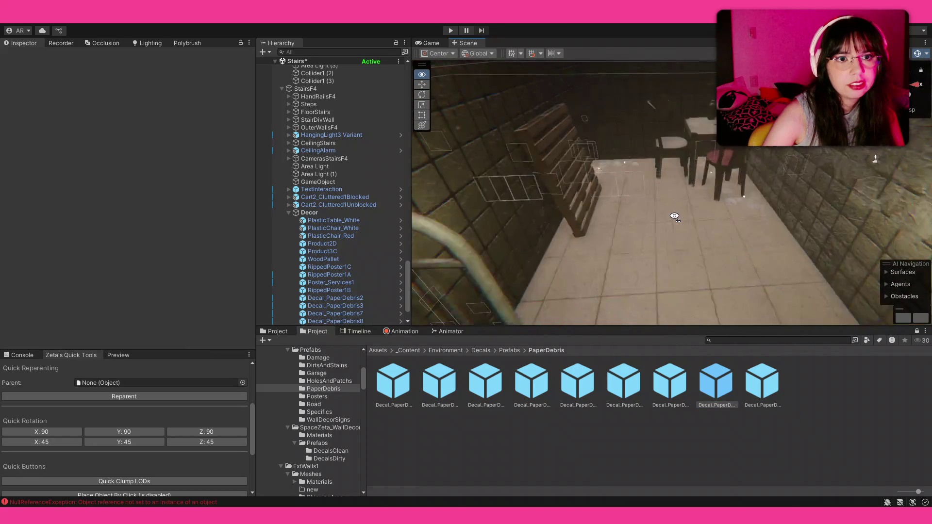
mouse_move(674, 216)
left_mouse_down()
mouse_move(817, 212)
mouse_move(644, 228)
left_mouse_up()
left_click(644, 228)
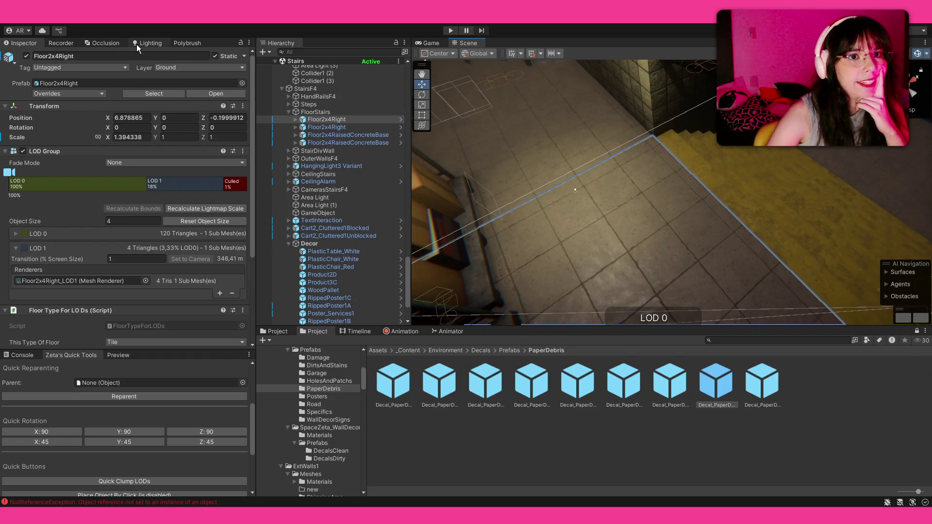
- Switch from the Occlusion panel to Polybrush in Paint Vertex Colors mode
left_click(136, 45)
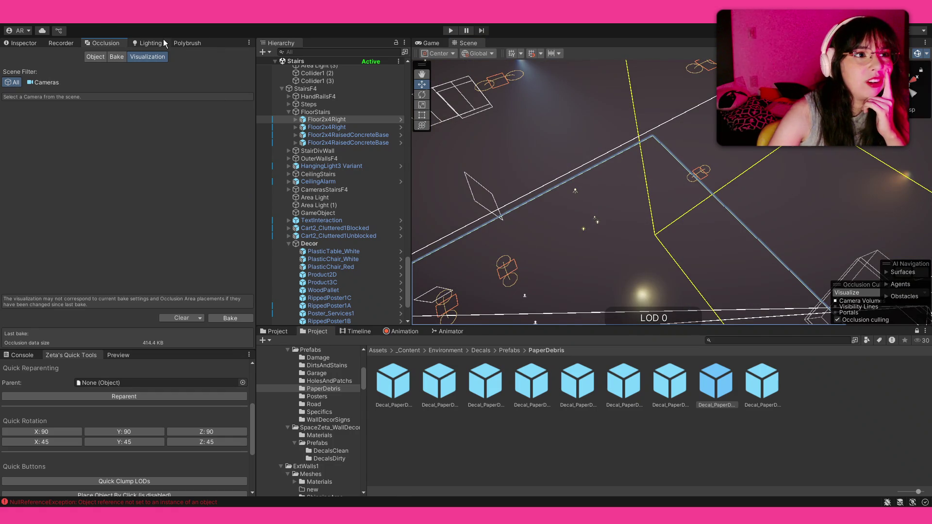
left_click(179, 43)
left_click(125, 56)
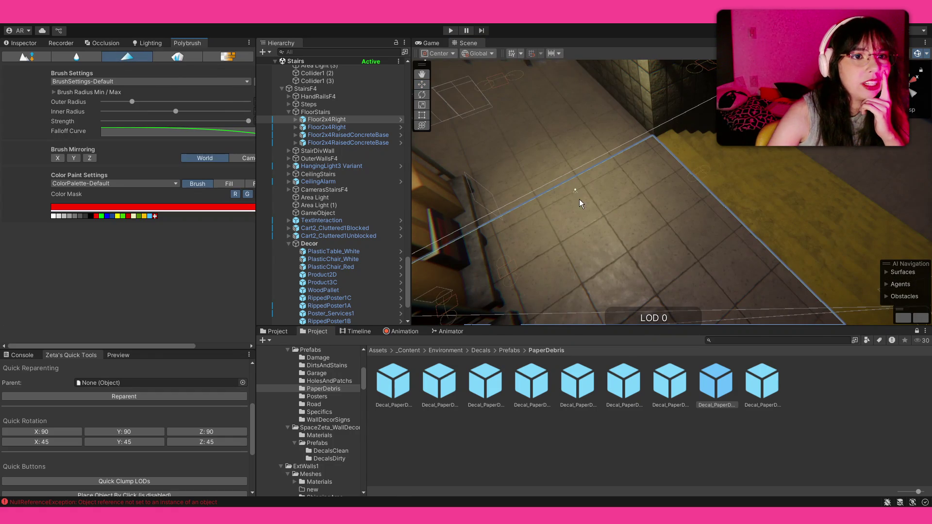
- Pick the landing floor mesh as the paint target and choose green as the paint colour
left_click(576, 242)
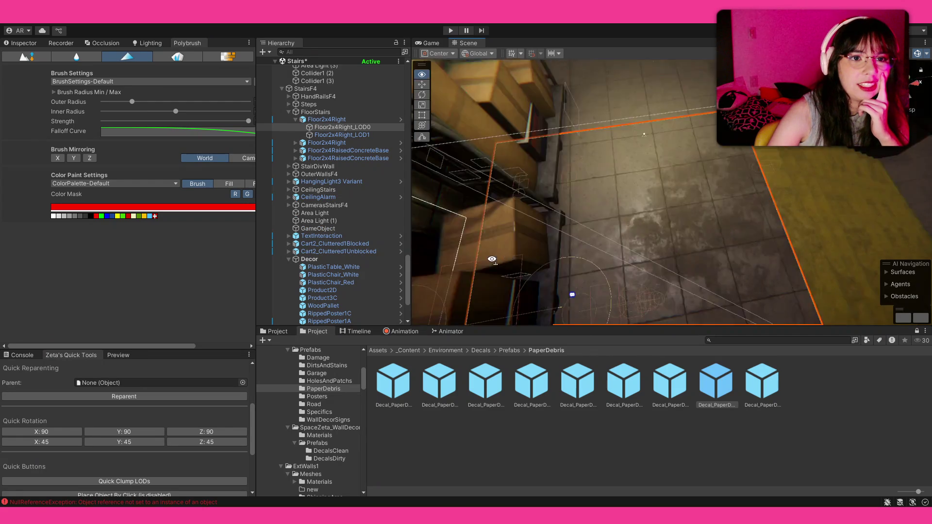
left_click_drag(638, 248, 666, 181)
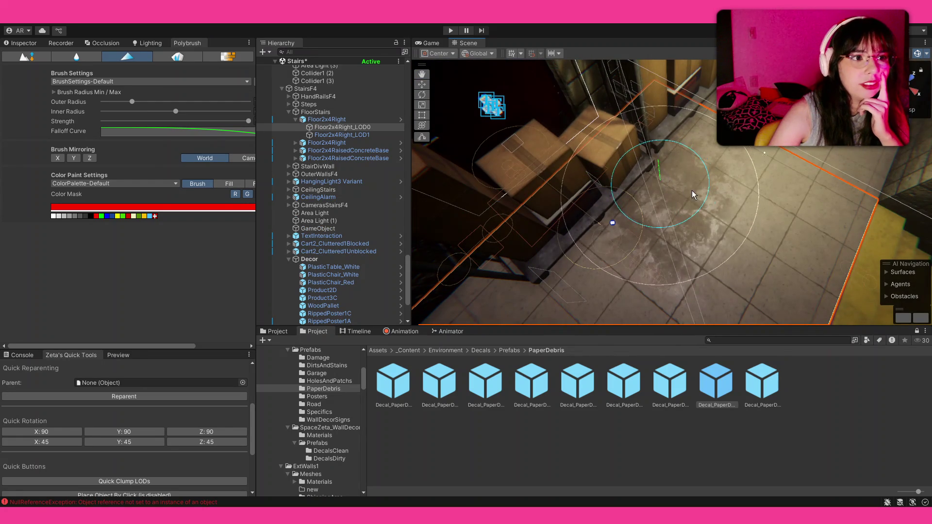
scroll(617, 126, "down", 3, "ctrl")
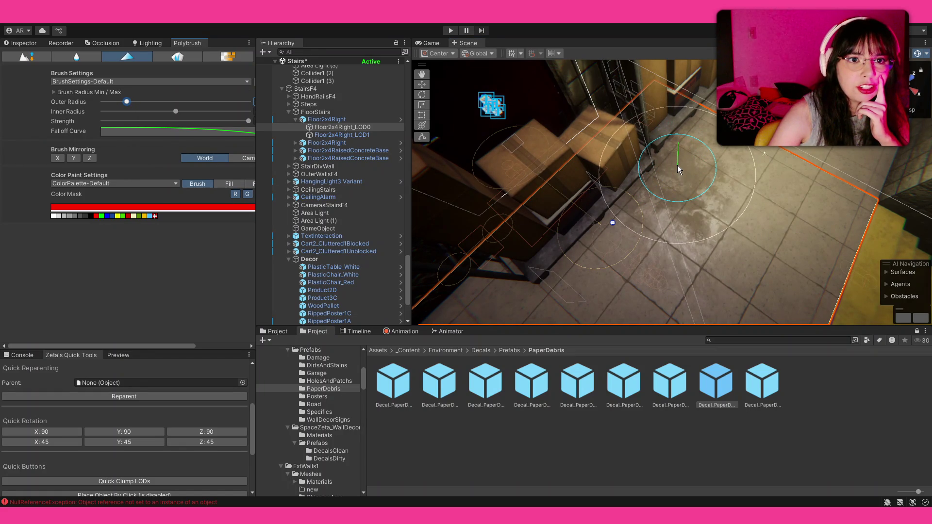
mouse_move(690, 188)
left_mouse_down("alt")
mouse_move(527, 189)
mouse_move(553, 155)
left_mouse_up("alt")
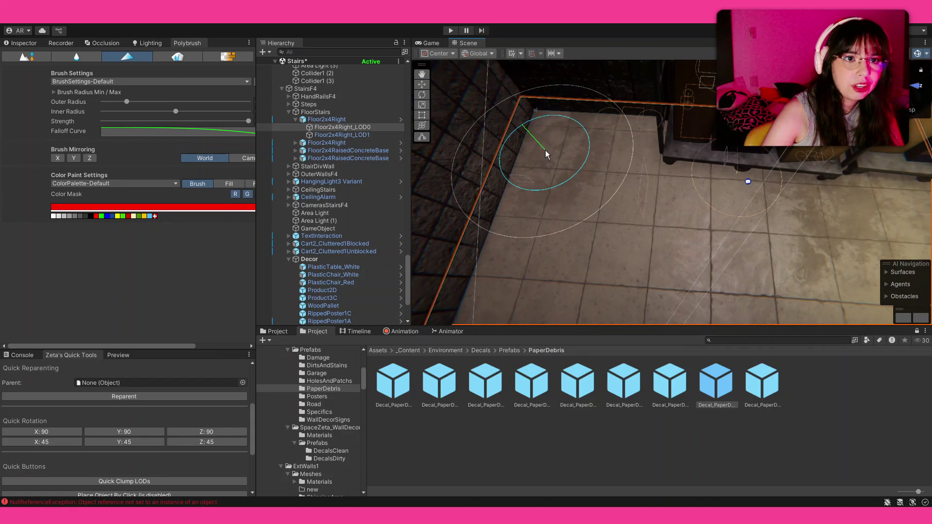
mouse_move(536, 211)
left_mouse_down("alt")
mouse_move(770, 218)
mouse_move(655, 214)
left_mouse_up("alt")
left_click_drag(698, 260, 754, 199, "alt")
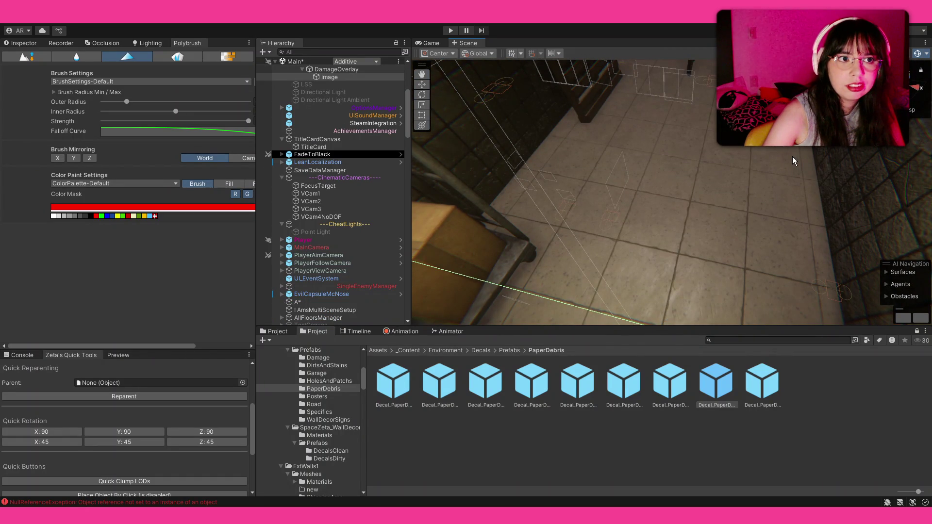
left_click(601, 218)
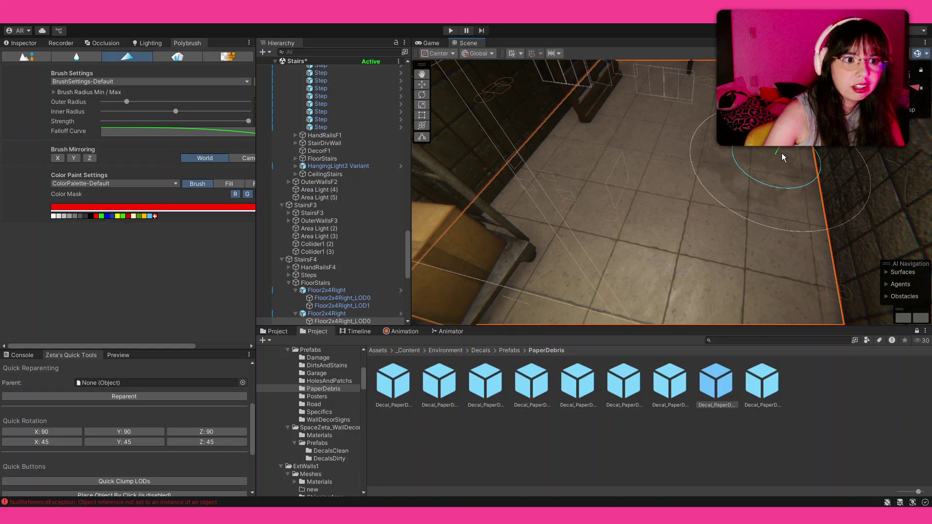
left_click_drag(704, 167, 207, 175)
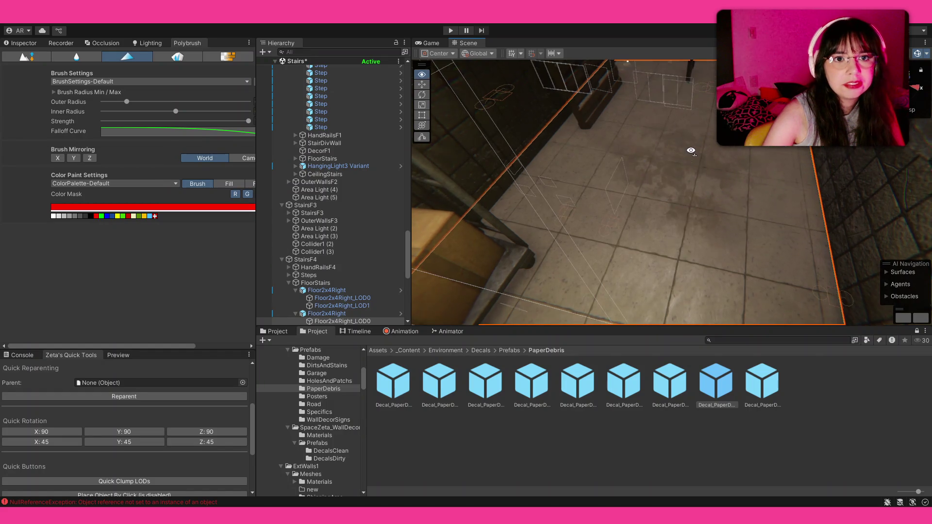
left_click(103, 216)
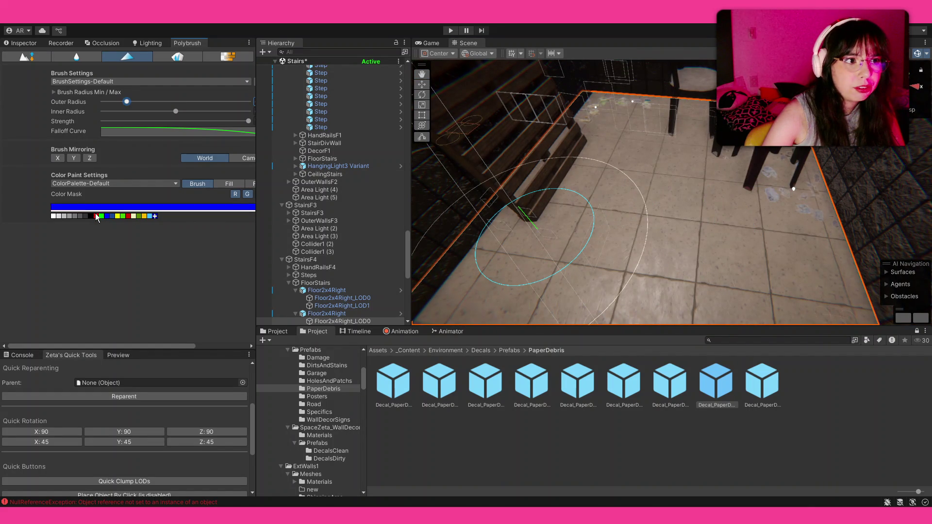
- Alternate white and red paint colours and brighten a worn patch of the floor tiles
left_click_drag(492, 168, 729, 149)
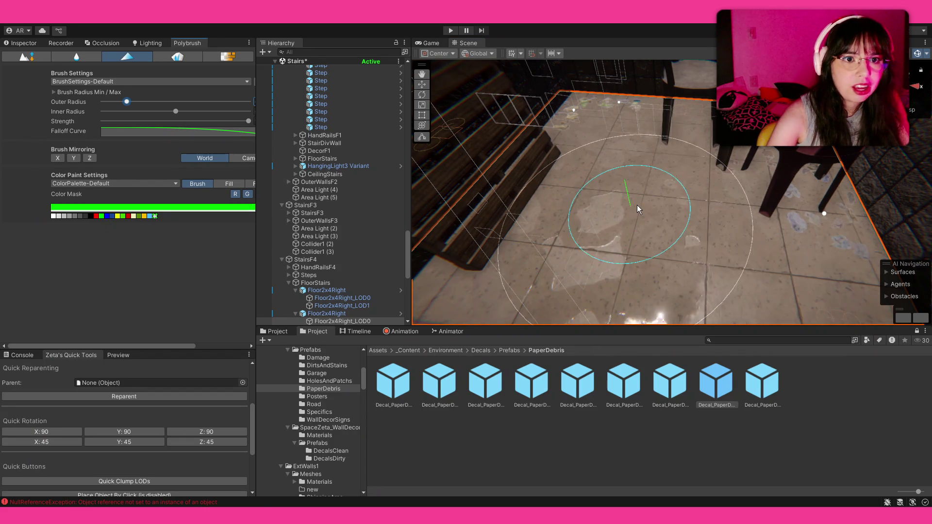
left_click_drag(636, 208, 634, 250)
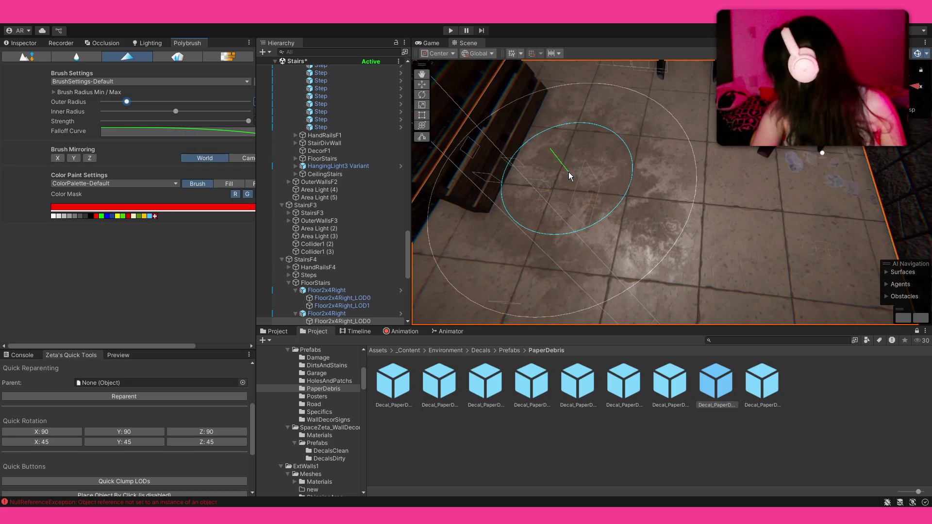
left_click_drag(572, 174, 667, 137)
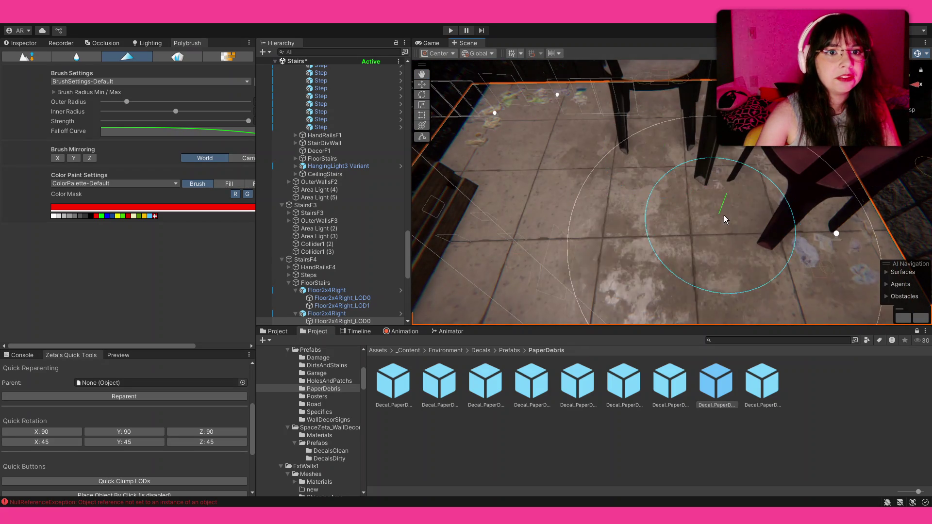
left_click_drag(488, 164, 613, 196)
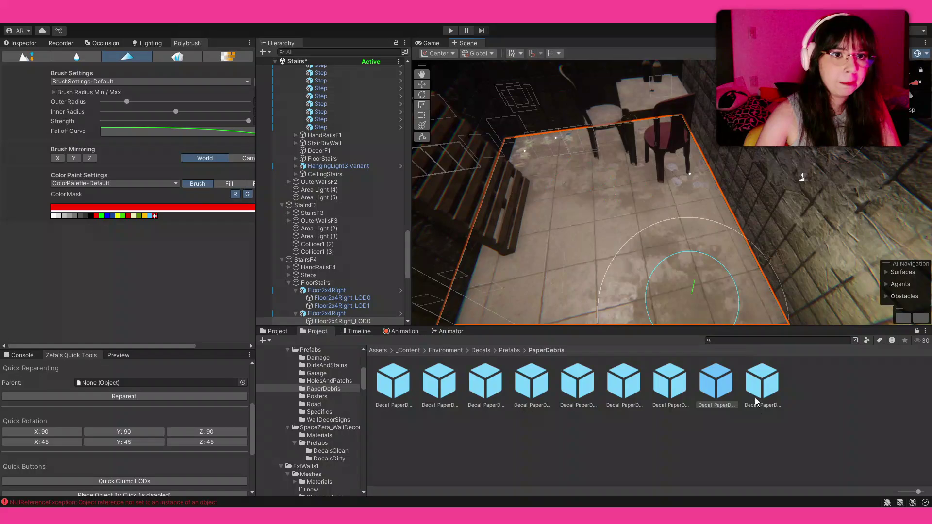
left_click(54, 217)
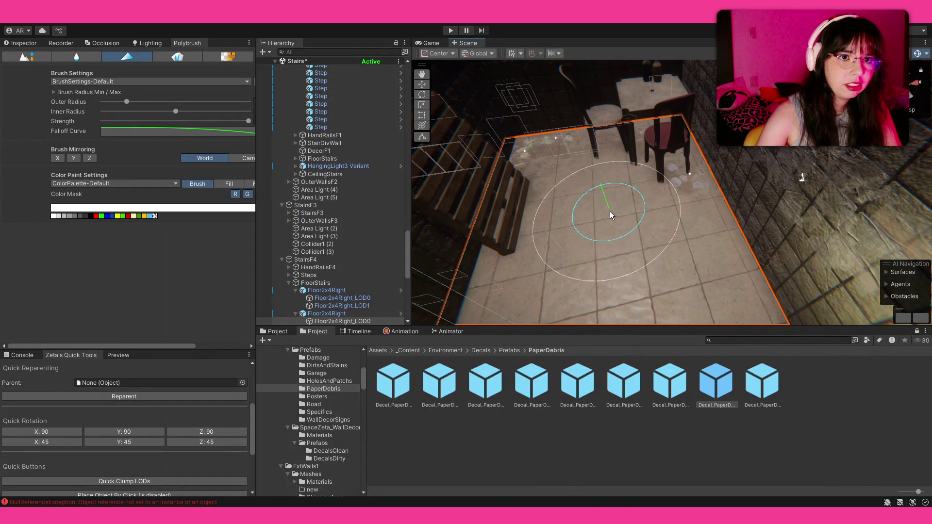
left_click_drag(627, 268, 606, 260)
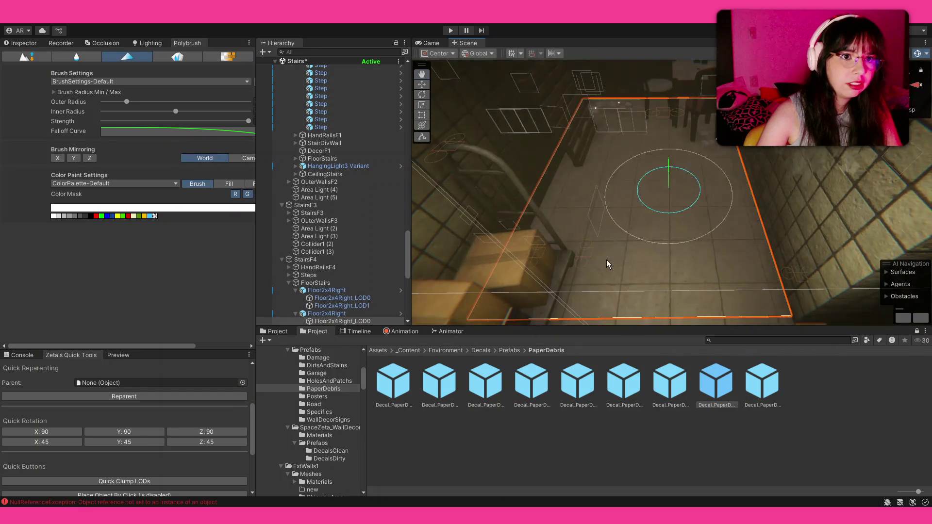
left_click(95, 217)
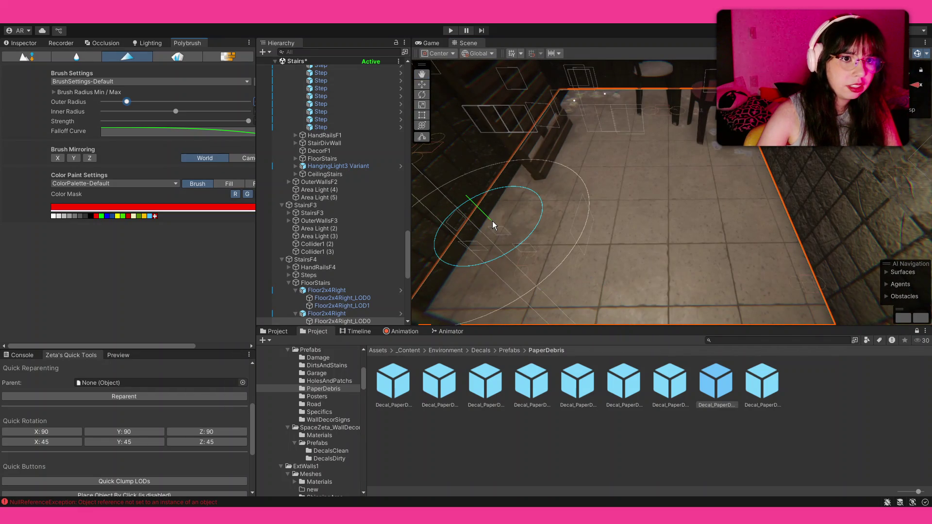
left_click_drag(493, 220, 495, 245)
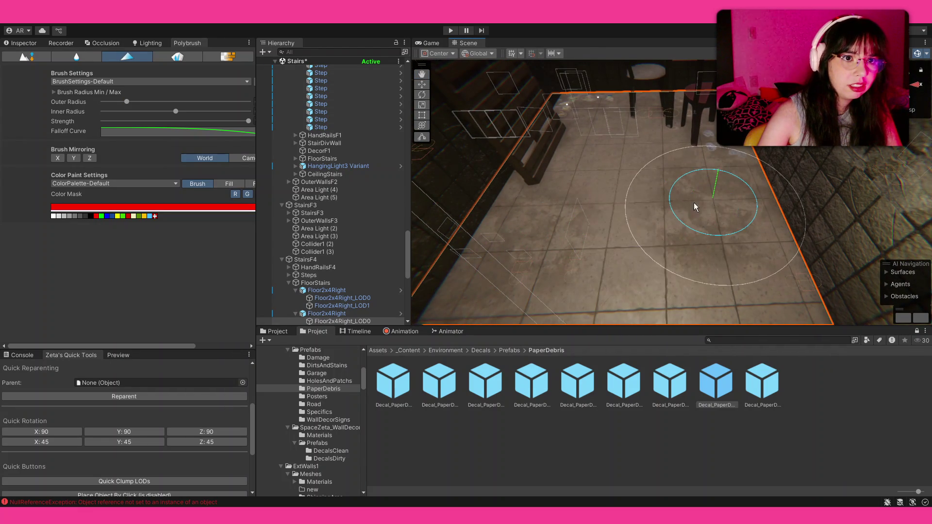
left_click(53, 216)
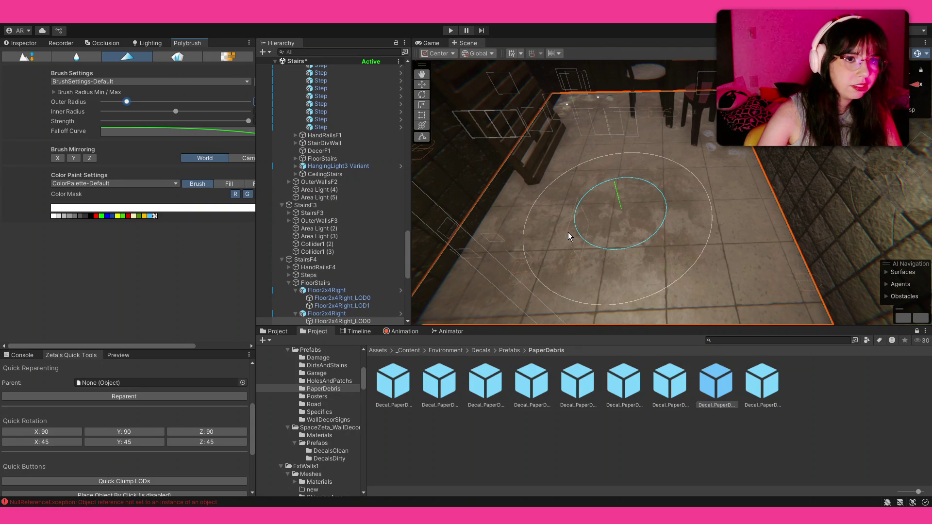
left_click_drag(568, 236, 610, 240)
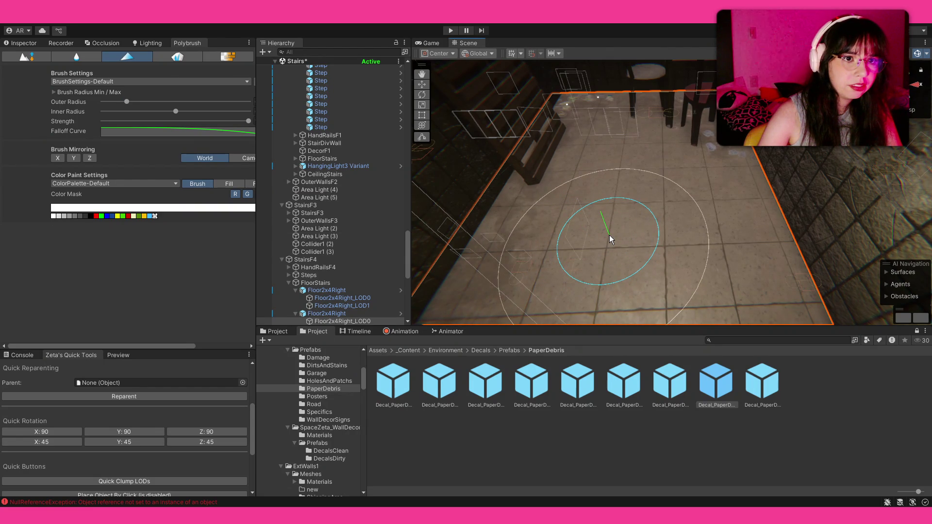
- Select the floor's LOD0 mesh for painting, then pick the next floor piece
left_click_drag(697, 243, 624, 273)
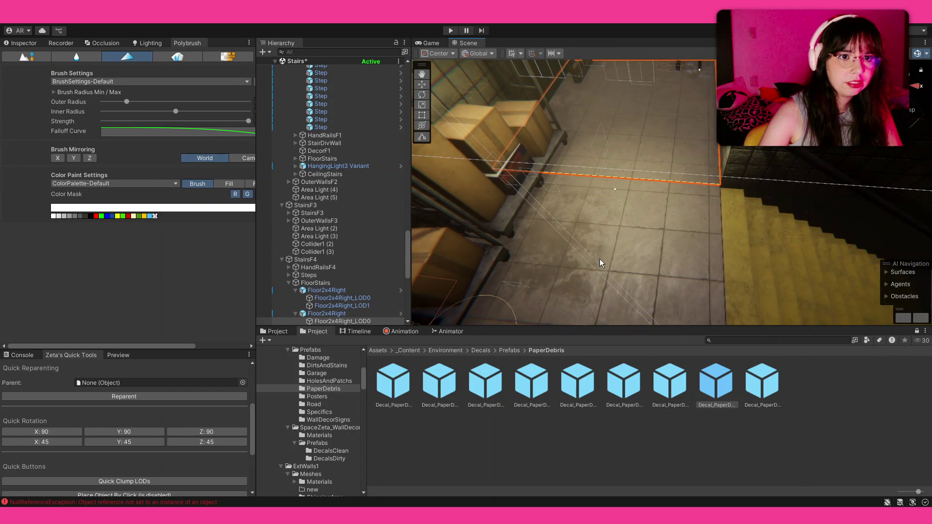
left_click(615, 256)
left_click(620, 255)
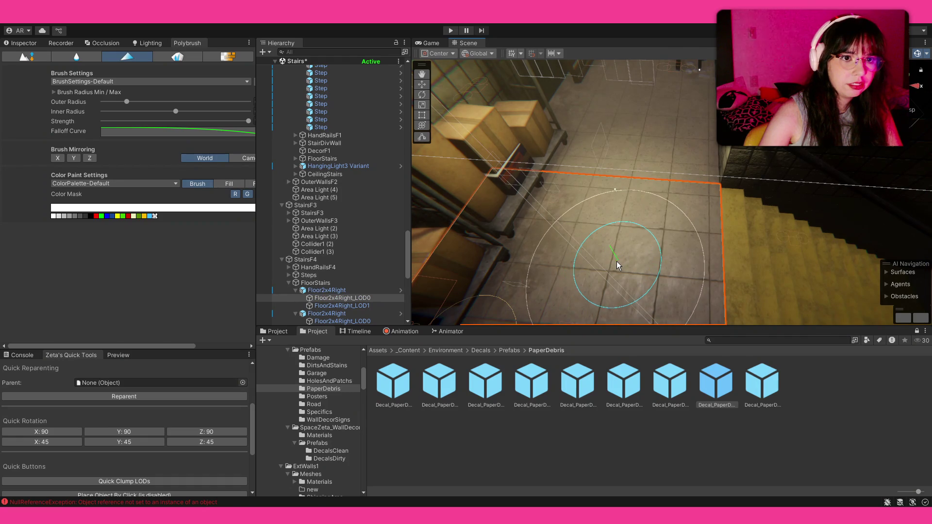
left_click_drag(745, 240, 458, 270)
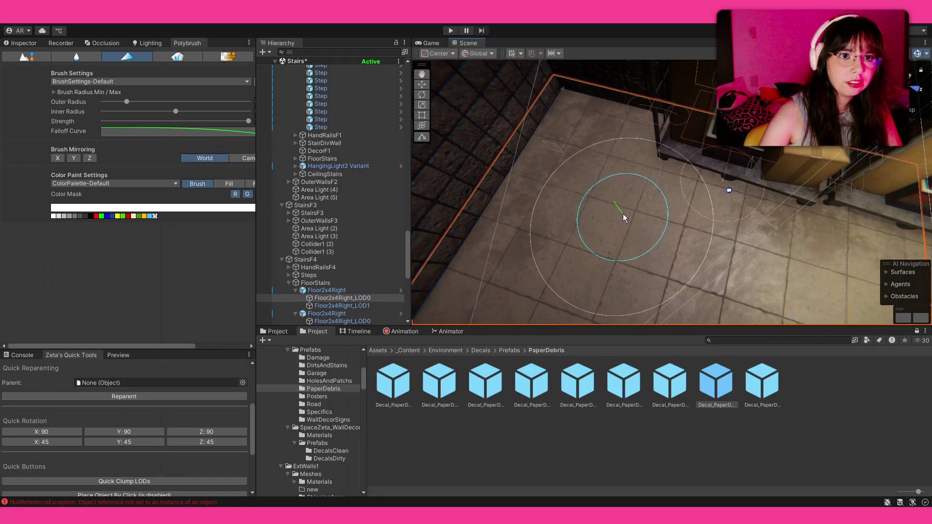
mouse_move(657, 224)
left_mouse_down()
mouse_move(693, 192)
mouse_move(243, 206)
left_mouse_up()
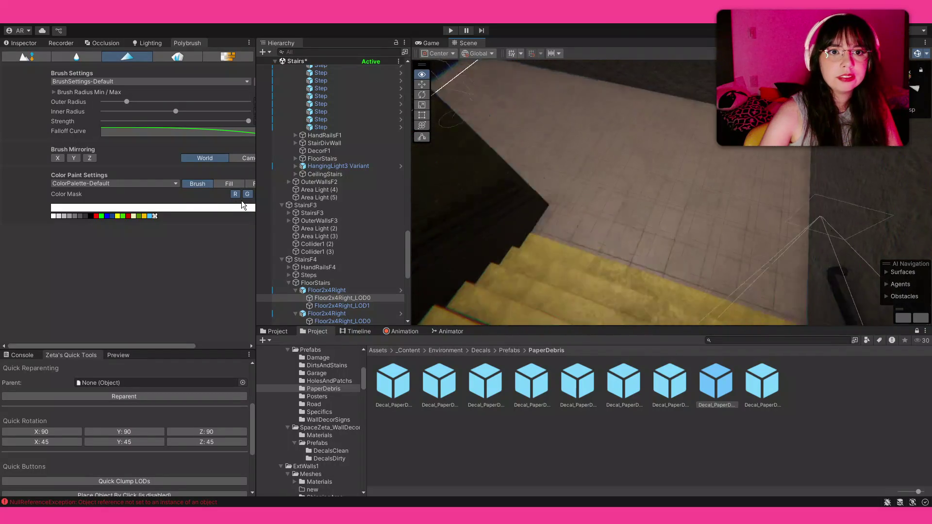
left_click(708, 183)
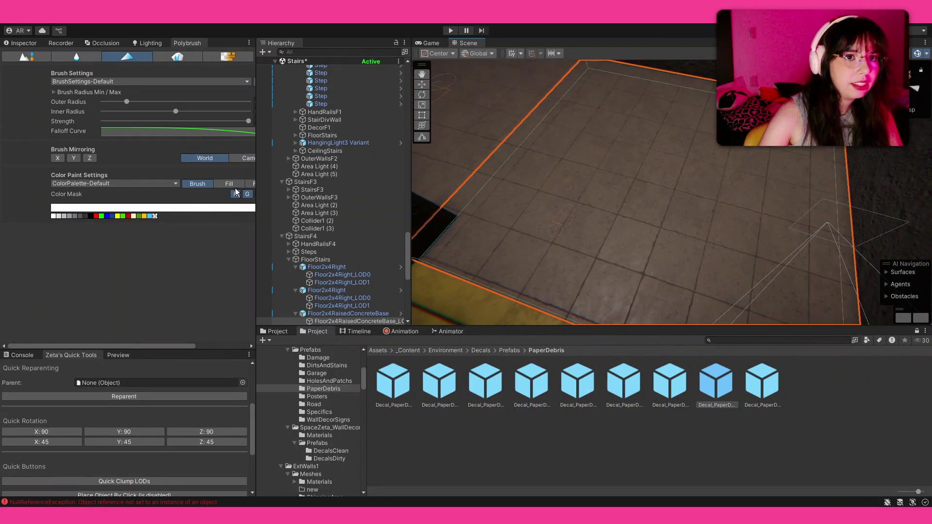
- Switch between red and white and sweep paint across the raised concrete floor tiles
left_click(98, 216)
mouse_move(651, 110)
left_mouse_down()
mouse_move(713, 126)
mouse_move(705, 115)
left_mouse_up()
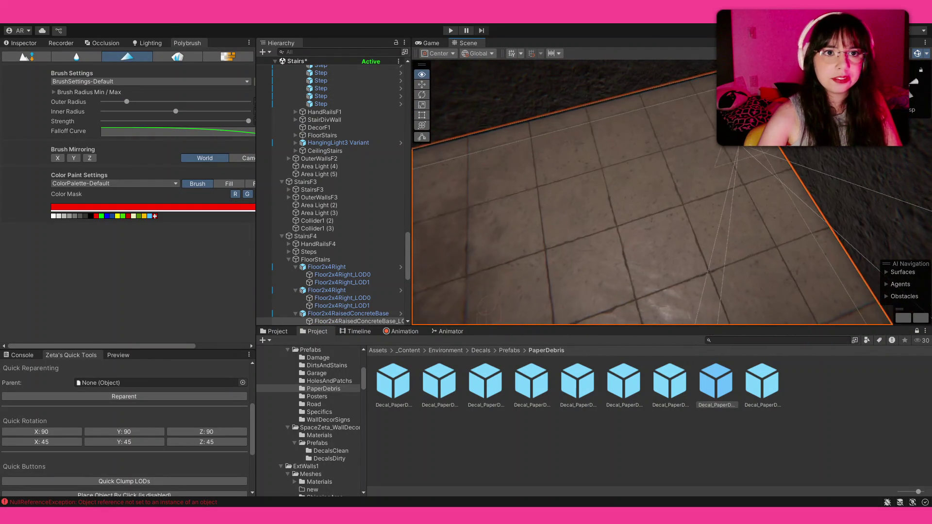
left_click_drag(655, 141, 625, 147)
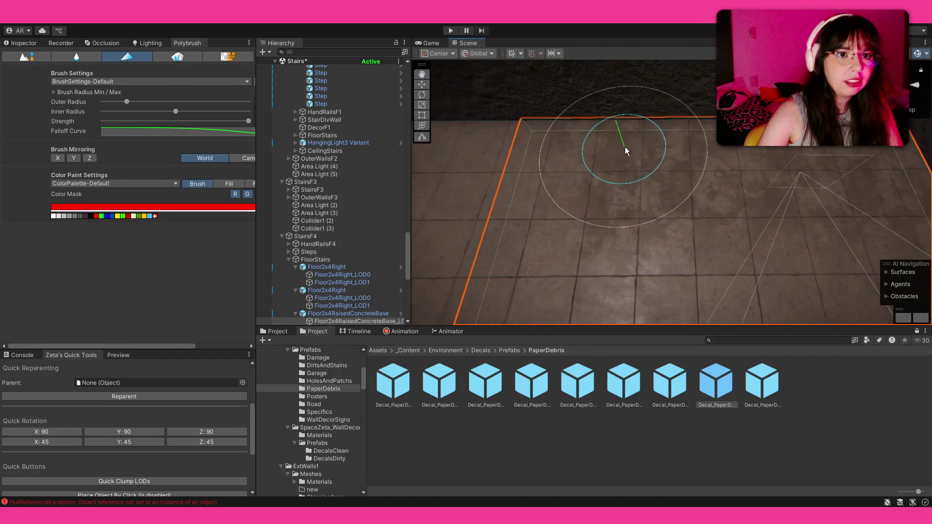
mouse_move(533, 173)
left_mouse_down()
mouse_move(752, 155)
mouse_move(735, 174)
left_mouse_up()
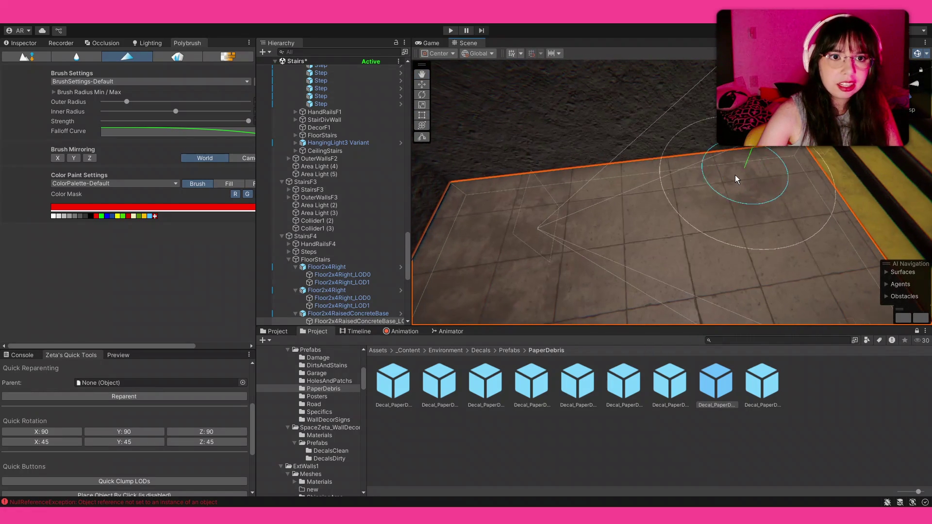
left_click(53, 216)
left_click_drag(576, 207, 572, 212)
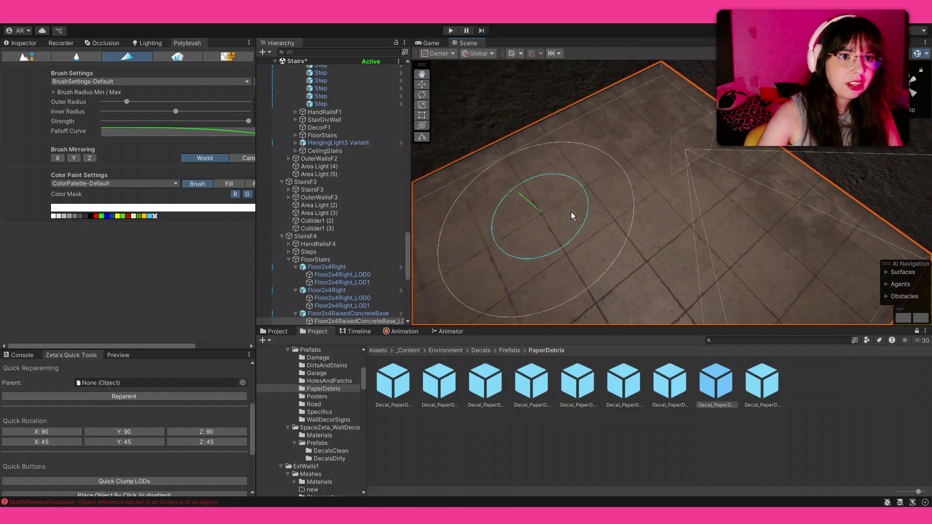
mouse_move(576, 225)
left_mouse_down()
mouse_move(582, 214)
mouse_move(699, 199)
left_mouse_up()
mouse_move(590, 245)
left_mouse_down()
mouse_move(712, 258)
mouse_move(480, 238)
left_mouse_up()
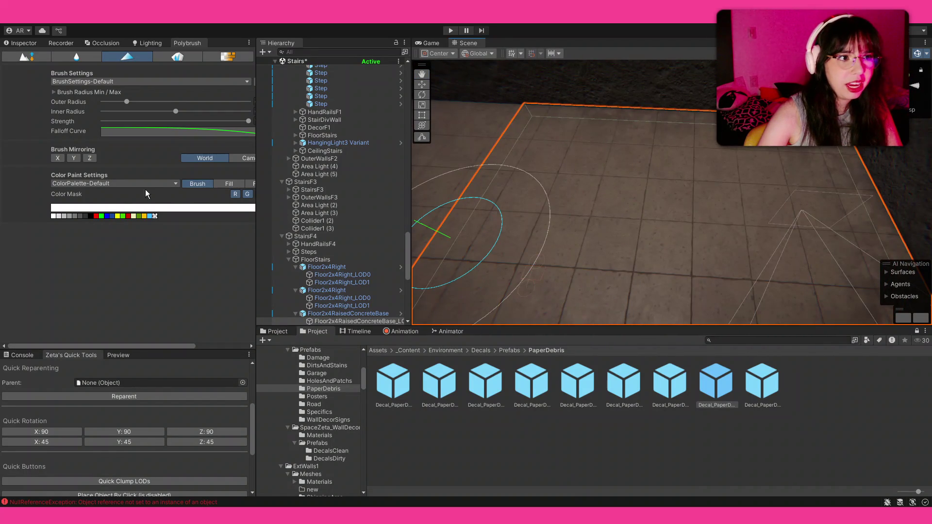
- Alternate red and white again while orbiting along the floor edge by the stone wall
left_click(97, 216)
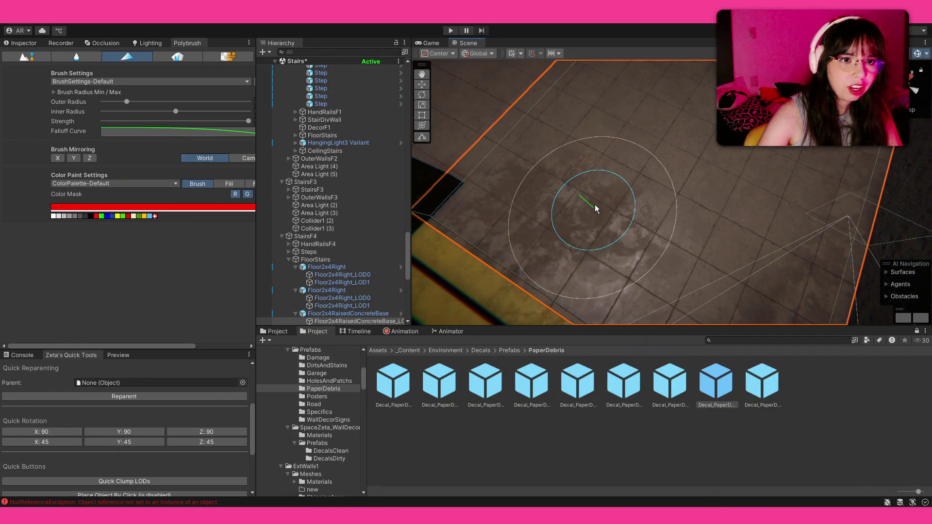
mouse_move(609, 203)
left_mouse_down()
mouse_move(118, 505)
mouse_move(613, 117)
left_mouse_up()
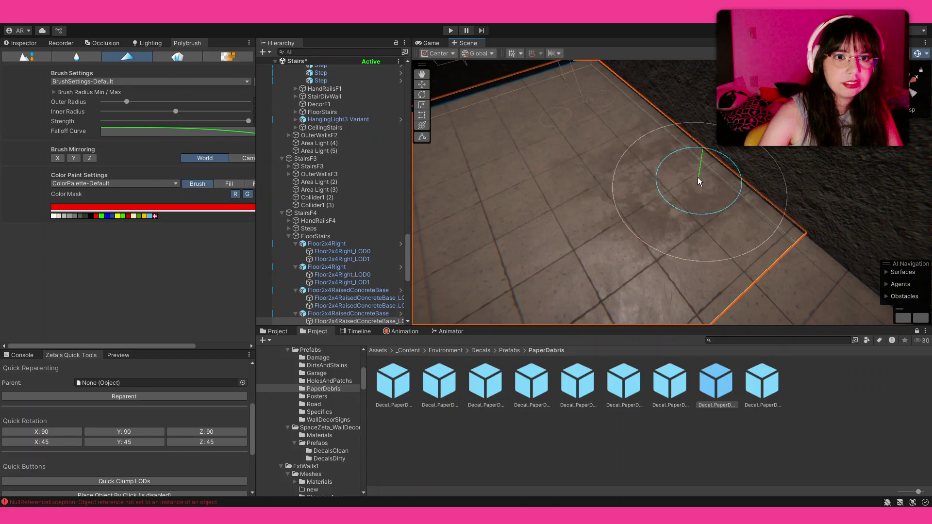
left_click_drag(669, 142, 621, 132)
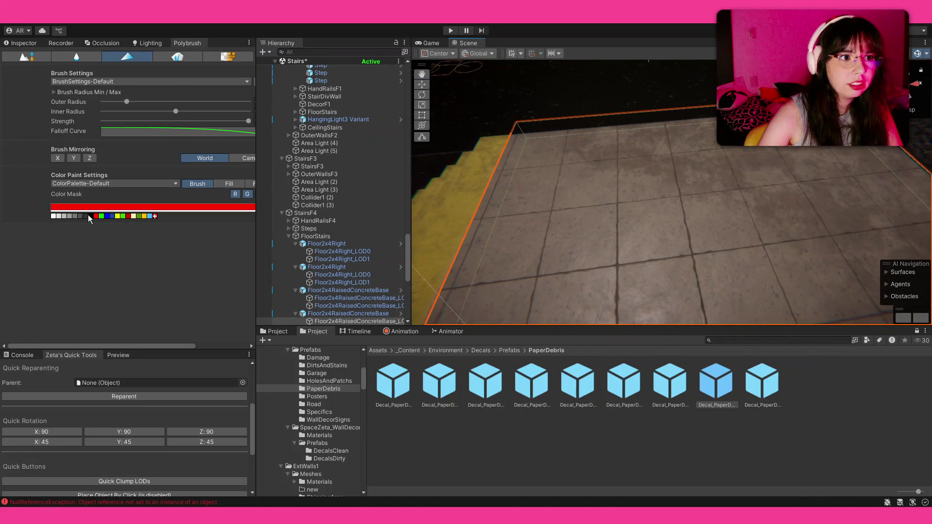
left_click(52, 216)
left_click_drag(699, 192, 714, 187)
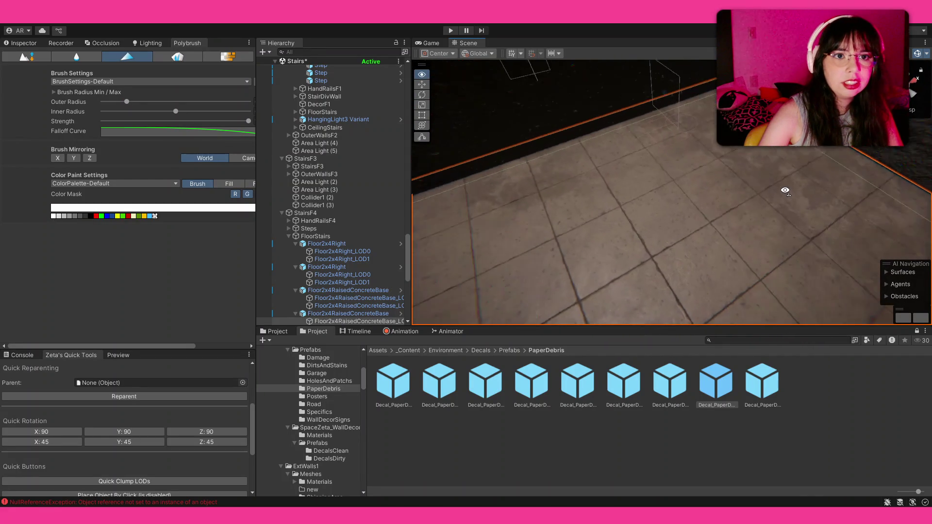
mouse_move(607, 209)
left_mouse_down()
mouse_move(844, 210)
mouse_move(745, 203)
left_mouse_up()
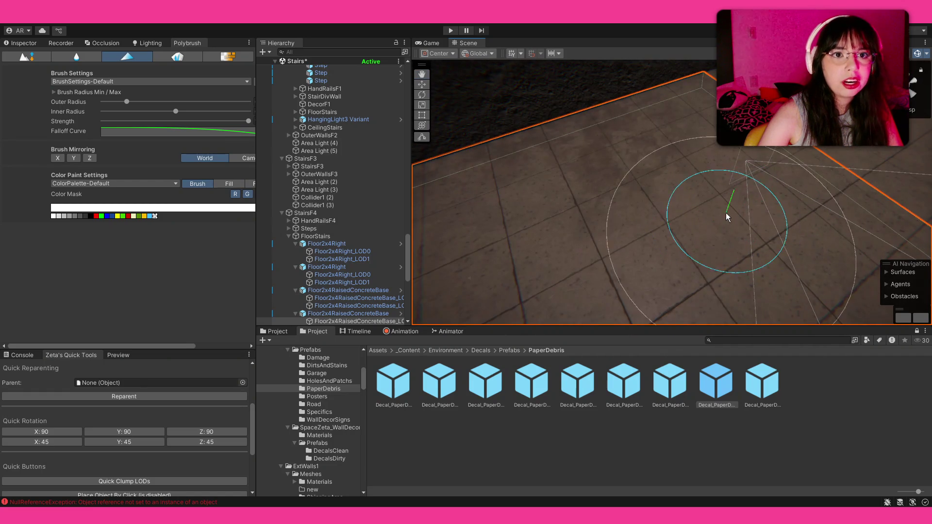
- Select a paper debris decal asset and turn the view toward the wall with the cart
left_click(786, 355)
mouse_move(768, 226)
left_mouse_down()
mouse_move(789, 178)
mouse_move(344, 164)
left_mouse_up()
mouse_move(227, 194)
left_mouse_down()
mouse_move(425, 297)
mouse_move(466, 153)
mouse_move(214, 177)
left_mouse_up()
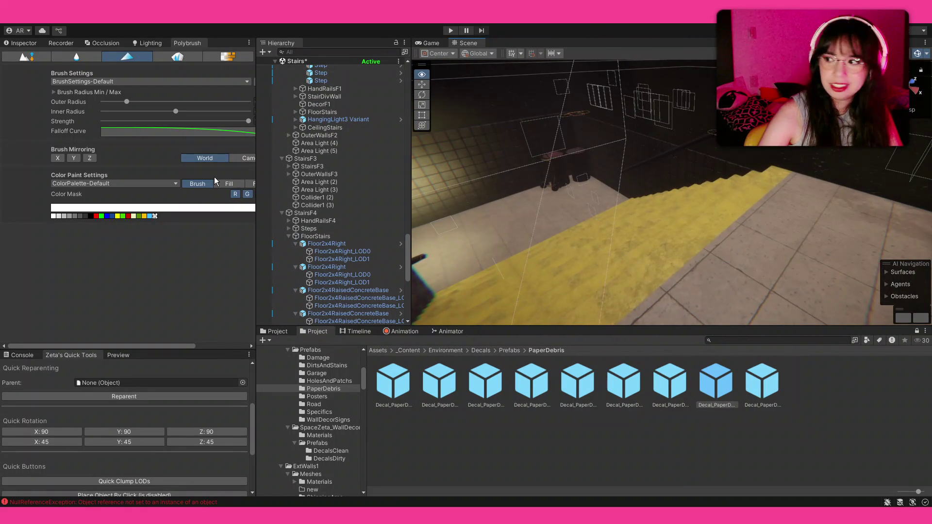
mouse_move(651, 163)
left_mouse_down()
mouse_move(615, 167)
mouse_move(694, 180)
left_mouse_up()
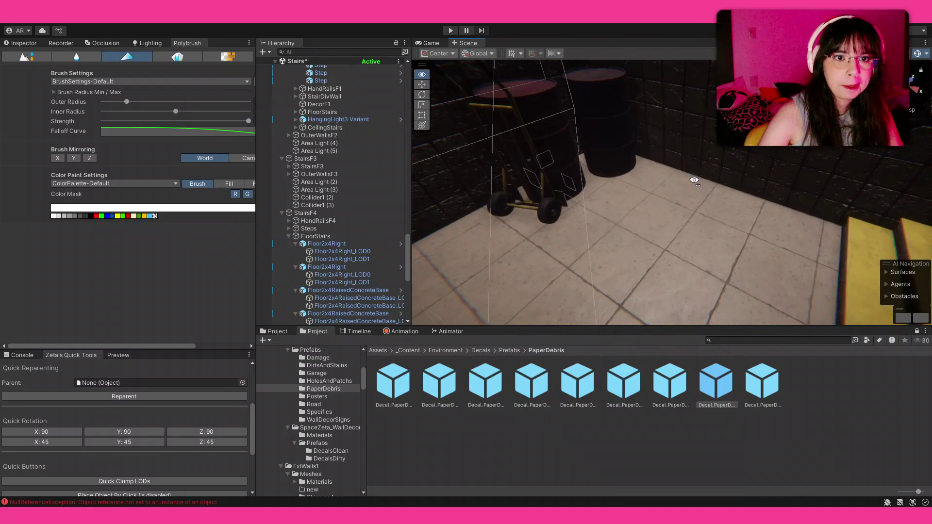
- Pick red, white, then red and streak grime over the floor near the barrels
left_click(96, 216)
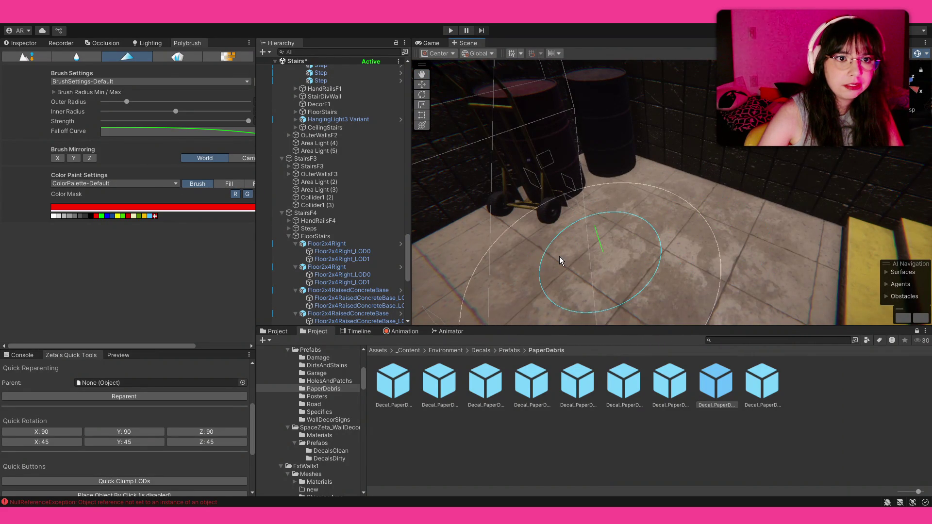
mouse_move(770, 197)
left_mouse_down()
mouse_move(607, 244)
mouse_move(550, 166)
left_mouse_up()
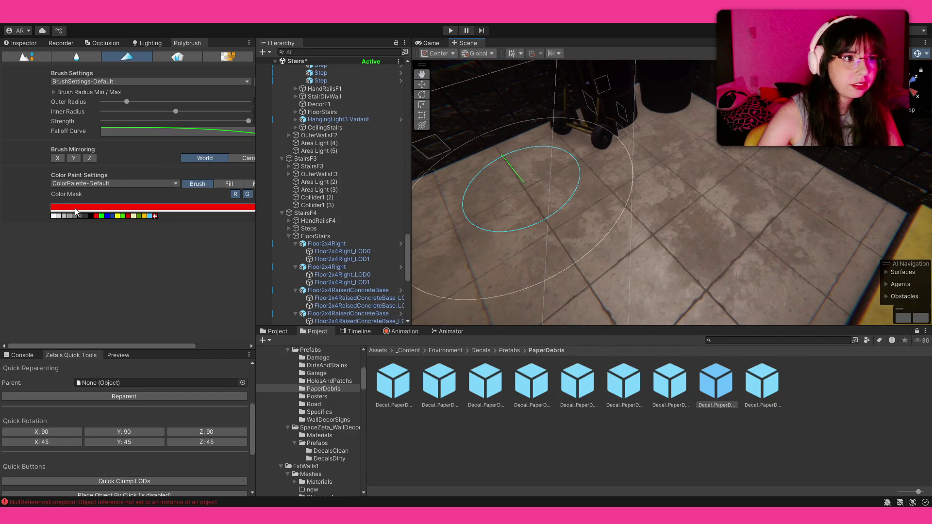
left_click(58, 216)
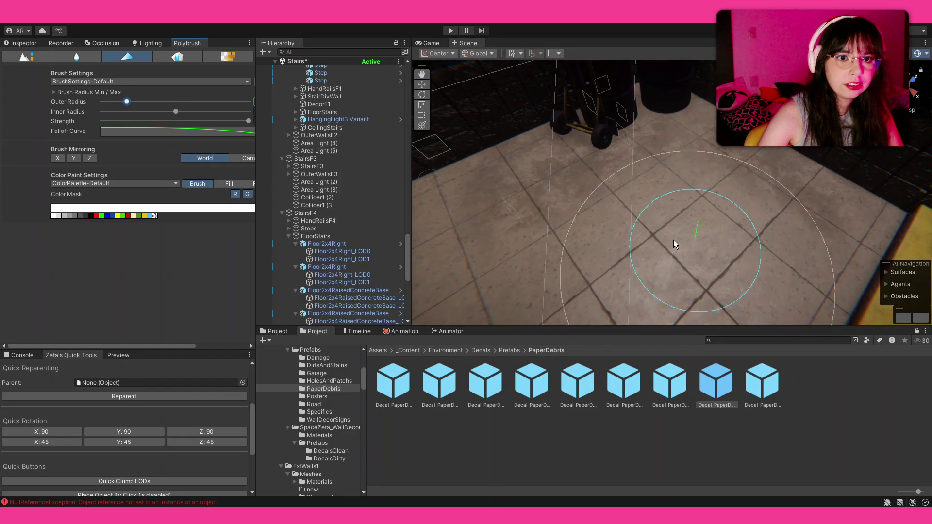
mouse_move(839, 223)
left_mouse_down()
mouse_move(493, 223)
mouse_move(581, 181)
left_mouse_up()
left_click(97, 216)
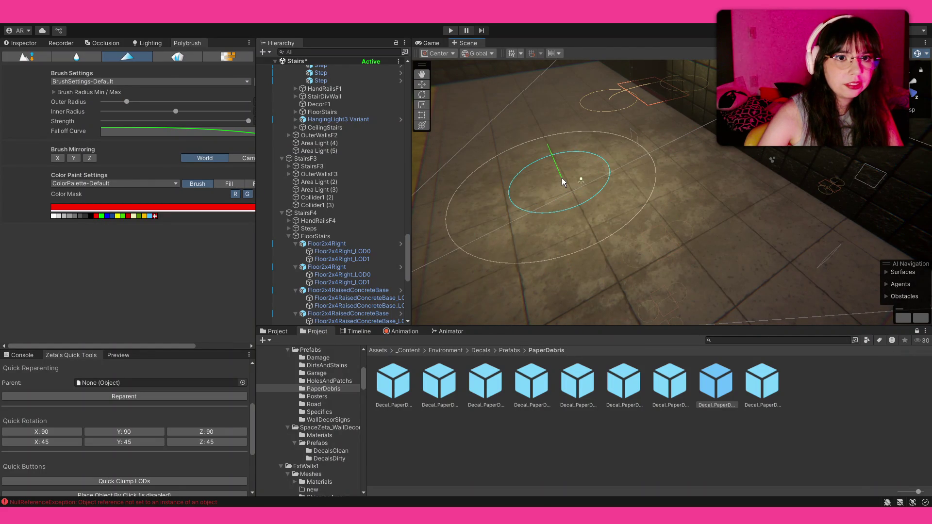
scroll(574, 209, "up", 5)
scroll(563, 201, "down", 4)
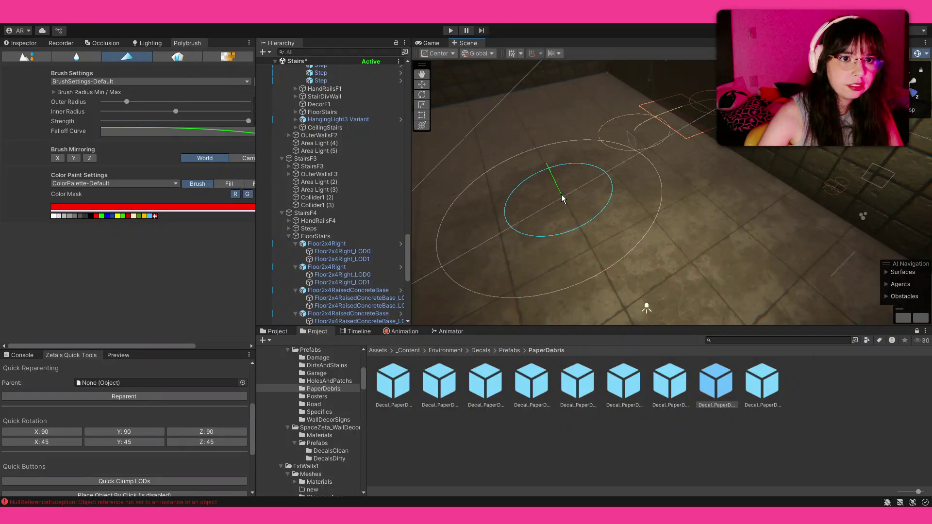
left_click_drag(670, 233, 693, 240)
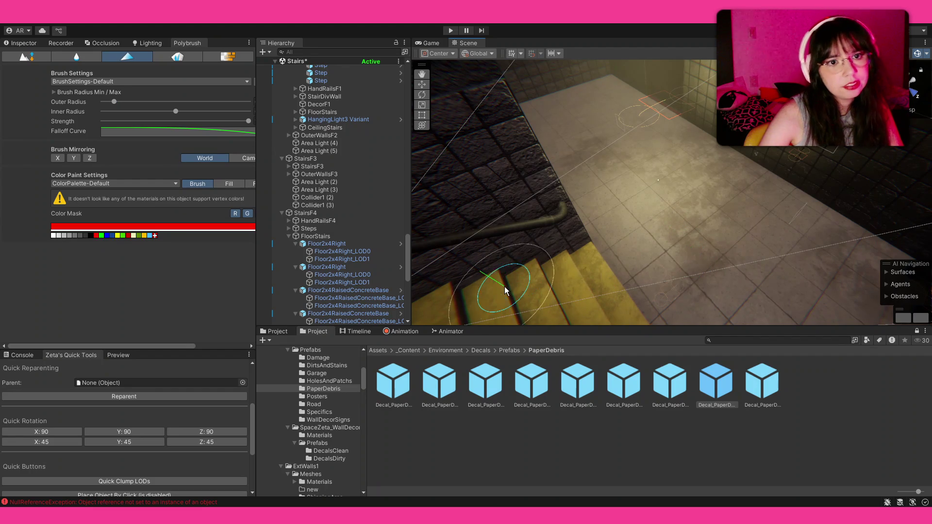
left_click_drag(644, 203, 667, 179)
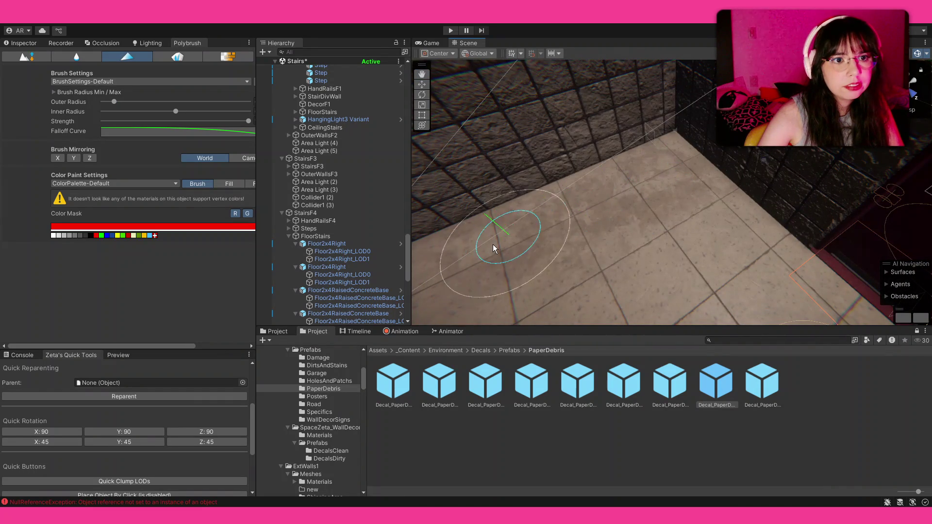
mouse_move(667, 259)
left_mouse_down()
mouse_move(672, 250)
mouse_move(615, 274)
mouse_move(588, 271)
left_mouse_up()
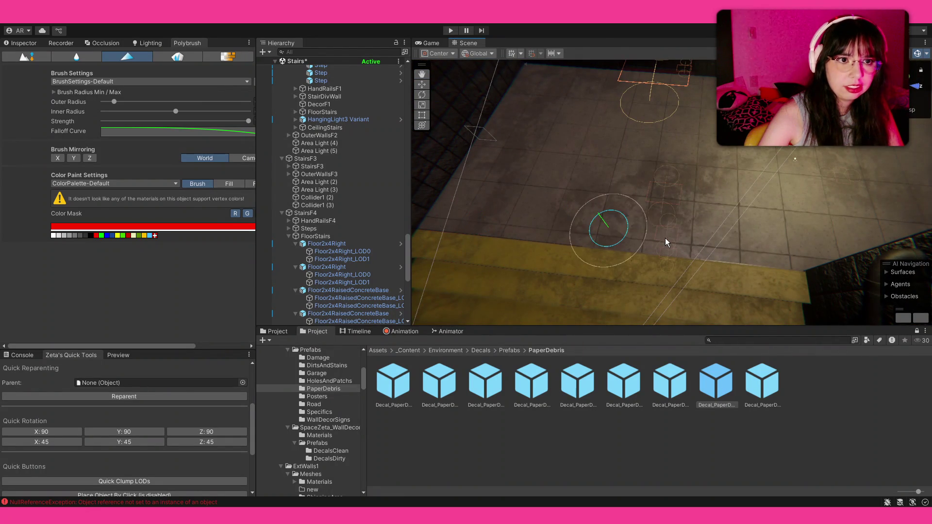
mouse_move(536, 257)
left_mouse_down()
mouse_move(751, 217)
mouse_move(854, 226)
mouse_move(794, 227)
mouse_move(786, 257)
left_mouse_up()
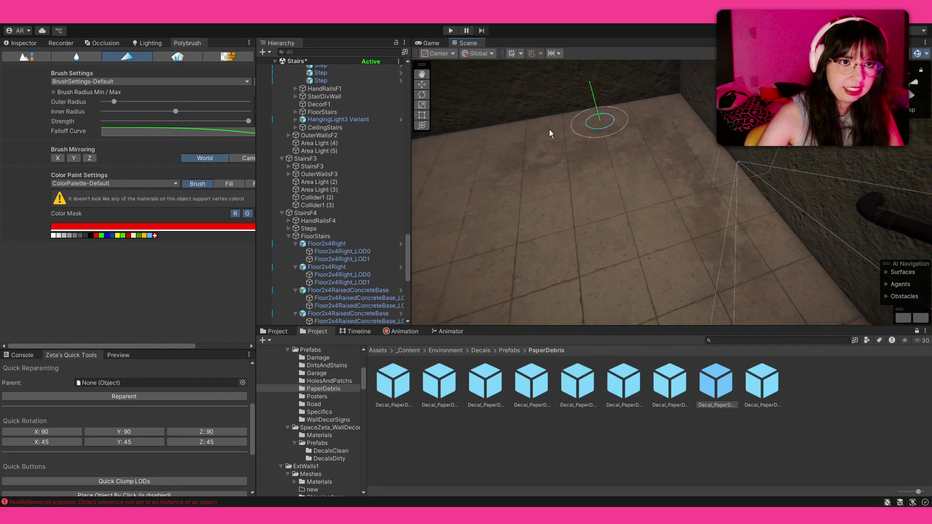
- Orbit around the landing floor toward the stool and wall, then pick white as the paint colour
mouse_move(562, 163)
left_mouse_down()
mouse_move(531, 183)
mouse_move(773, 177)
left_mouse_up()
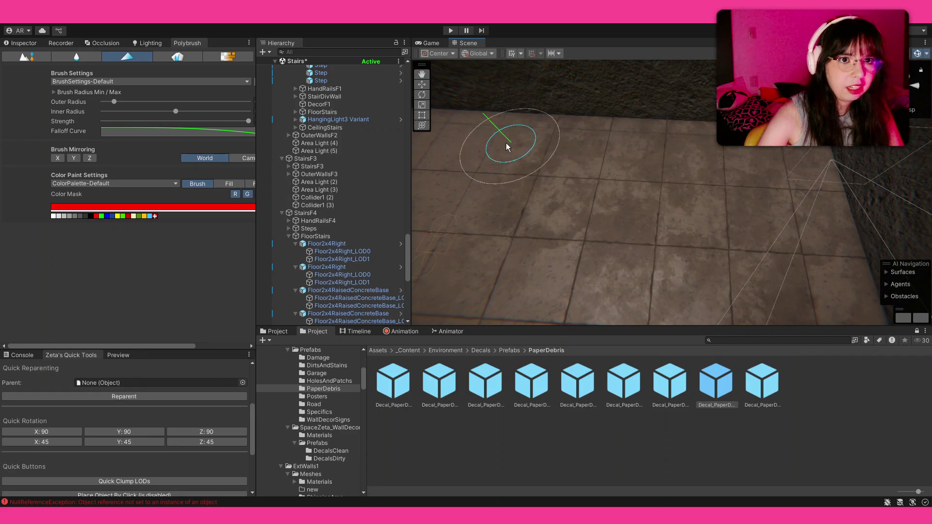
left_click_drag(498, 141, 466, 146)
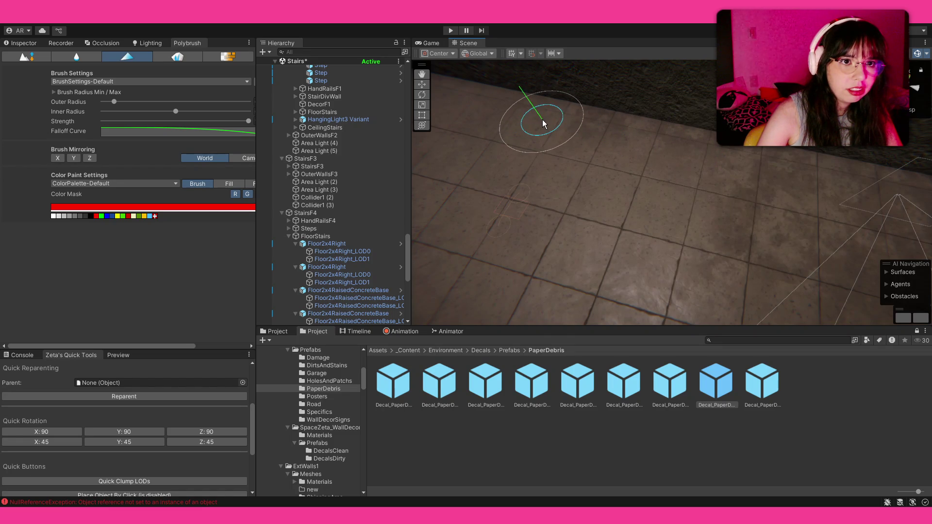
left_click_drag(540, 138, 677, 166)
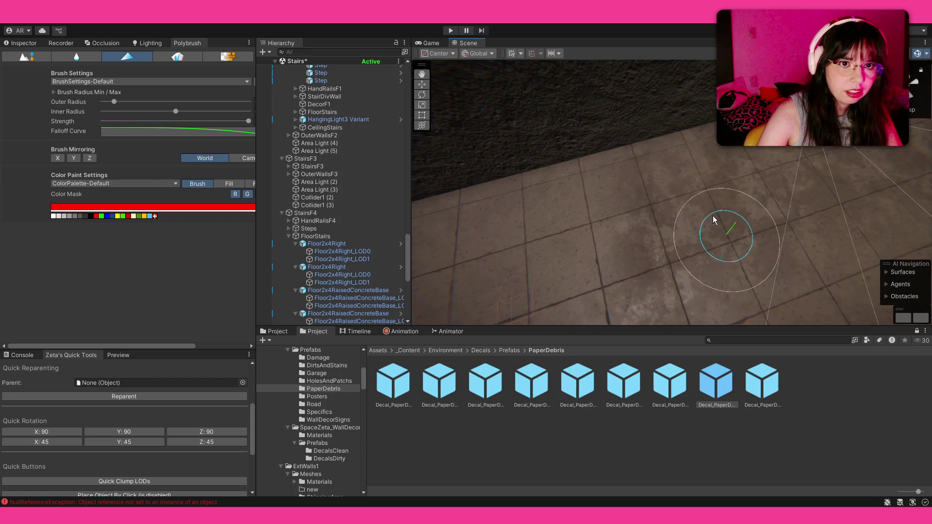
left_click_drag(726, 233, 862, 184)
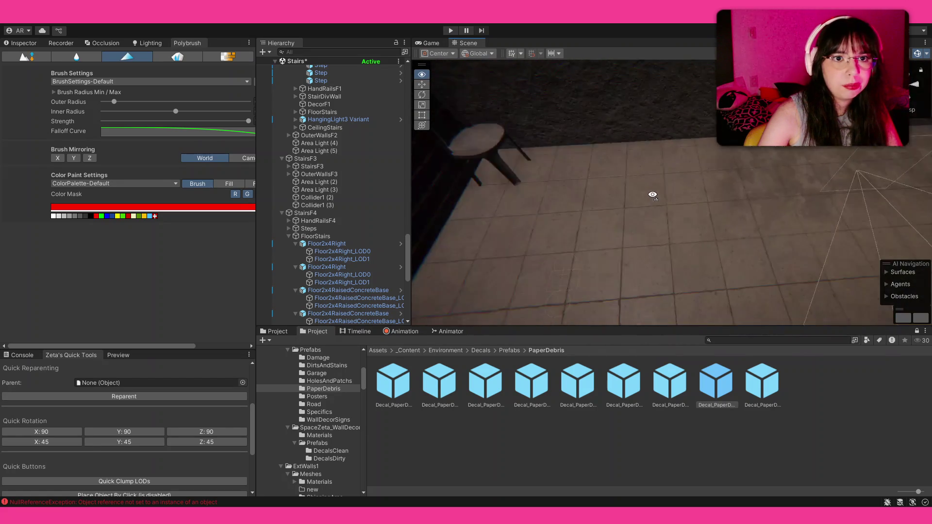
left_click_drag(861, 184, 564, 170)
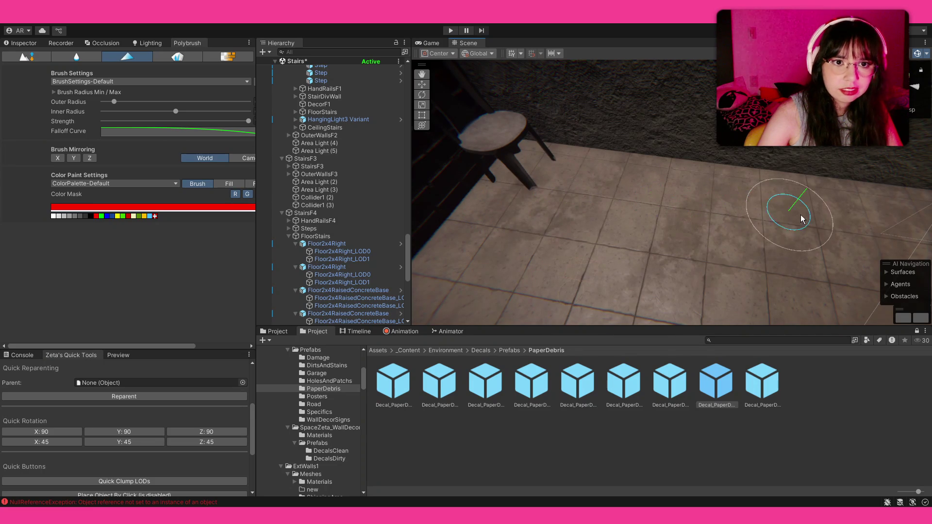
left_click(53, 216)
scroll(656, 219, "up", 3)
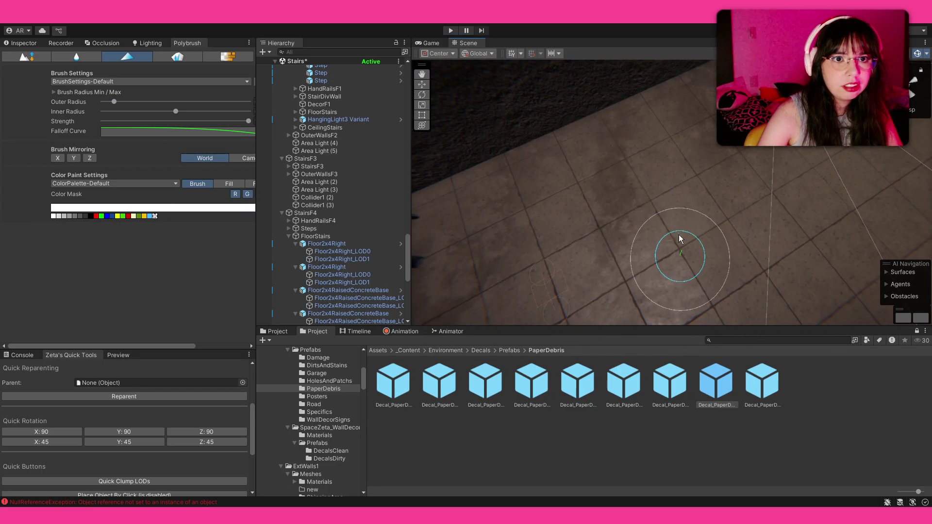
- Orbit all around the floor, stairs and walls to inspect the painting, keeping white selected
mouse_move(607, 270)
left_mouse_down()
mouse_move(641, 195)
mouse_move(636, 189)
left_mouse_up()
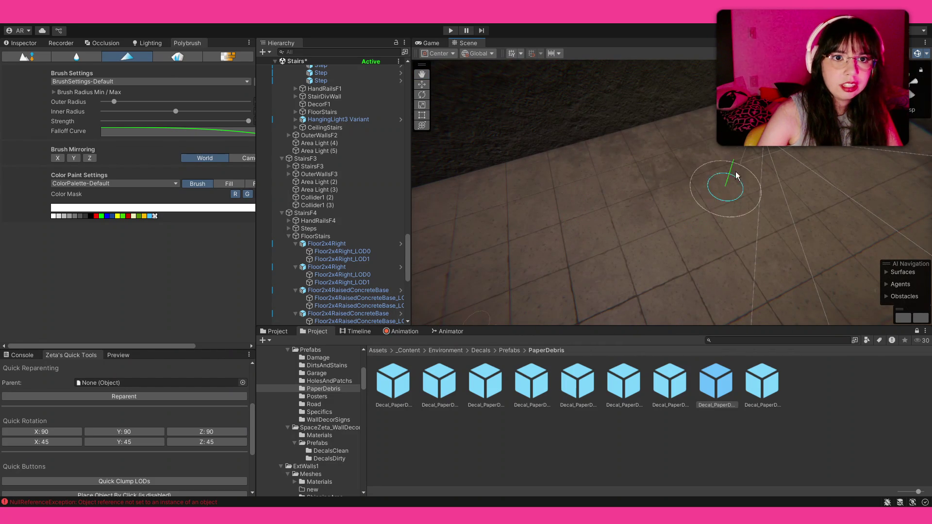
mouse_move(668, 245)
left_mouse_down()
mouse_move(713, 223)
mouse_move(716, 210)
mouse_move(641, 212)
left_mouse_up()
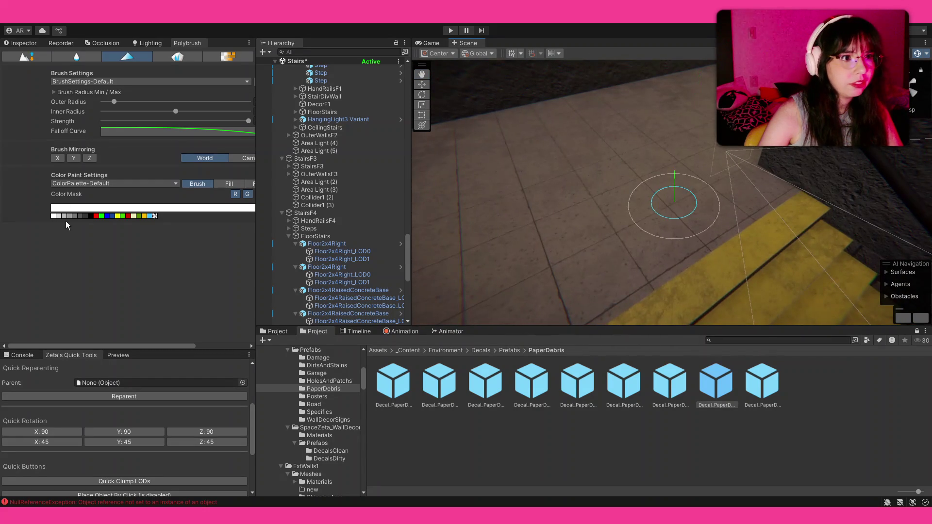
left_click_drag(658, 167, 732, 183)
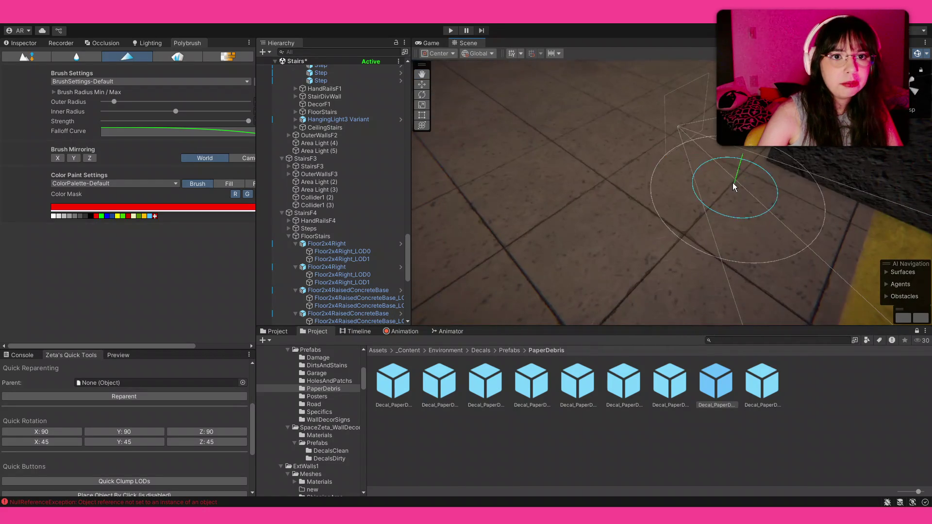
left_click_drag(651, 190, 720, 240)
mouse_move(636, 215)
left_mouse_down()
mouse_move(613, 254)
mouse_move(651, 233)
left_mouse_up()
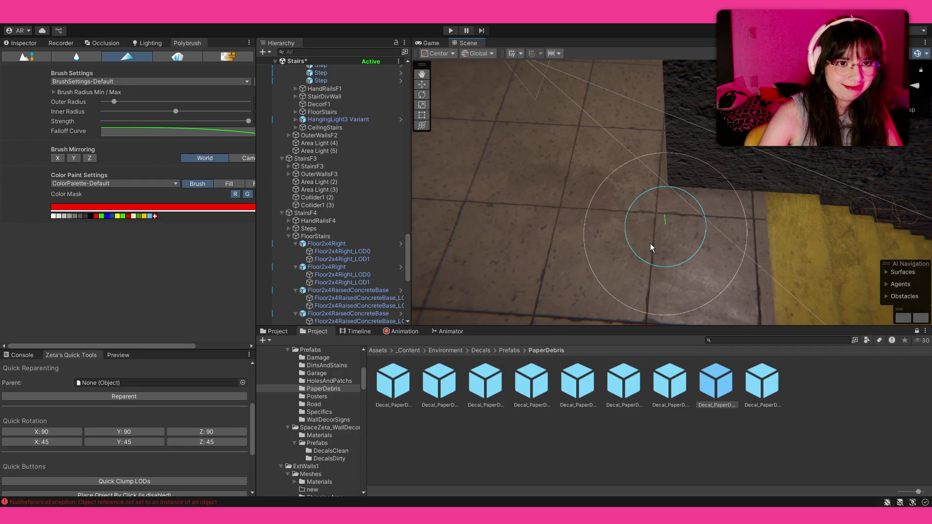
left_click_drag(710, 243, 457, 157)
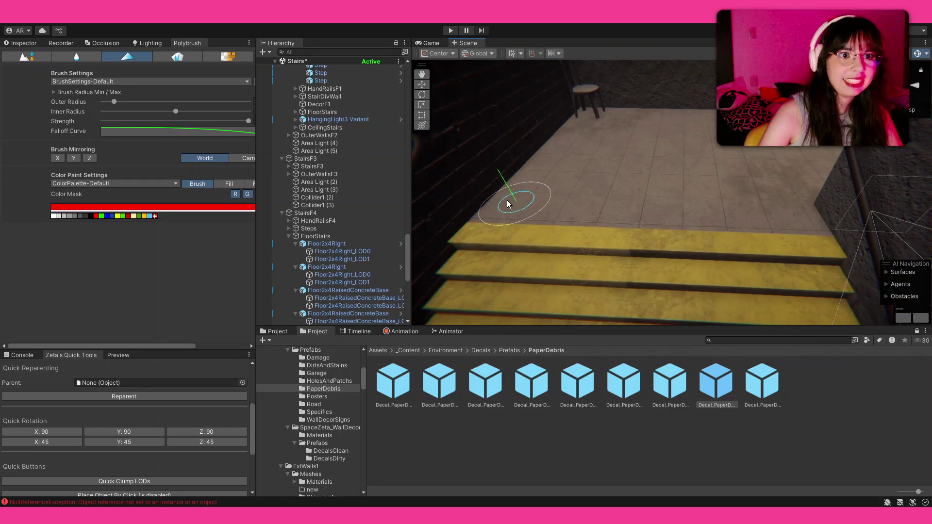
mouse_move(672, 214)
left_mouse_down()
mouse_move(579, 232)
mouse_move(565, 251)
left_mouse_up()
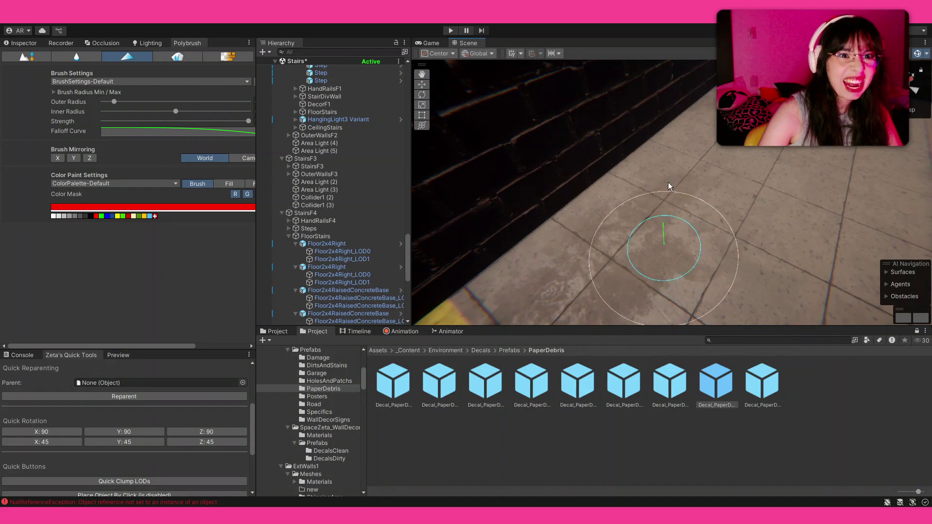
mouse_move(766, 202)
left_mouse_down()
mouse_move(438, 245)
mouse_move(686, 237)
left_mouse_up()
mouse_move(743, 193)
left_mouse_down()
mouse_move(558, 104)
mouse_move(429, 24)
mouse_move(719, 207)
mouse_move(510, 141)
mouse_move(570, 212)
mouse_move(689, 273)
mouse_move(401, 214)
mouse_move(490, 212)
left_mouse_up()
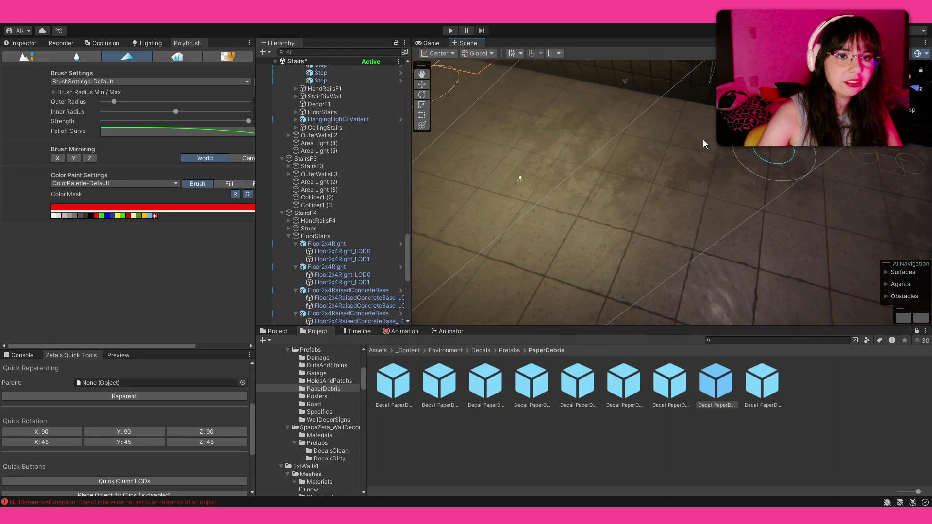
left_click_drag(794, 187, 641, 182)
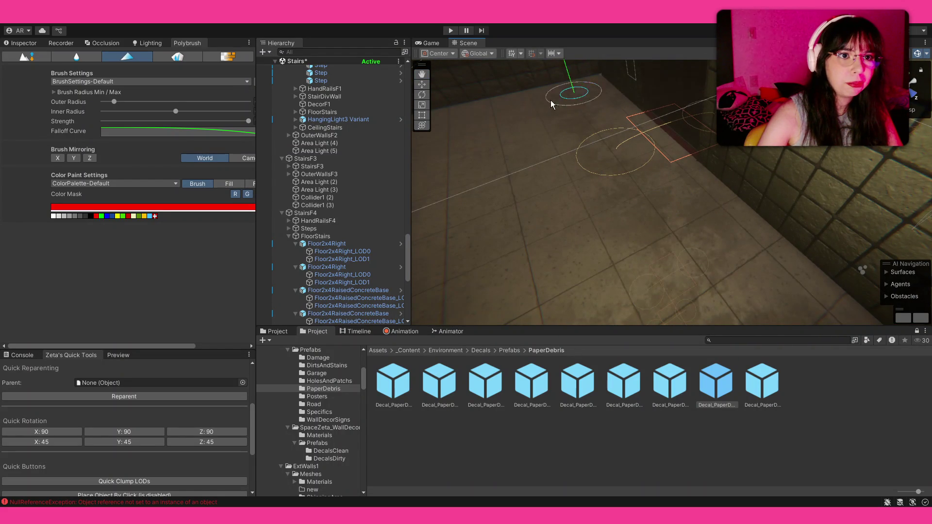
mouse_move(466, 134)
left_mouse_down()
mouse_move(545, 218)
mouse_move(514, 217)
mouse_move(567, 228)
mouse_move(711, 223)
mouse_move(750, 236)
left_mouse_up()
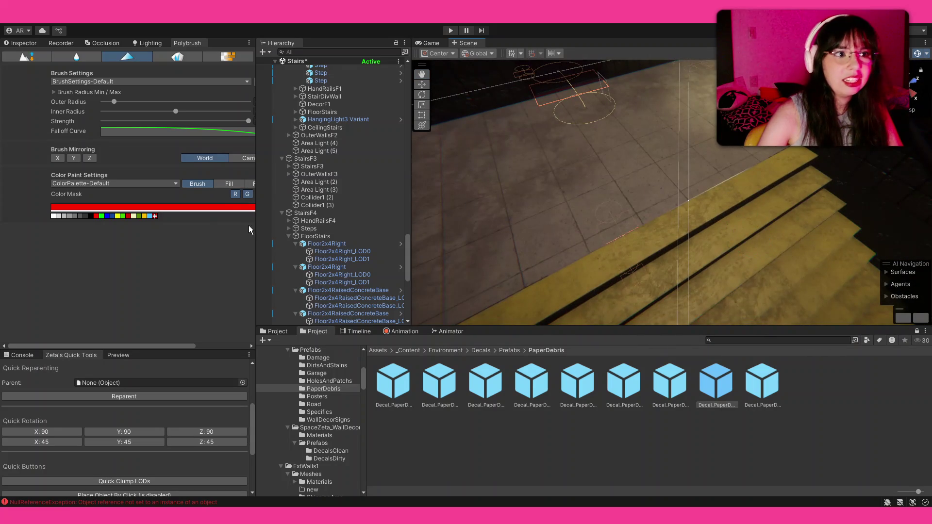
left_click(53, 215)
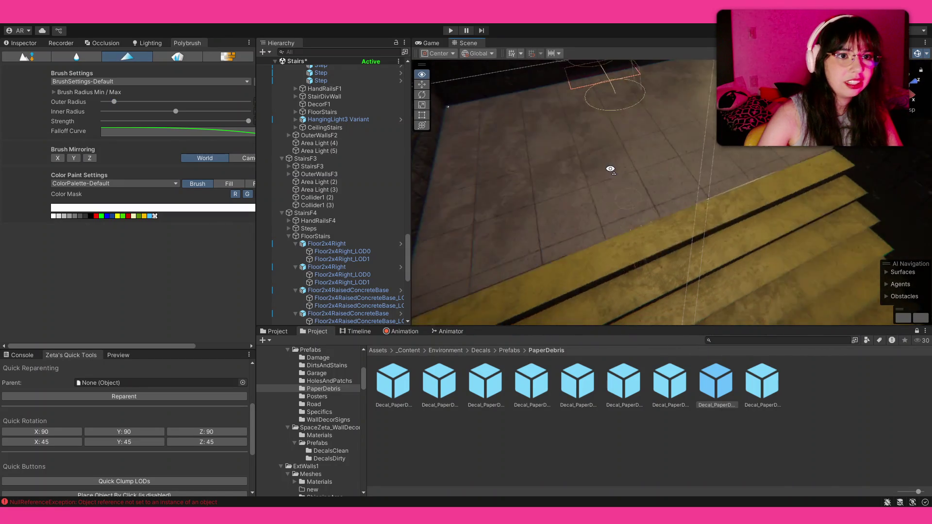
- Pick red and paint a darker grime smudge across the floor beside the yellow stairs
left_click_drag(536, 201, 546, 246)
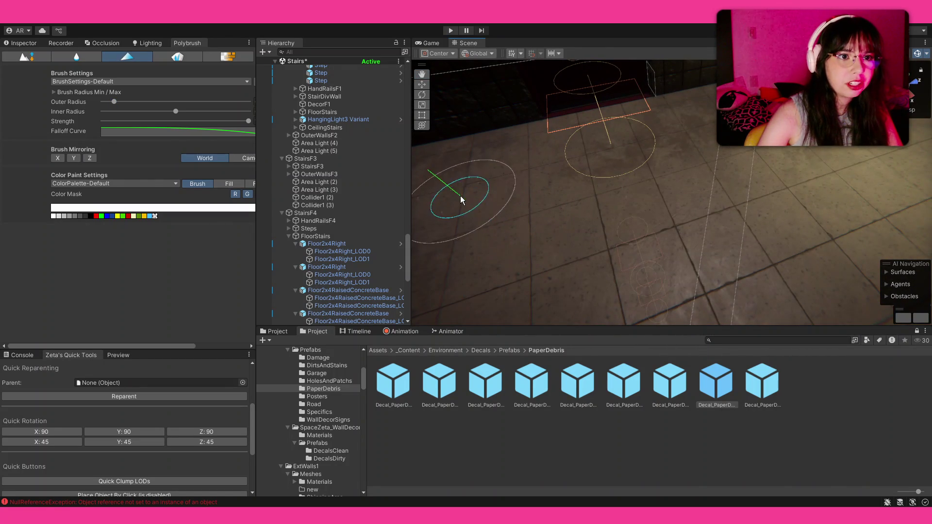
left_click_drag(696, 248, 701, 270)
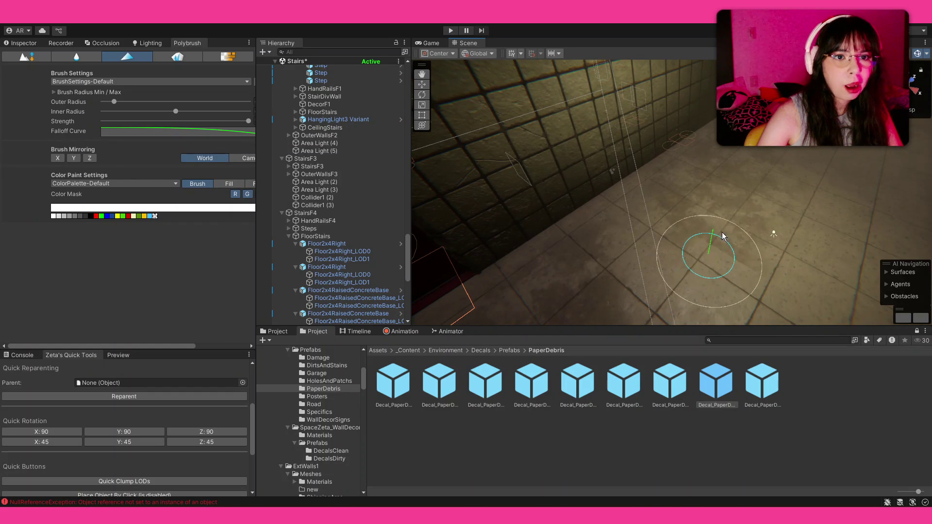
mouse_move(755, 206)
left_mouse_down()
mouse_move(856, 193)
mouse_move(657, 223)
mouse_move(765, 187)
left_mouse_up()
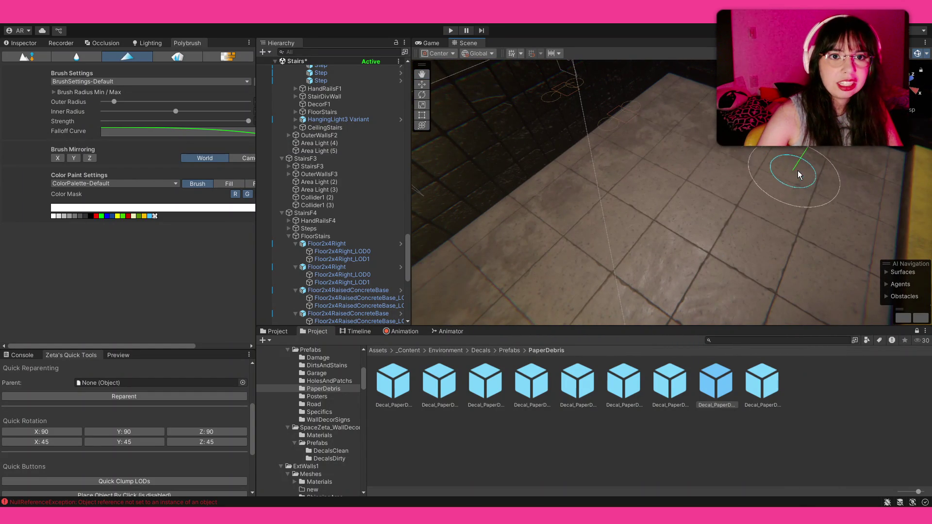
mouse_move(800, 197)
left_mouse_down()
mouse_move(497, 177)
mouse_move(425, 187)
left_mouse_up()
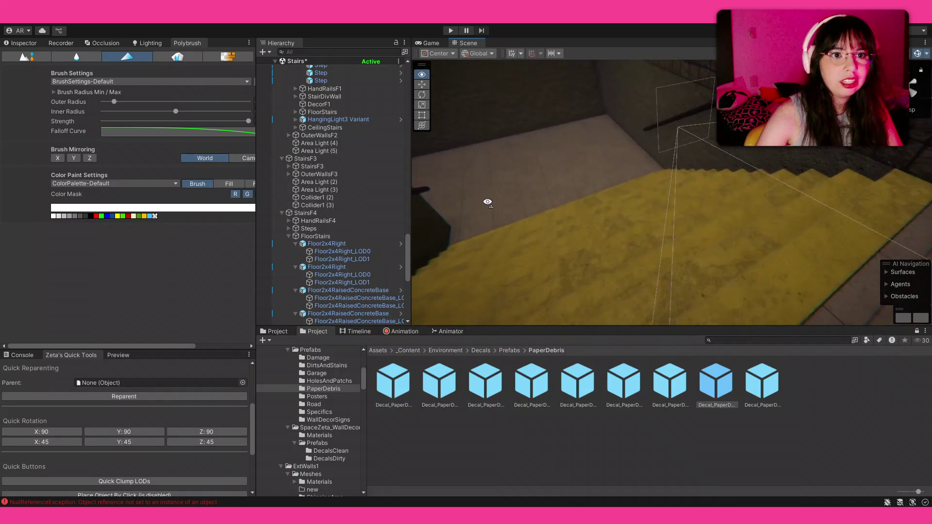
left_click_drag(687, 219, 241, 198)
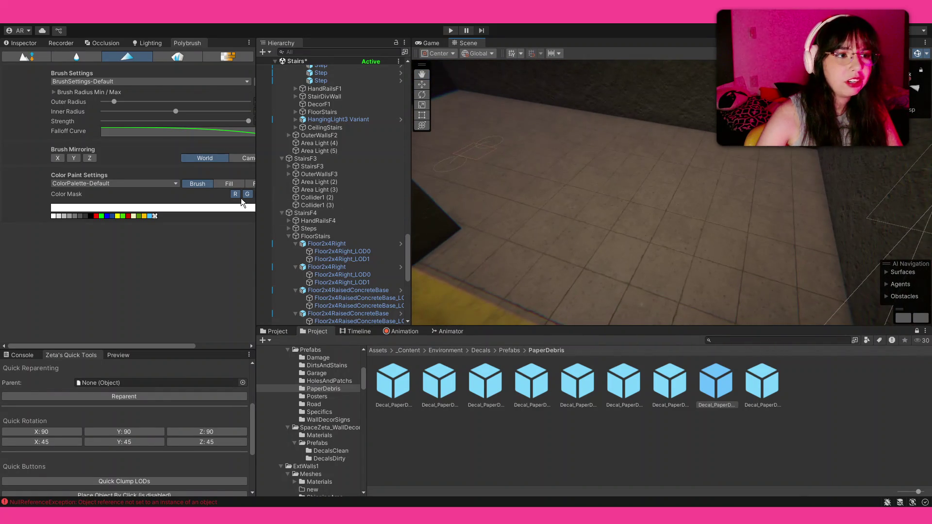
left_click(96, 216)
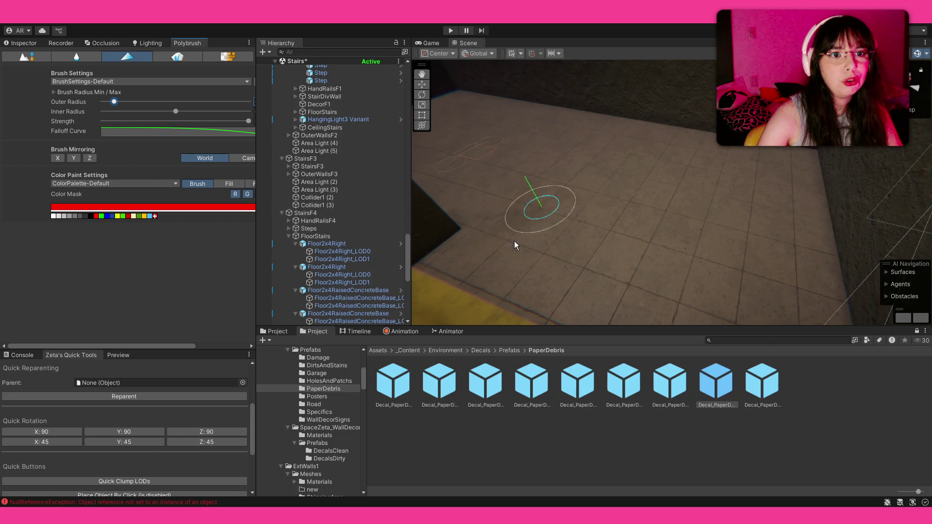
left_click_drag(532, 186, 491, 190)
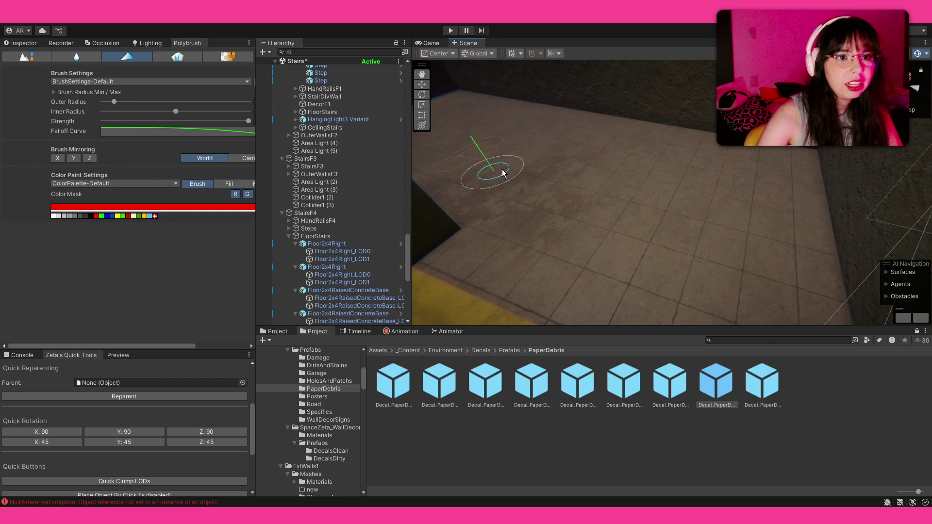
- Switch the paint colour to white and move the view to another part of the floor
mouse_move(500, 229)
left_mouse_down()
mouse_move(700, 251)
mouse_move(630, 173)
left_mouse_up()
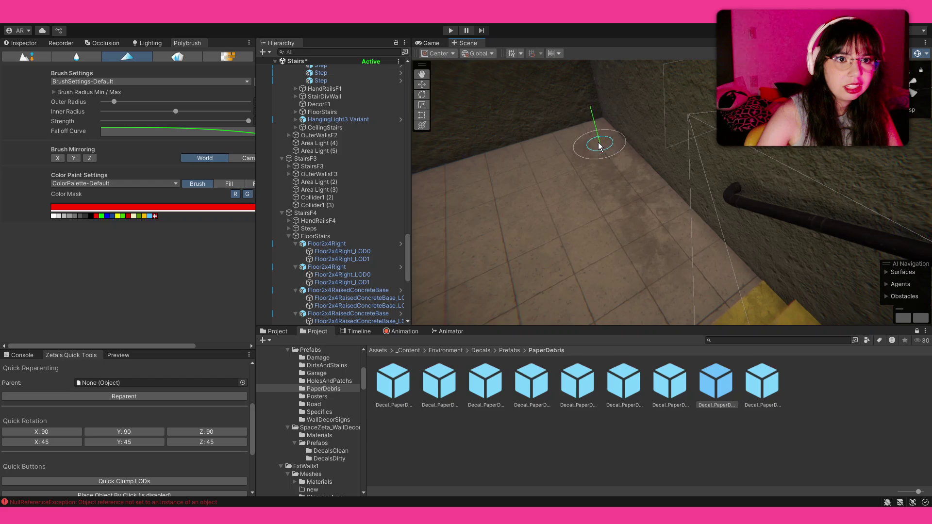
mouse_move(547, 170)
left_mouse_down()
mouse_move(543, 179)
mouse_move(578, 192)
left_mouse_up()
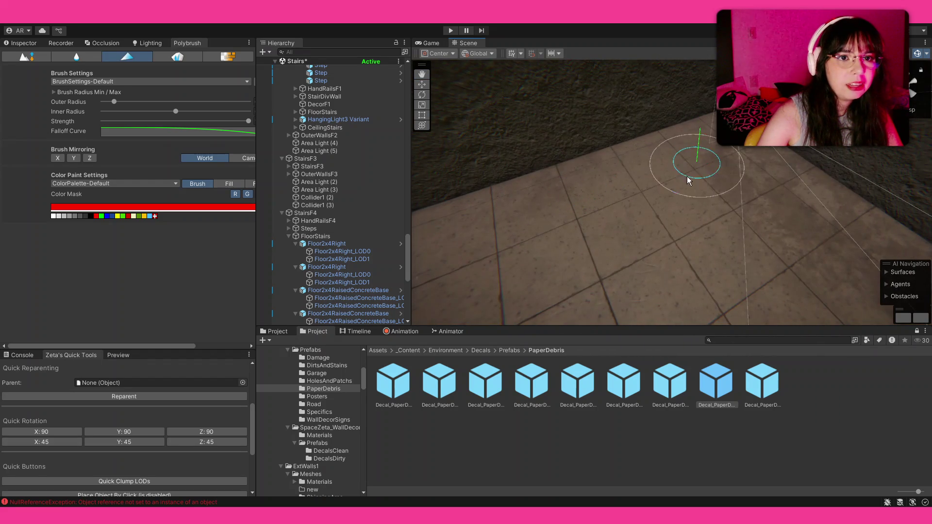
left_click_drag(520, 242, 452, 270)
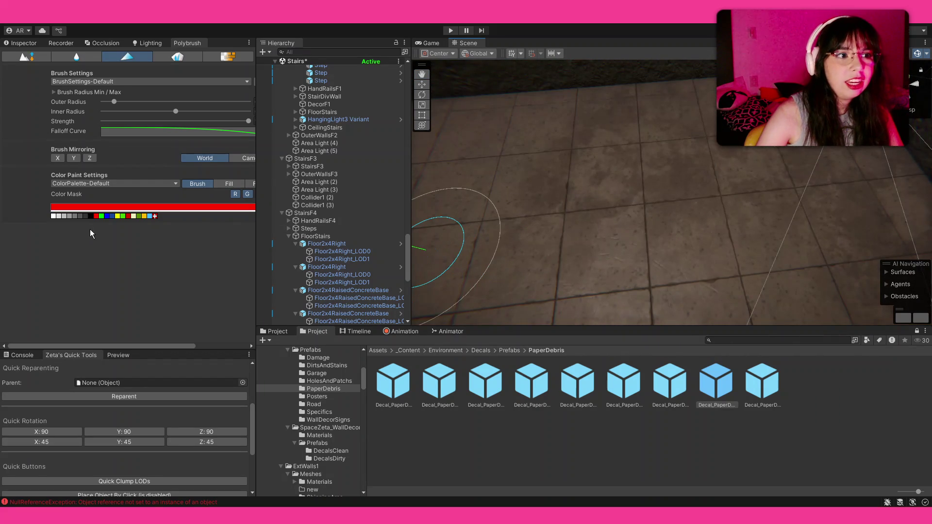
left_click(55, 216)
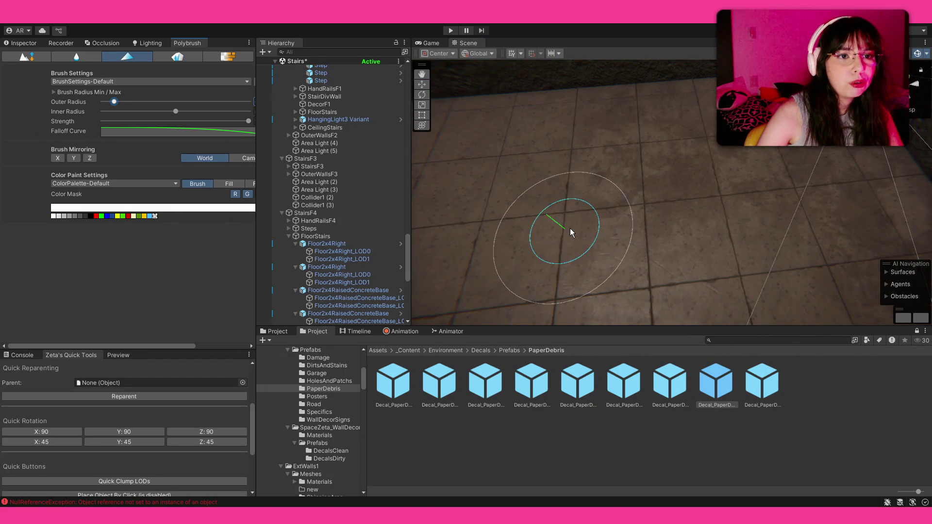
mouse_move(682, 227)
left_mouse_down()
mouse_move(514, 200)
mouse_move(483, 248)
mouse_move(620, 198)
left_mouse_up()
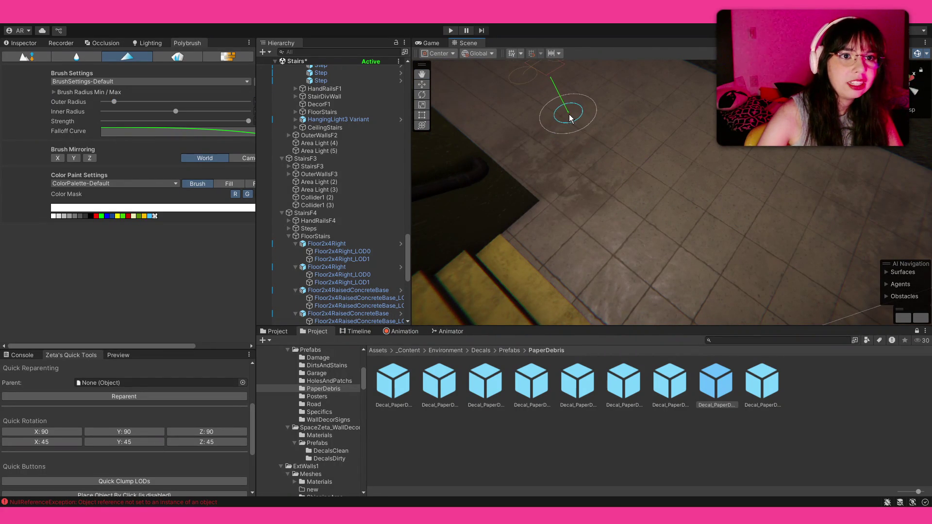
left_click_drag(712, 164, 87, 226)
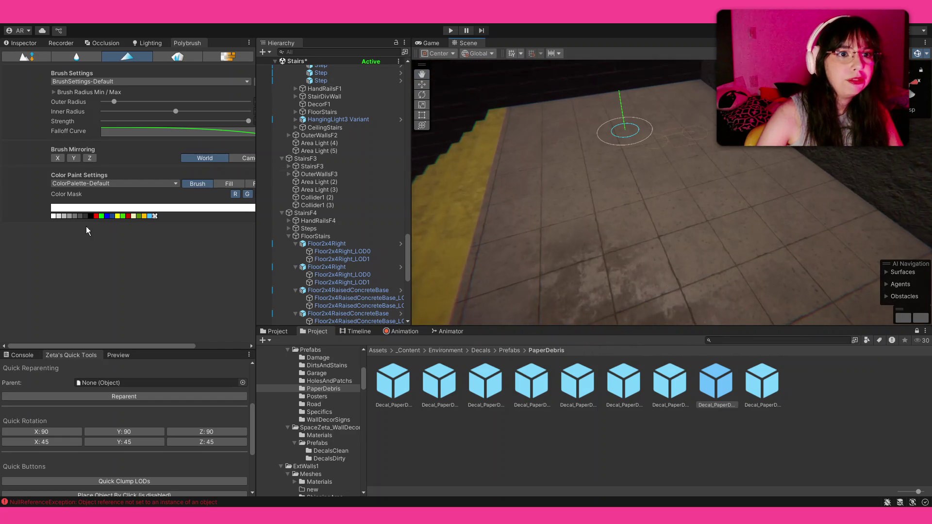
- Make red the paint colour and paint dark stains across the floor tiles near the stairs
left_click(95, 215)
mouse_move(532, 205)
left_mouse_down()
mouse_move(614, 182)
mouse_move(509, 178)
left_mouse_up()
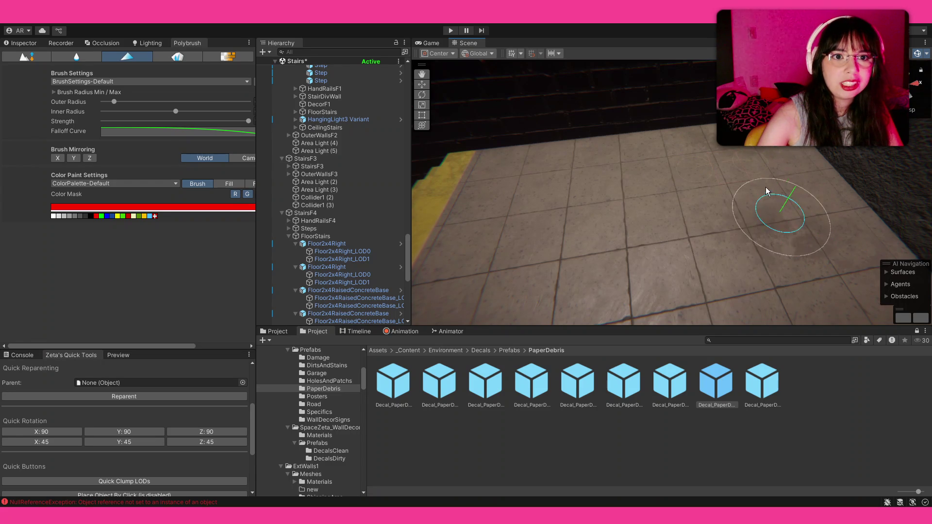
mouse_move(492, 193)
left_mouse_down()
mouse_move(755, 185)
mouse_move(139, 150)
left_mouse_up()
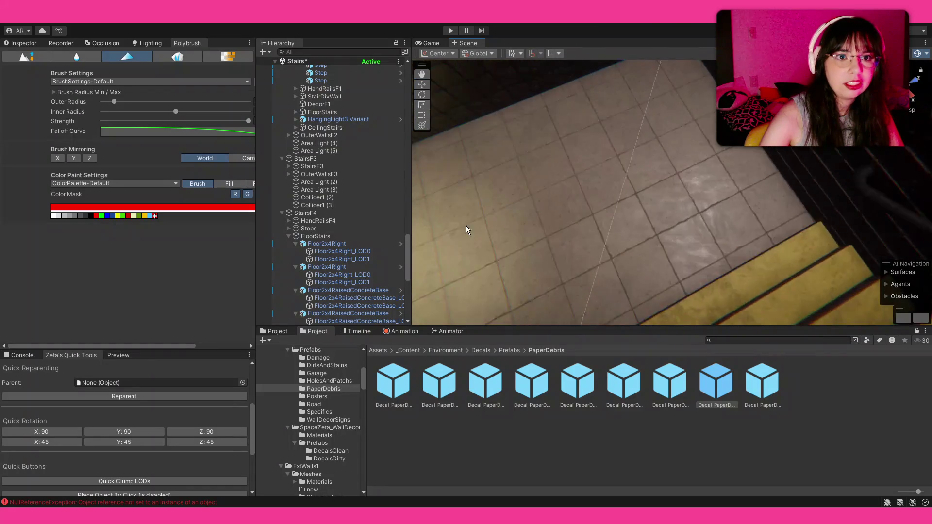
left_click_drag(139, 150, 465, 225)
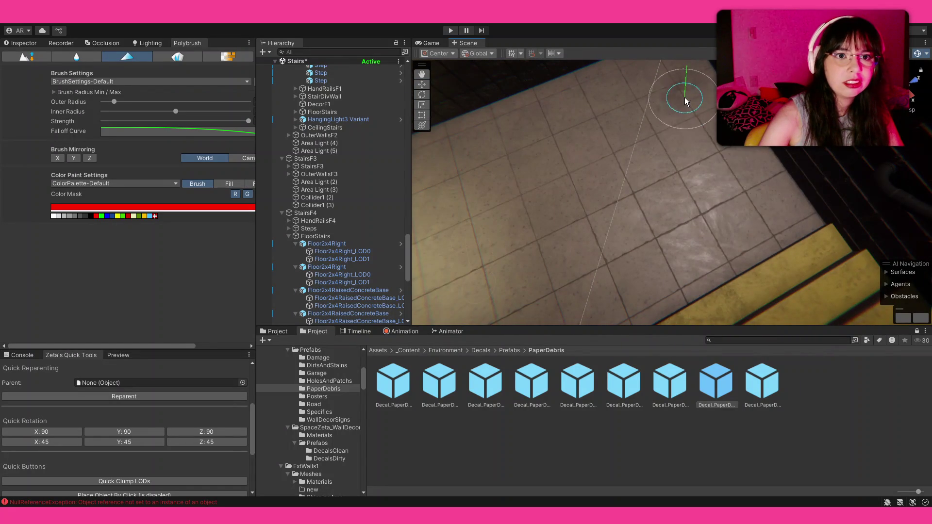
left_click_drag(754, 207, 803, 219)
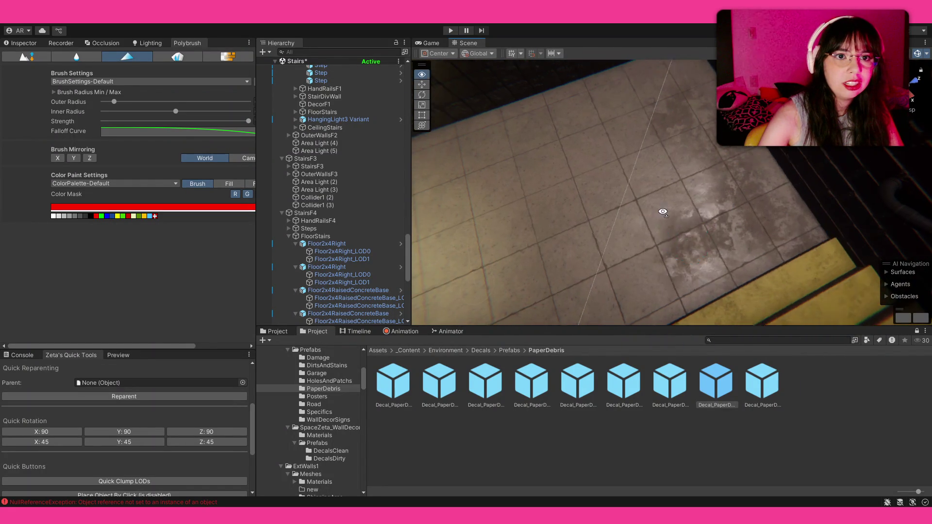
left_click_drag(704, 238, 617, 182)
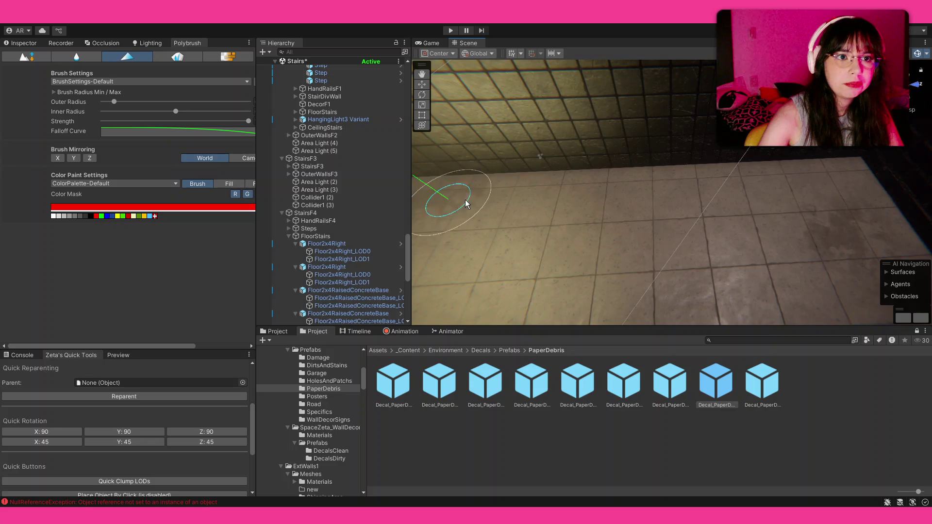
mouse_move(669, 274)
left_mouse_down()
mouse_move(571, 222)
mouse_move(604, 208)
left_mouse_up()
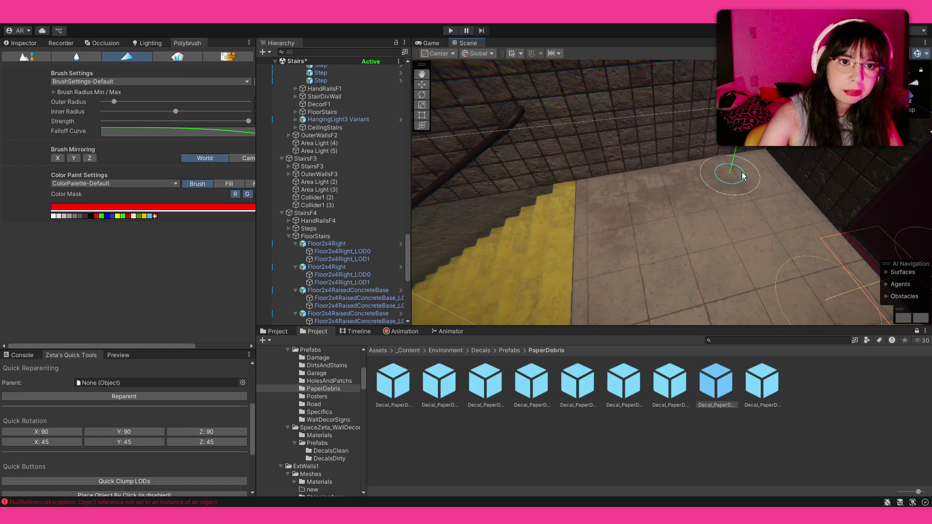
- Inspect the stairwell from several angles, then set the paint colour back to white
mouse_move(708, 239)
left_mouse_down()
mouse_move(512, 225)
mouse_move(666, 229)
left_mouse_up()
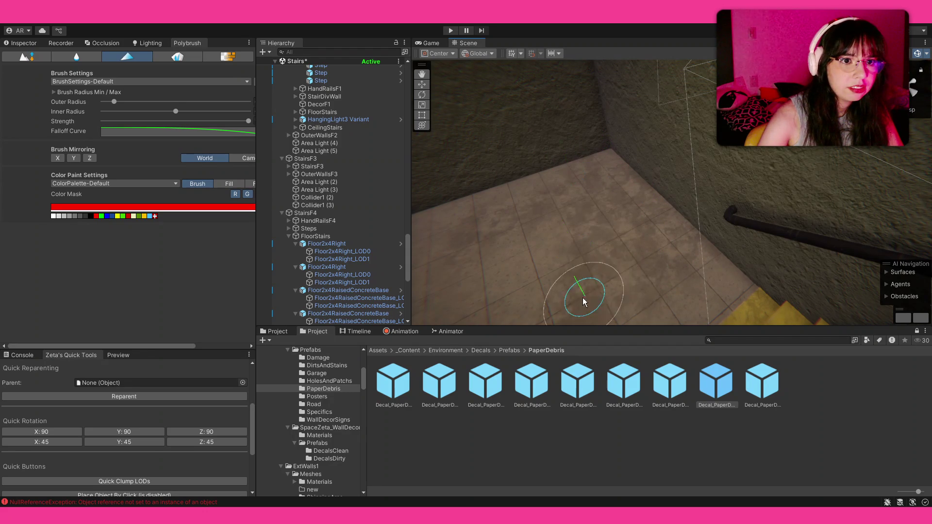
left_click_drag(651, 206, 492, 253)
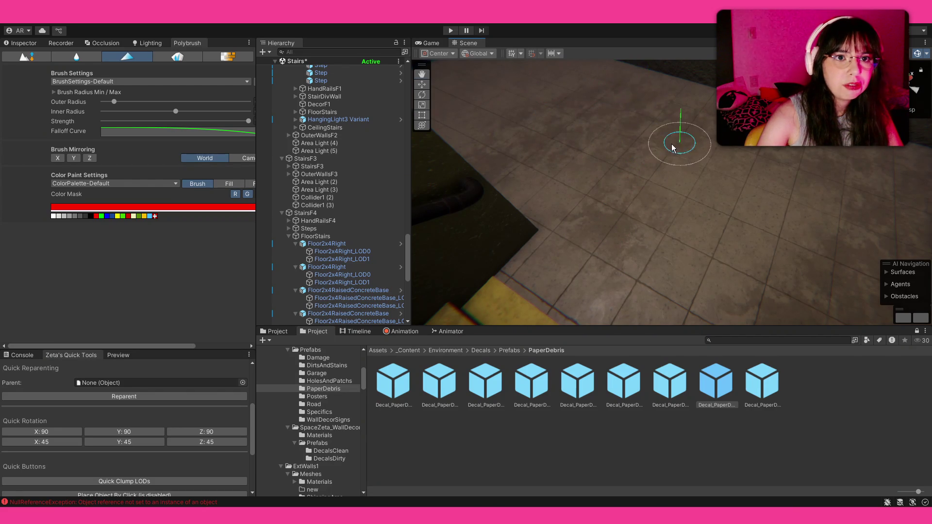
left_click_drag(671, 144, 610, 139)
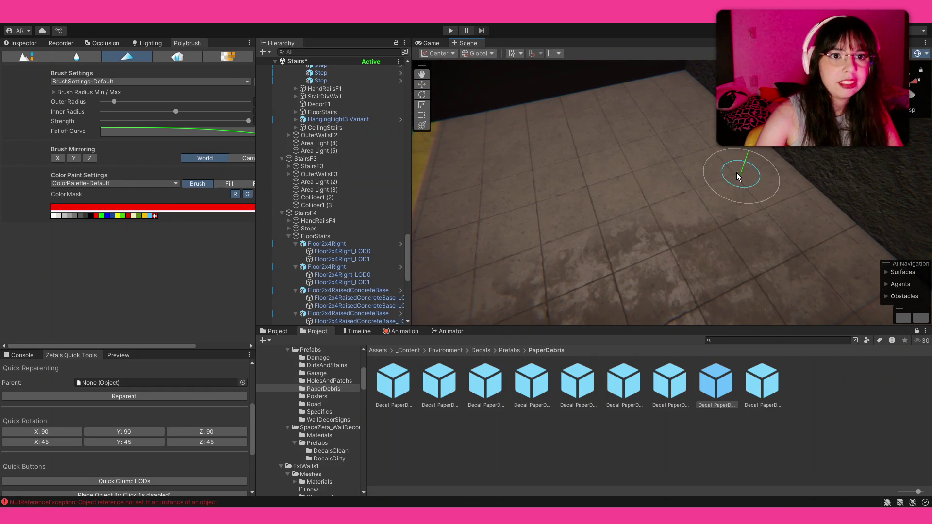
left_click_drag(722, 191, 728, 213)
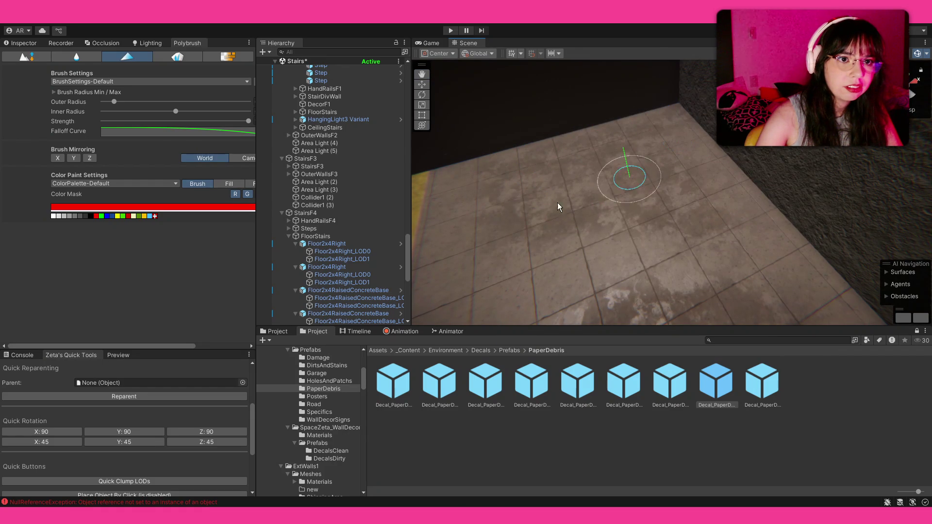
mouse_move(536, 254)
left_mouse_down()
mouse_move(799, 254)
mouse_move(716, 237)
left_mouse_up()
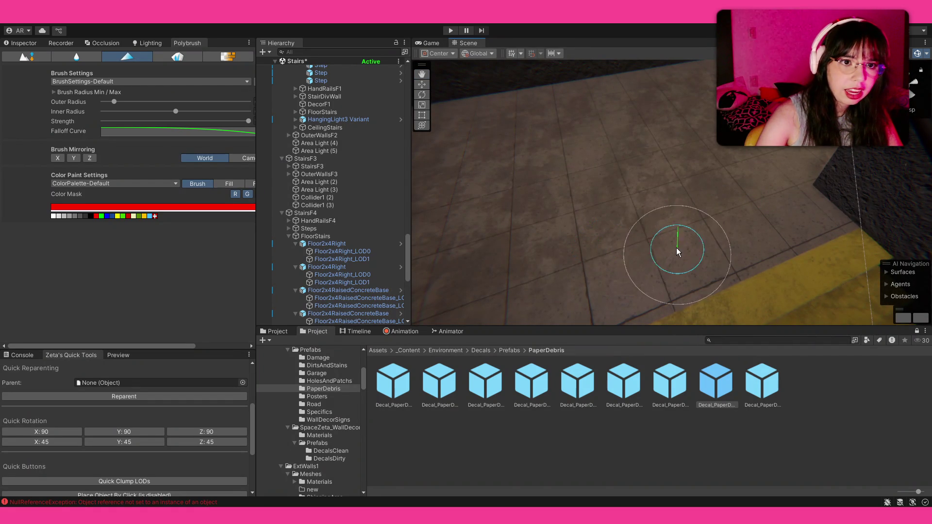
left_click(53, 216)
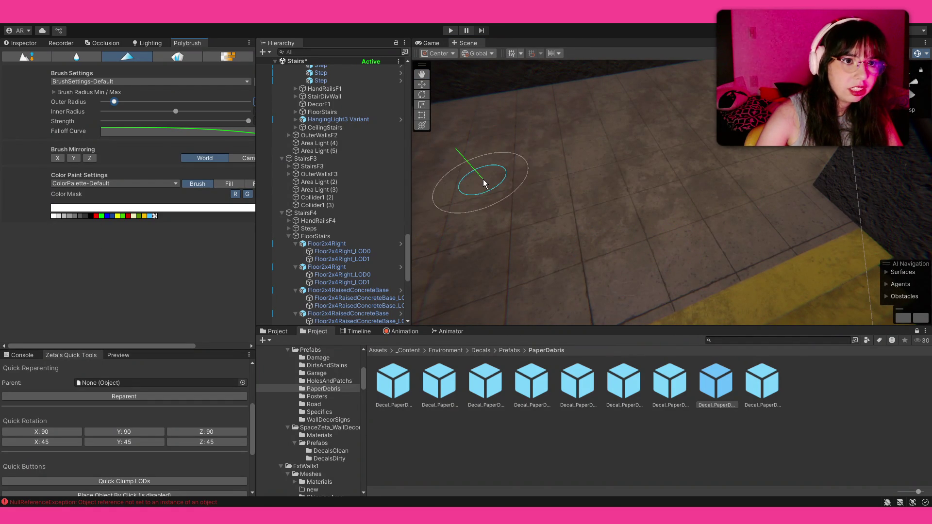
- Switch the Polybrush paint colour to red and brush dark stains onto the floor tiles by the yellow stairs
mouse_move(801, 219)
left_mouse_down()
mouse_move(677, 232)
mouse_move(713, 194)
left_mouse_up()
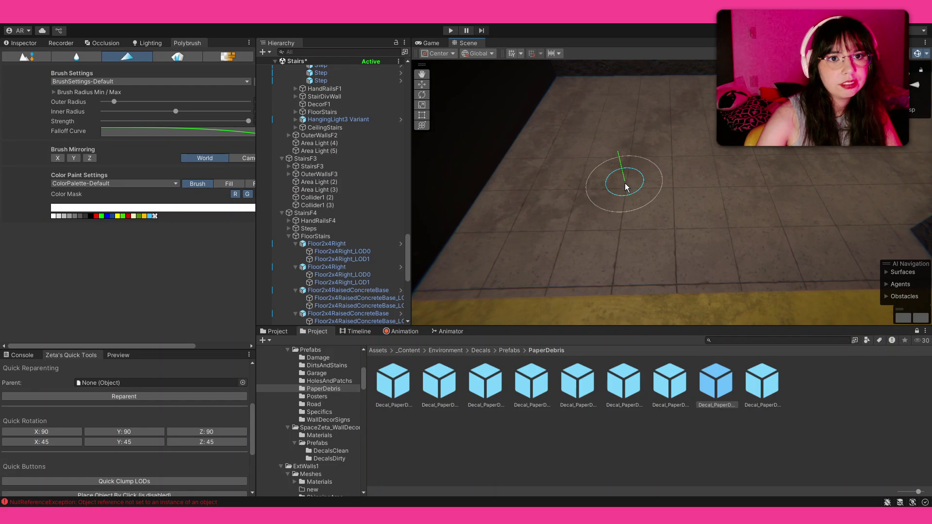
left_click(95, 216)
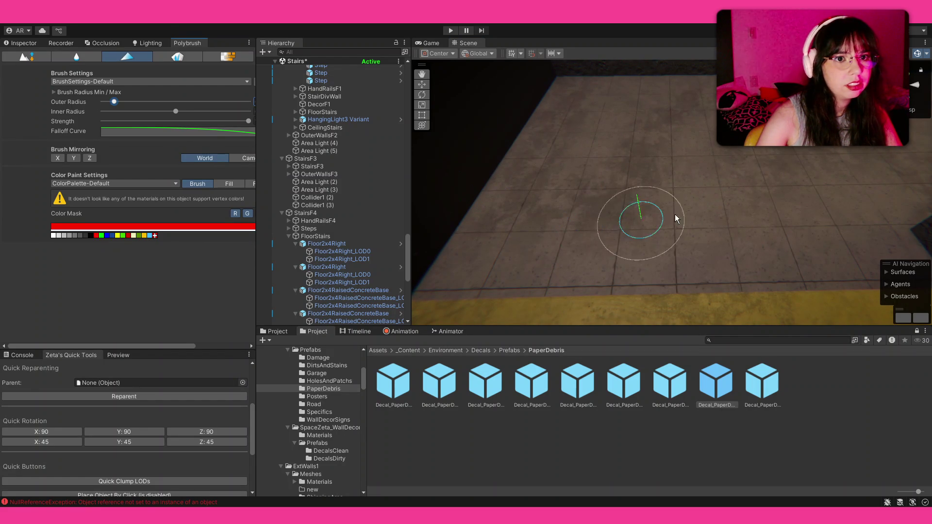
mouse_move(480, 258)
left_mouse_down()
mouse_move(525, 219)
mouse_move(486, 198)
left_mouse_up()
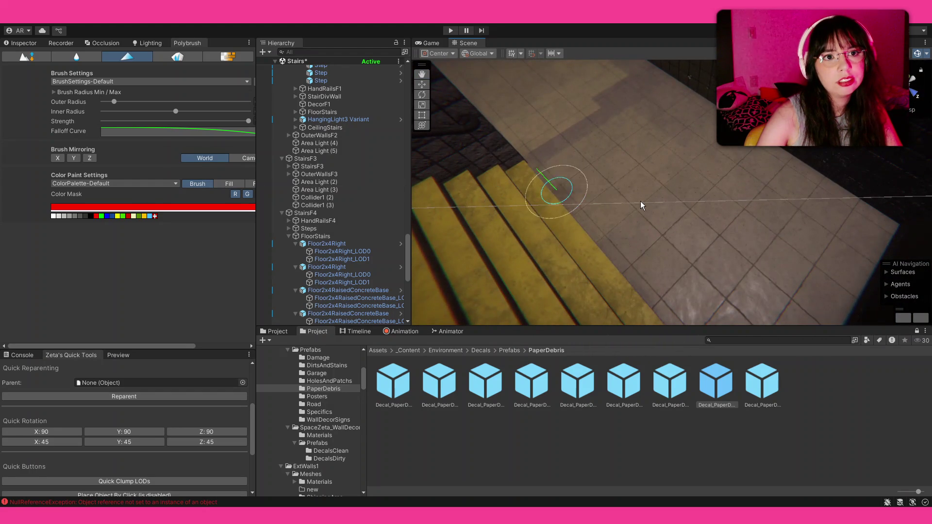
left_click_drag(641, 202, 718, 227)
mouse_move(711, 172)
left_mouse_down()
mouse_move(729, 260)
mouse_move(755, 180)
mouse_move(724, 244)
mouse_move(758, 275)
mouse_move(801, 219)
mouse_move(810, 149)
left_mouse_up()
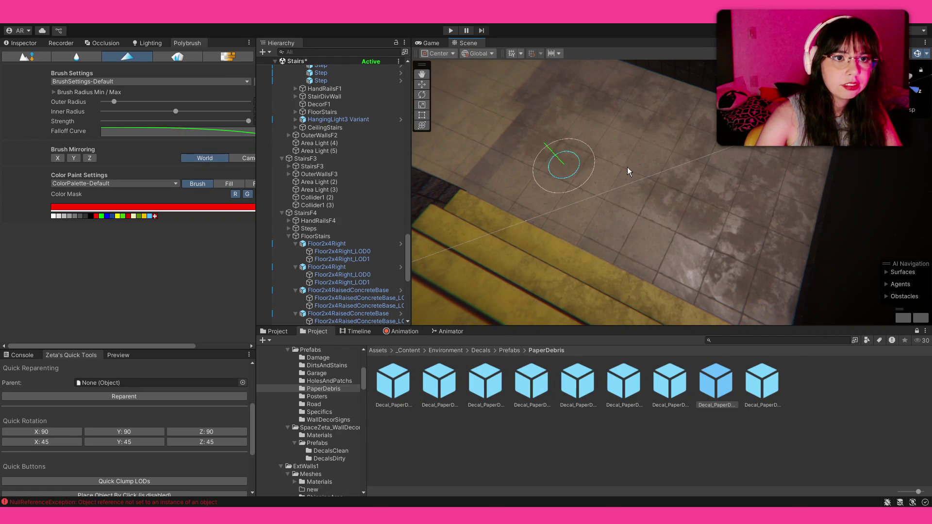
- Orbit around the yellow stairs, floor and dark wall to inspect the painted grime
mouse_move(618, 176)
left_mouse_down()
mouse_move(488, 135)
mouse_move(743, 214)
left_mouse_up()
mouse_move(532, 127)
left_mouse_down()
mouse_move(479, 30)
mouse_move(525, 189)
left_mouse_up()
mouse_move(394, 55)
left_mouse_down()
mouse_move(426, 126)
mouse_move(561, 207)
left_mouse_up()
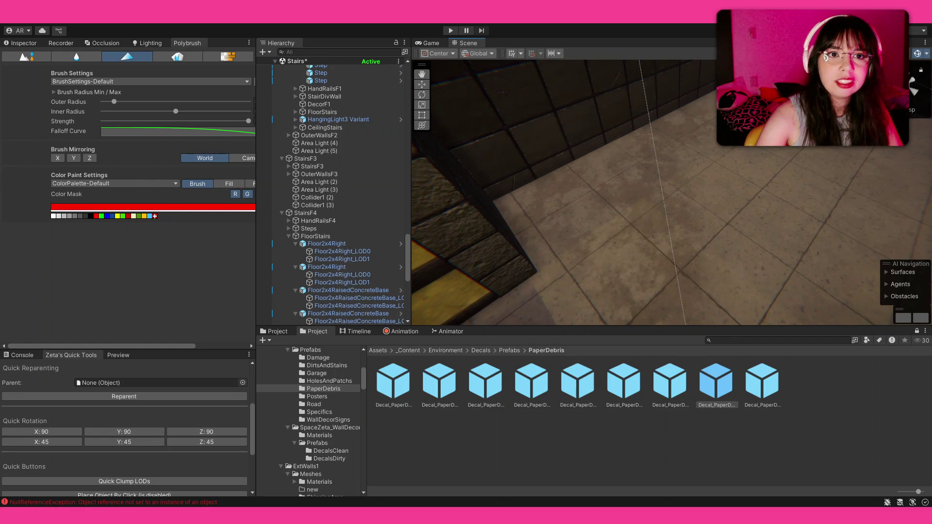
left_click_drag(662, 164, 807, 171)
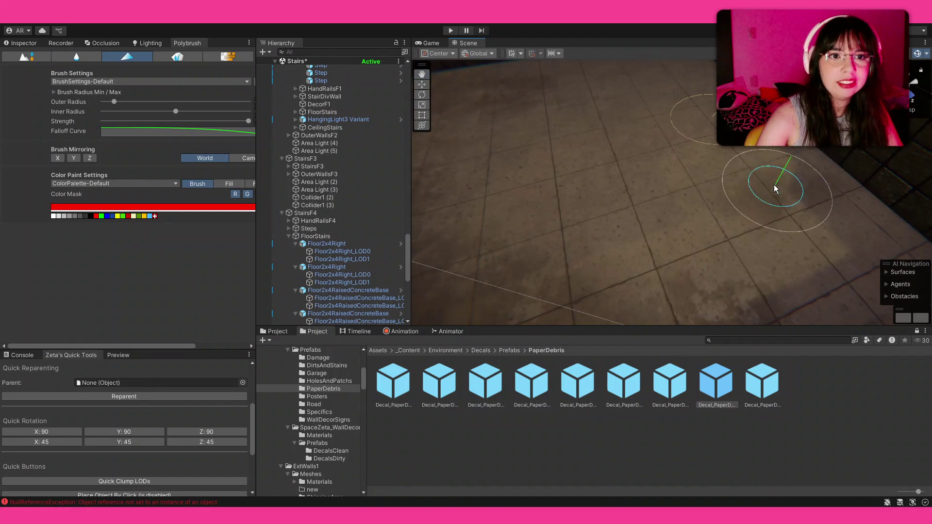
left_click_drag(669, 161, 657, 209)
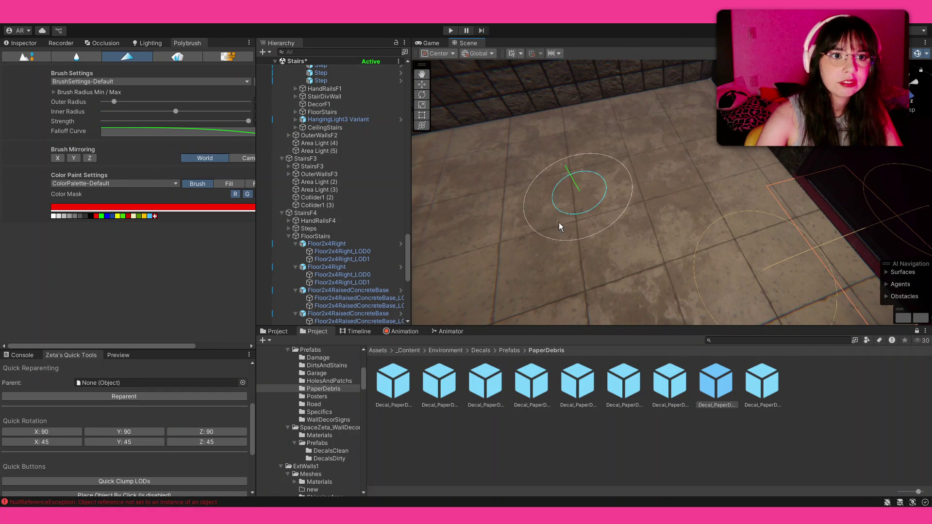
mouse_move(652, 209)
left_mouse_down()
mouse_move(720, 191)
mouse_move(501, 245)
left_mouse_up()
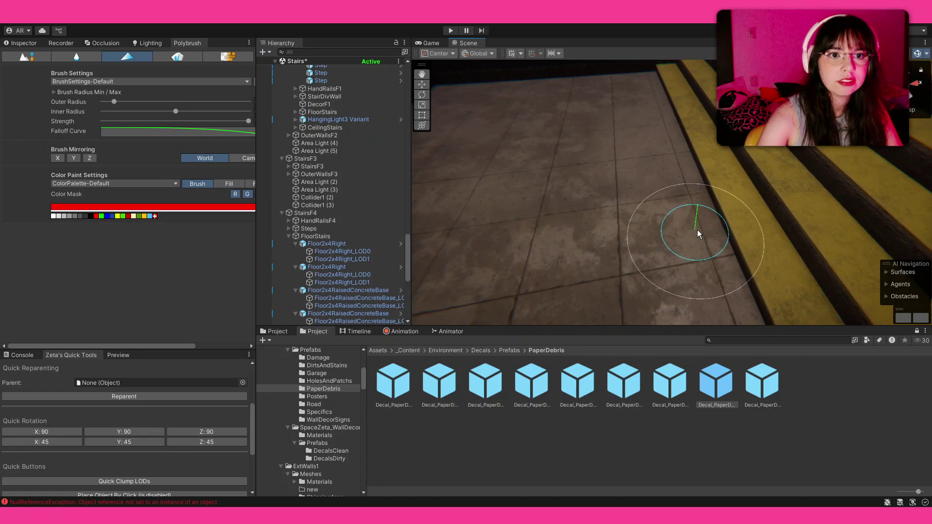
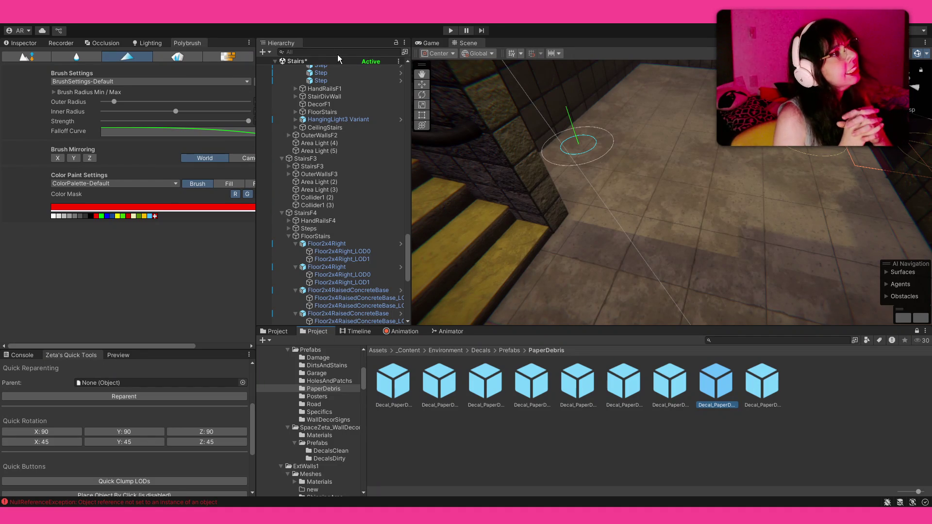
- Save the scene and filter the Hierarchy with t:polybrushmesh
key("ctrl+s")
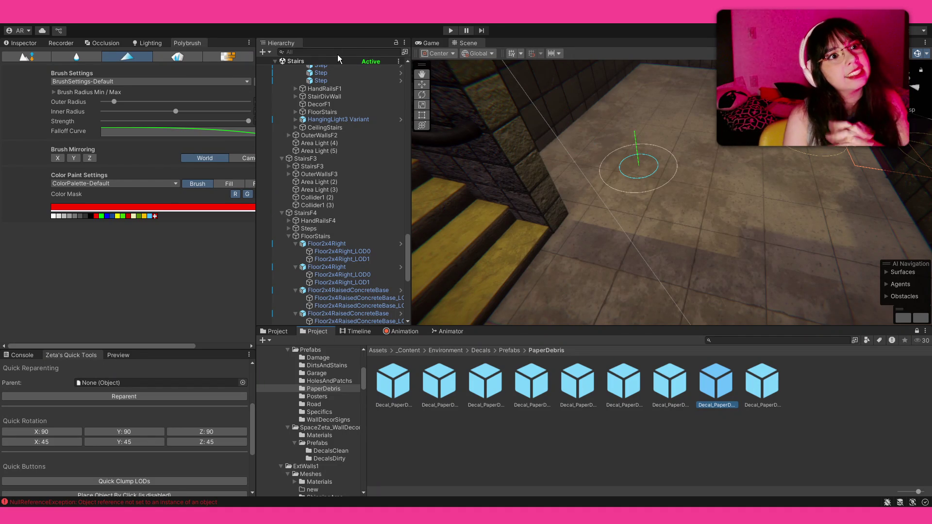
left_click(336, 53)
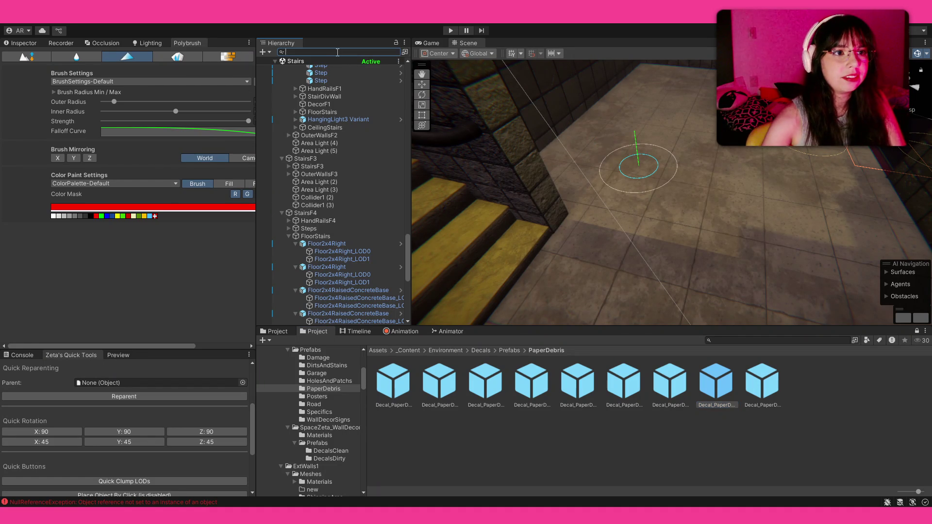
type("t:polybrushmesh")
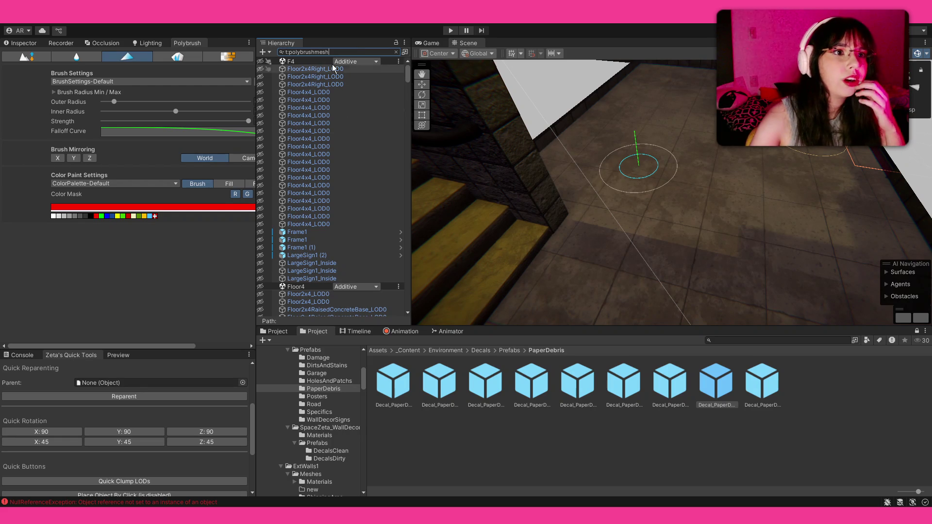
- Switch the left panel from Polybrush brush settings to the Inspector
left_click(20, 44)
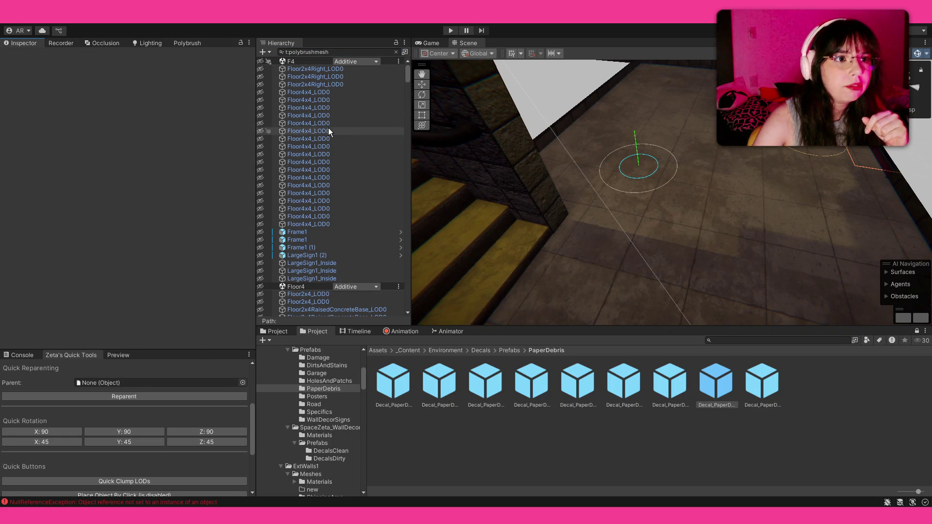
scroll(330, 92, "down", 2)
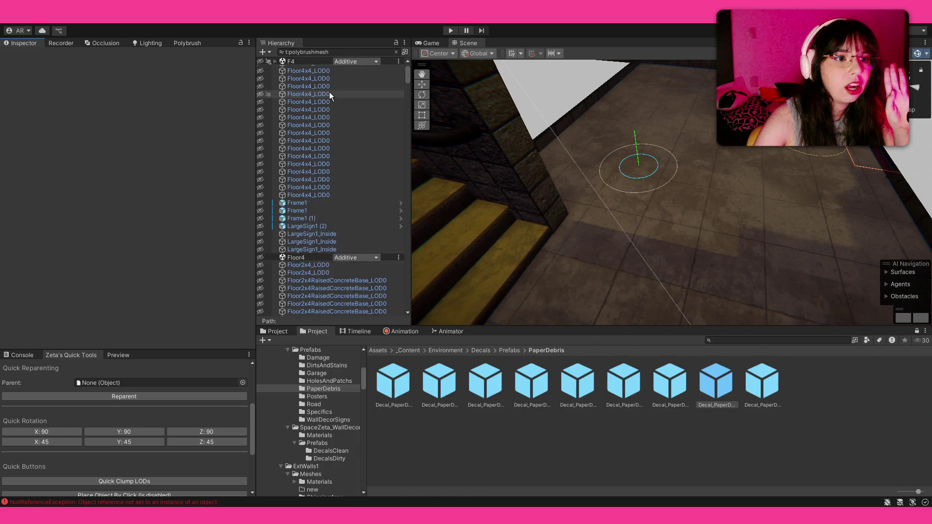
scroll(329, 92, "down", 2)
scroll(330, 131, "down", 2)
scroll(330, 132, "down", 2)
scroll(331, 132, "down", 2)
scroll(331, 132, "down", 2)
scroll(331, 132, "down", 2)
scroll(331, 136, "down", 2)
scroll(329, 145, "down", 2)
scroll(329, 153, "down", 2)
scroll(328, 171, "up", 5)
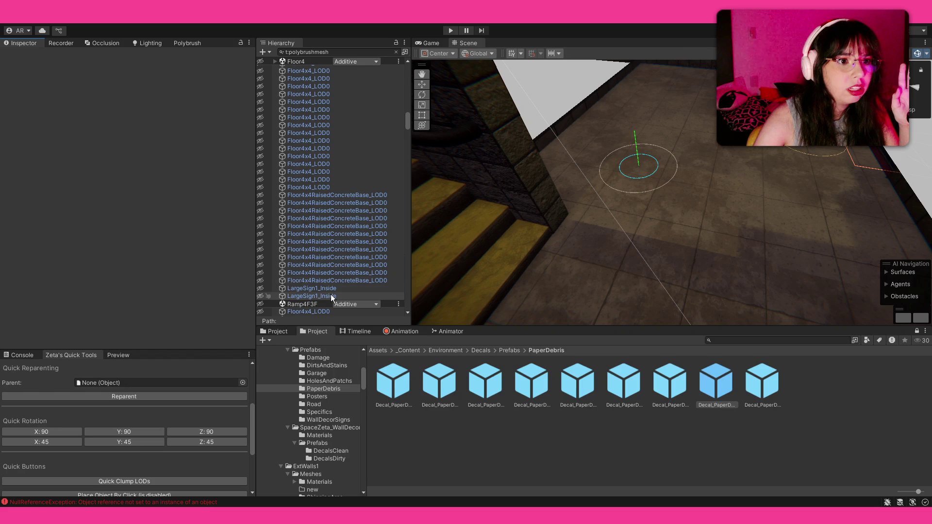
scroll(331, 294, "down", 3)
scroll(334, 234, "down", 3)
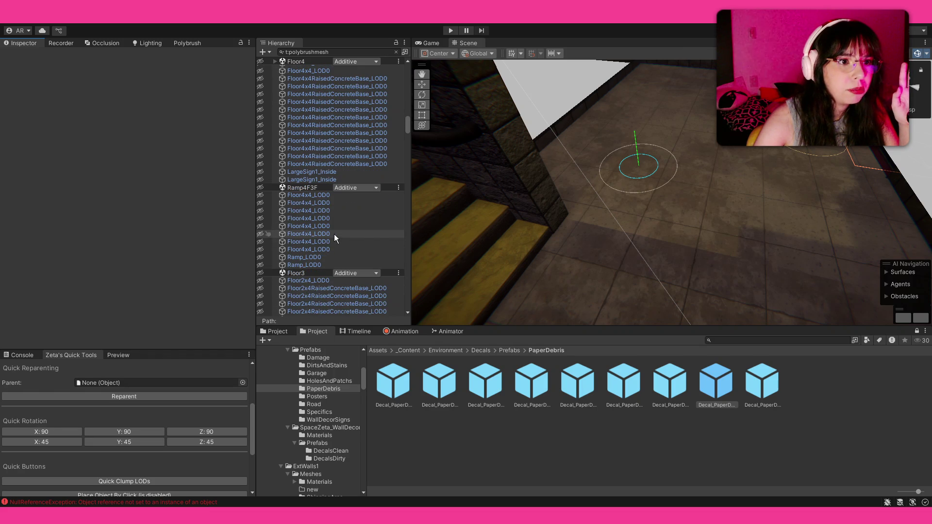
scroll(312, 258, "down", 3)
scroll(331, 159, "down", 2)
scroll(325, 156, "down", 3)
scroll(325, 155, "down", 1)
scroll(325, 153, "down", 2)
scroll(326, 153, "down", 2)
scroll(325, 155, "down", 2)
scroll(326, 155, "down", 3)
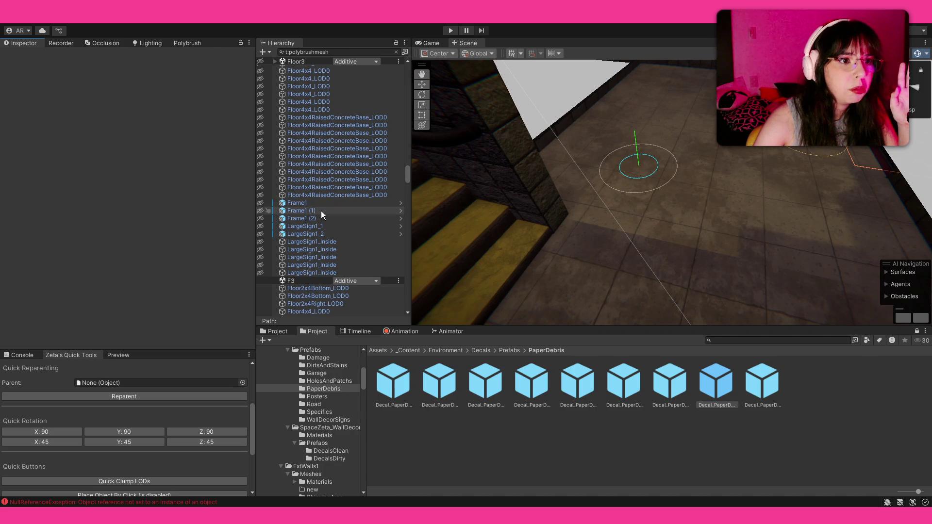
scroll(318, 234, "down", 4)
scroll(319, 233, "down", 3)
scroll(319, 234, "down", 3)
scroll(318, 233, "down", 3)
scroll(319, 234, "down", 4)
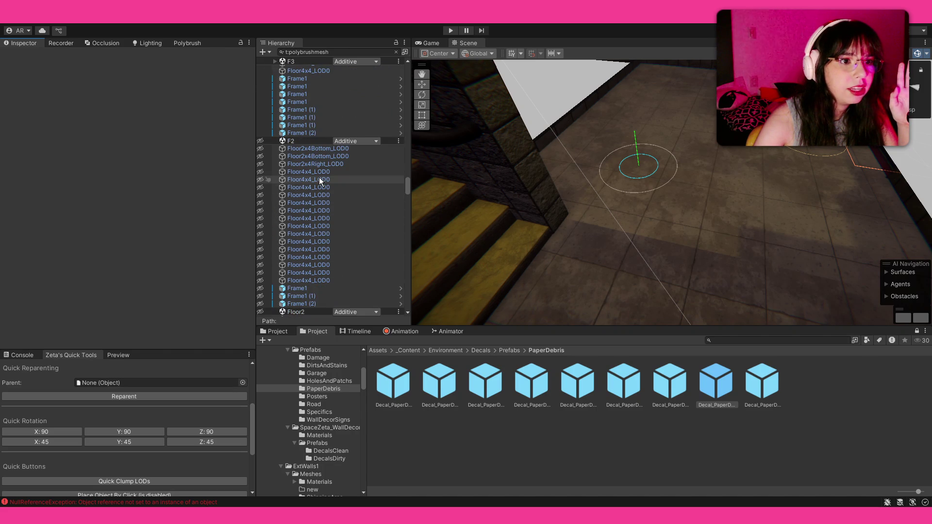
scroll(319, 178, "down", 3)
scroll(319, 177, "down", 3)
scroll(318, 177, "down", 2)
scroll(320, 177, "down", 3)
scroll(319, 177, "down", 2)
scroll(319, 177, "down", 3)
scroll(319, 177, "down", 3)
scroll(323, 175, "down", 2)
scroll(322, 175, "down", 3)
scroll(322, 175, "down", 2)
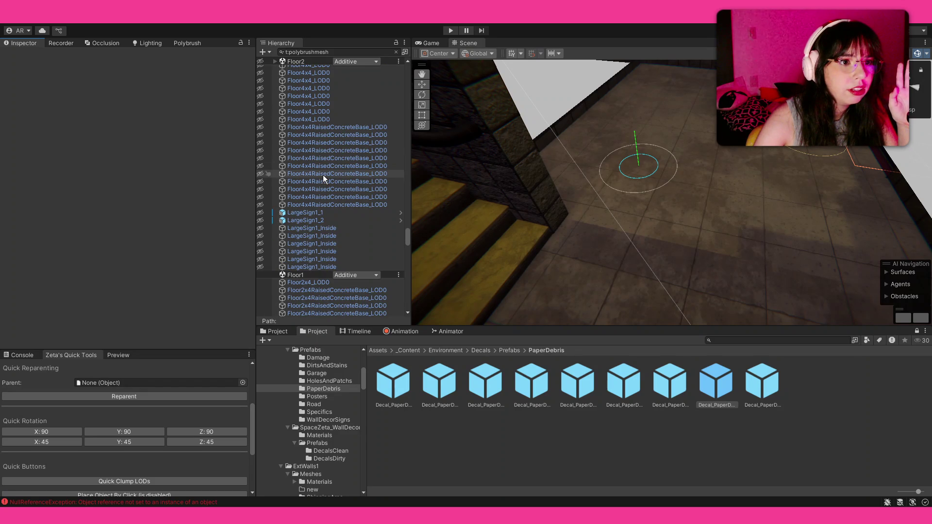
scroll(323, 175, "down", 3)
scroll(323, 175, "down", 3)
scroll(323, 175, "down", 2)
scroll(322, 175, "down", 3)
scroll(323, 177, "down", 2)
scroll(323, 177, "down", 3)
scroll(322, 178, "down", 3)
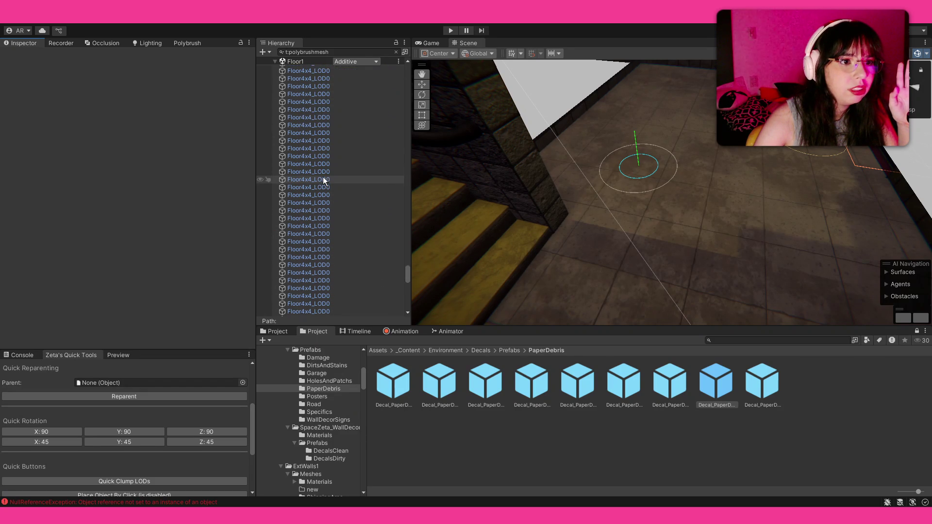
scroll(322, 177, "down", 5)
scroll(322, 179, "down", 5)
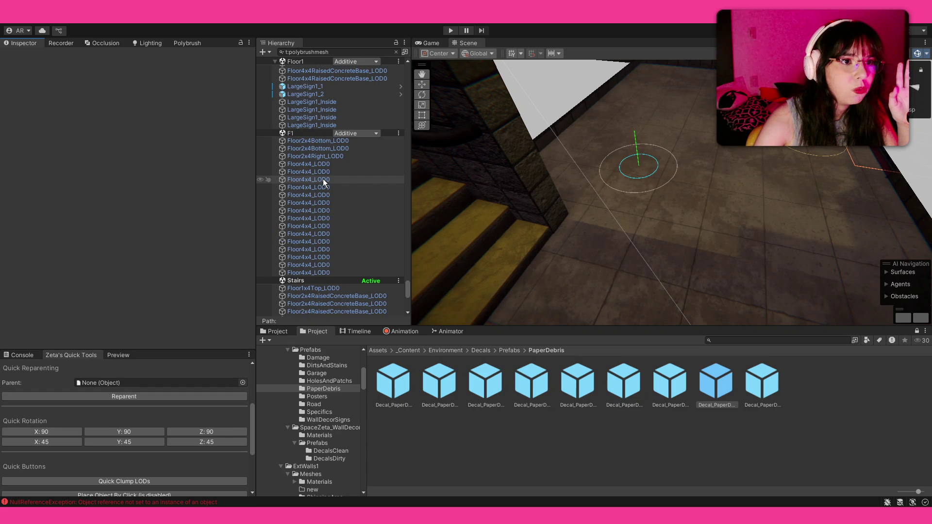
scroll(323, 178, "down", 1)
scroll(322, 178, "down", 2)
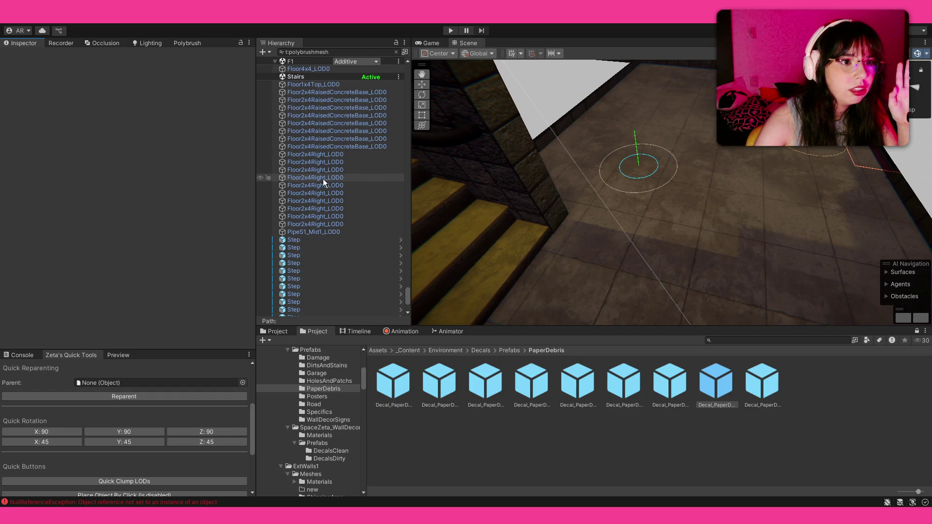
scroll(323, 179, "down", 2)
scroll(321, 187, "down", 1)
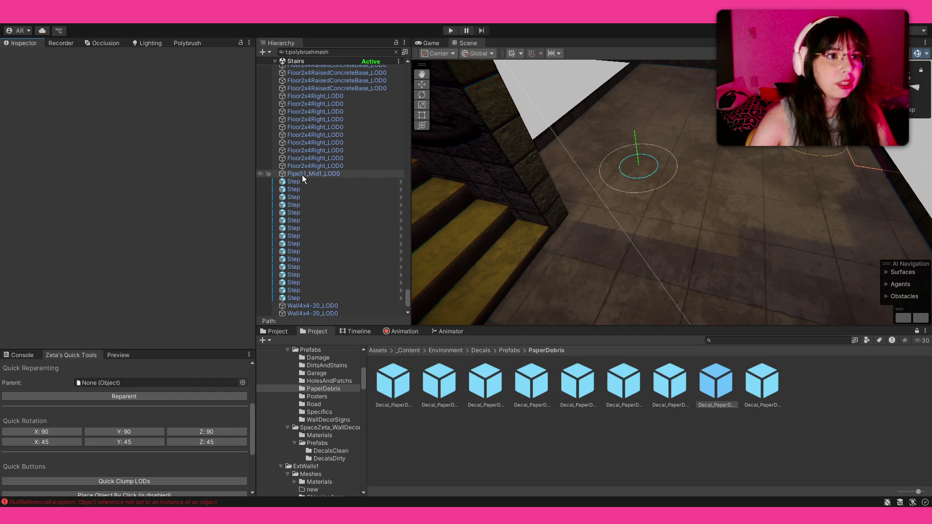
- Delete the Polybrush mesh from the pipe-to-WallCorner selection, then undo it
left_click(302, 175)
scroll(334, 173, "down", 2)
scroll(313, 197, "down", 1)
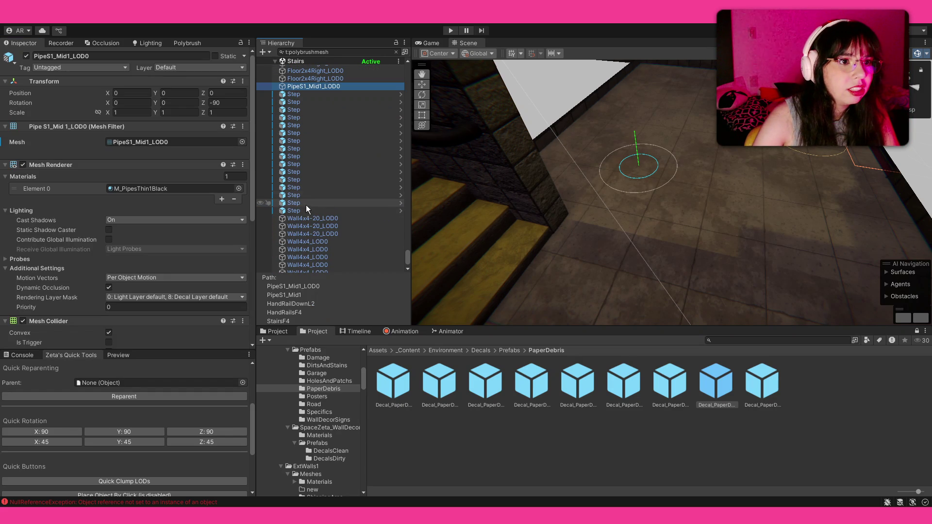
scroll(305, 212, "down", 1)
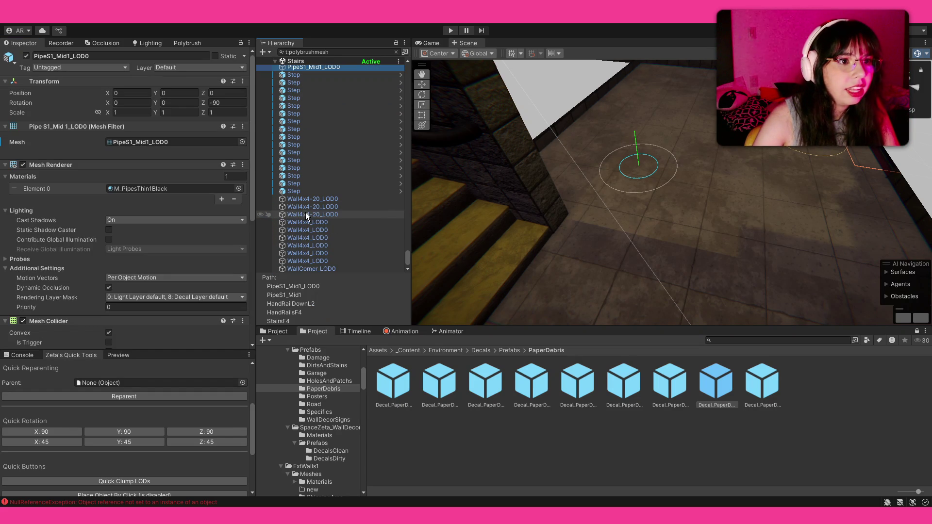
left_click(312, 267, "shift")
scroll(134, 281, "down", 3)
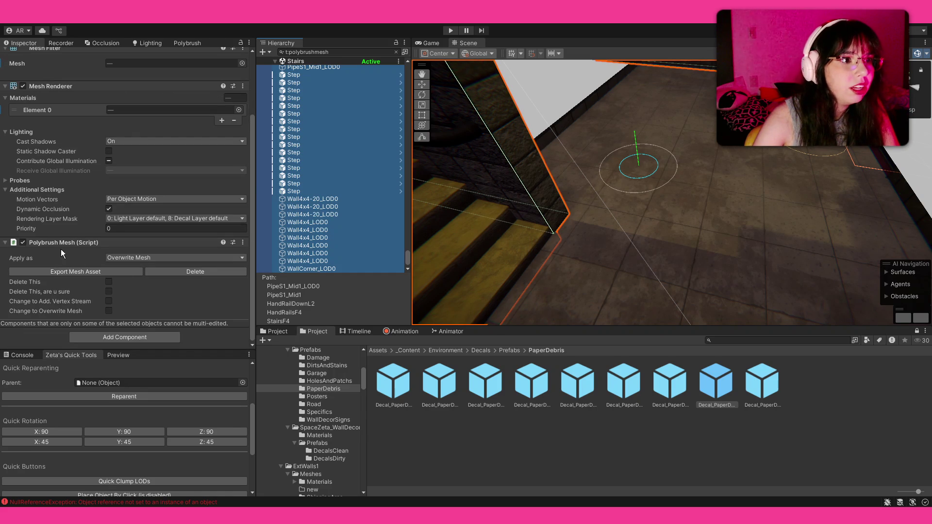
left_click(108, 282)
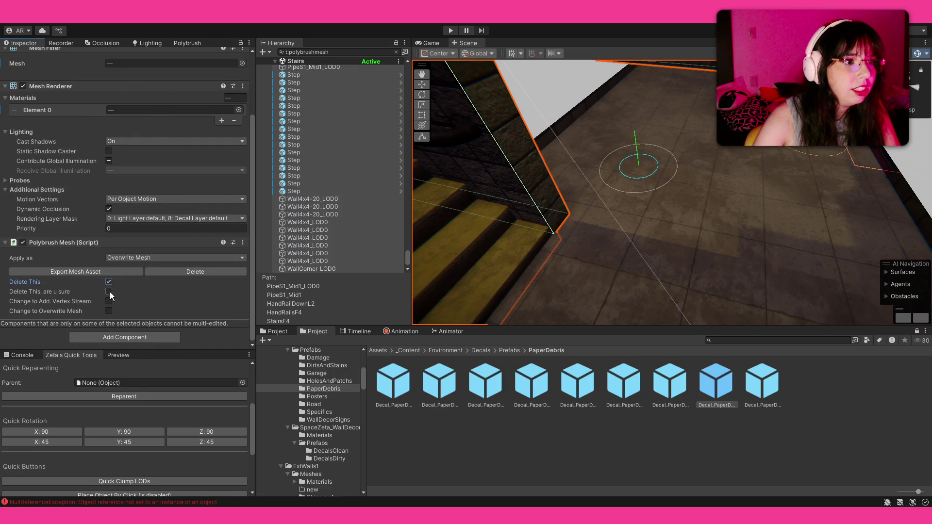
left_click(110, 292)
key("ctrl+z")
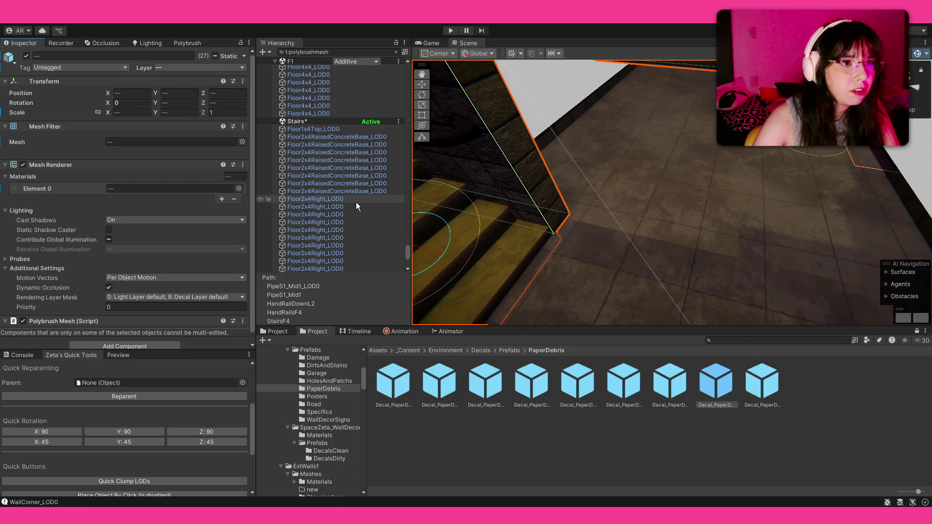
- Delete the Polybrush mesh from the Step and wall pieces through WallCorner_LOD0
left_click(334, 129)
scroll(330, 257, "down", 4)
scroll(329, 257, "down", 2)
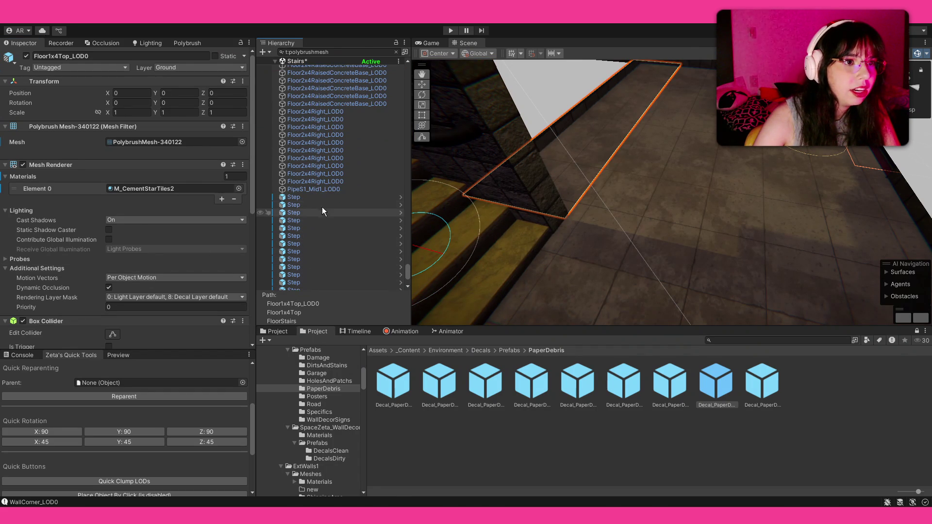
left_click(327, 200)
scroll(327, 201, "down", 8)
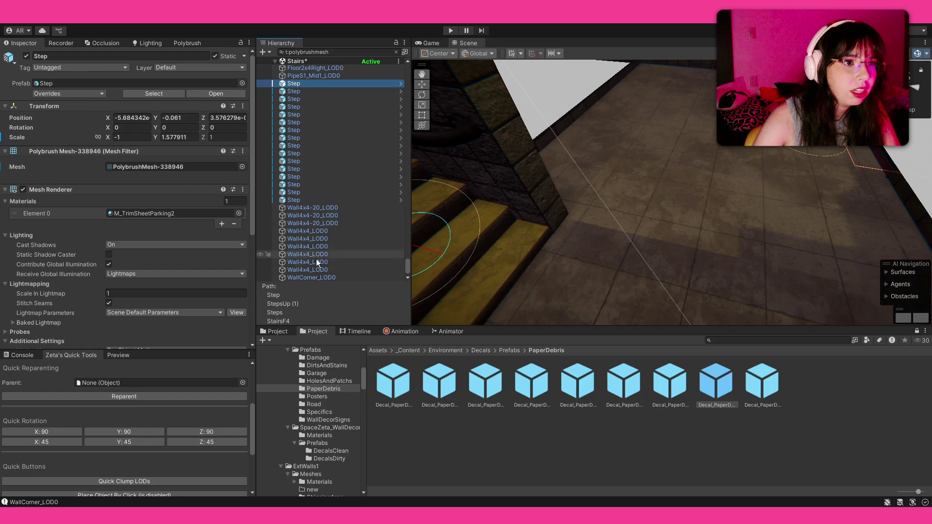
left_click(317, 277, "shift")
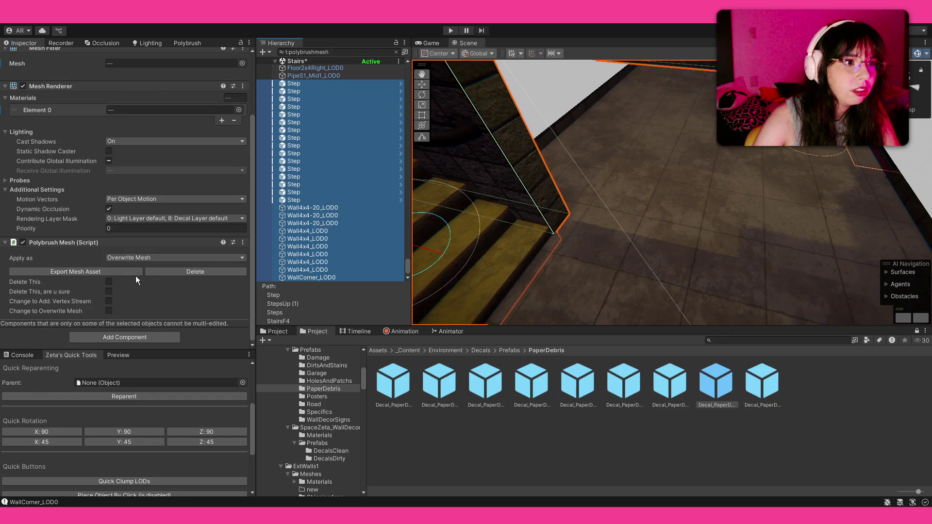
left_click(110, 283)
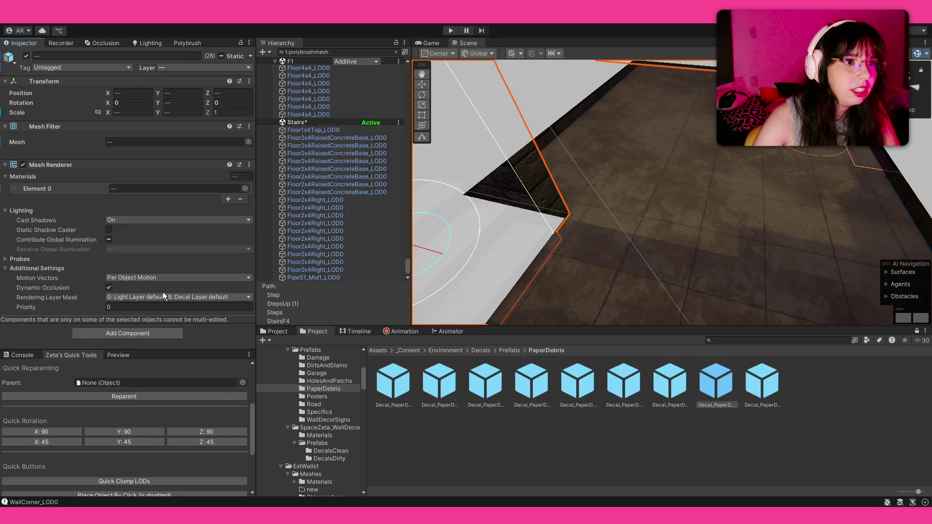
- Check a concrete base floor piece and change the Polybrush brush mode
left_click(313, 146)
scroll(292, 247, "down", 1)
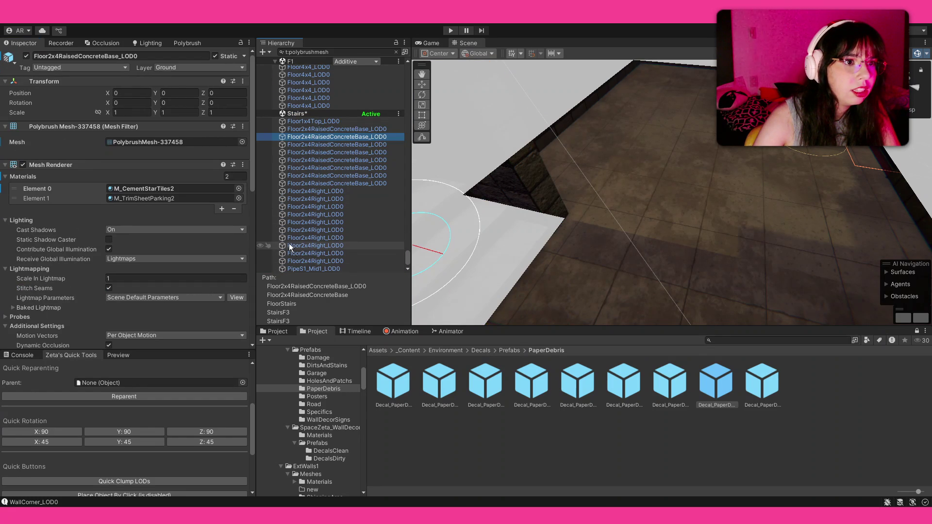
left_click(183, 42)
left_click(64, 58)
left_click(41, 42)
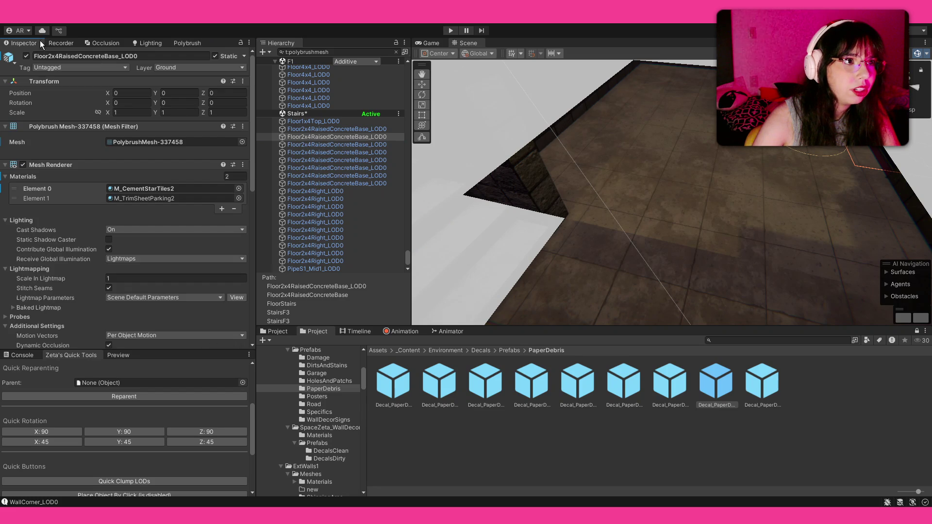
- Select all Stairs floor pieces from Floor1x4Top_LOD0 through Floor2x4Right_LOD0
left_click(314, 120)
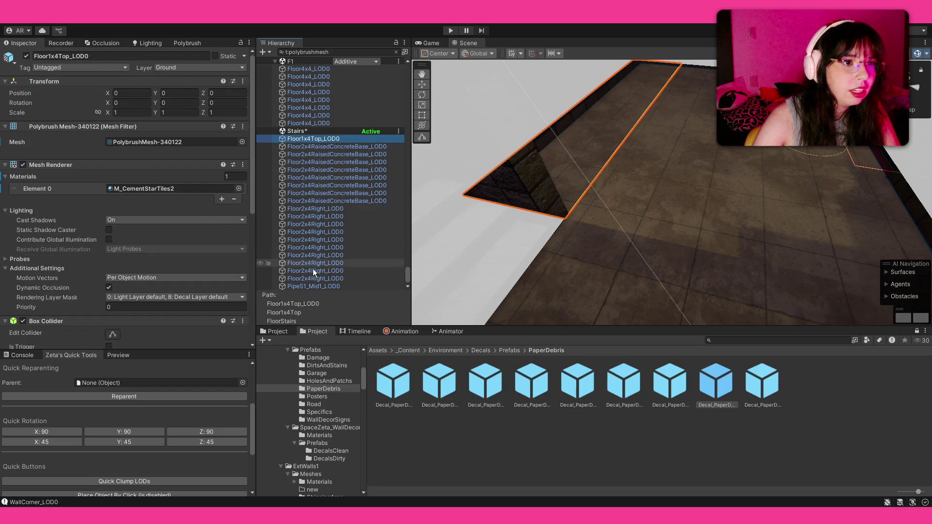
left_click(312, 284)
scroll(131, 283, "down", 5)
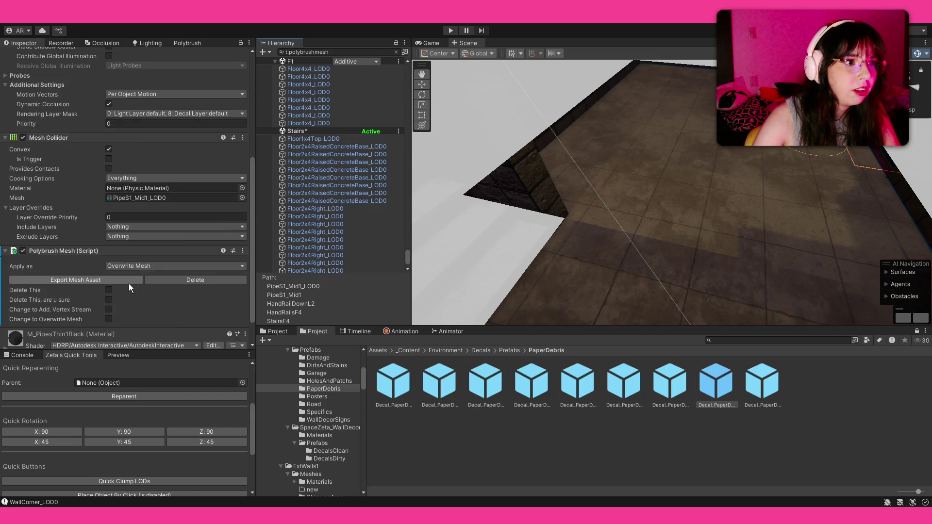
scroll(129, 283, "down", 1)
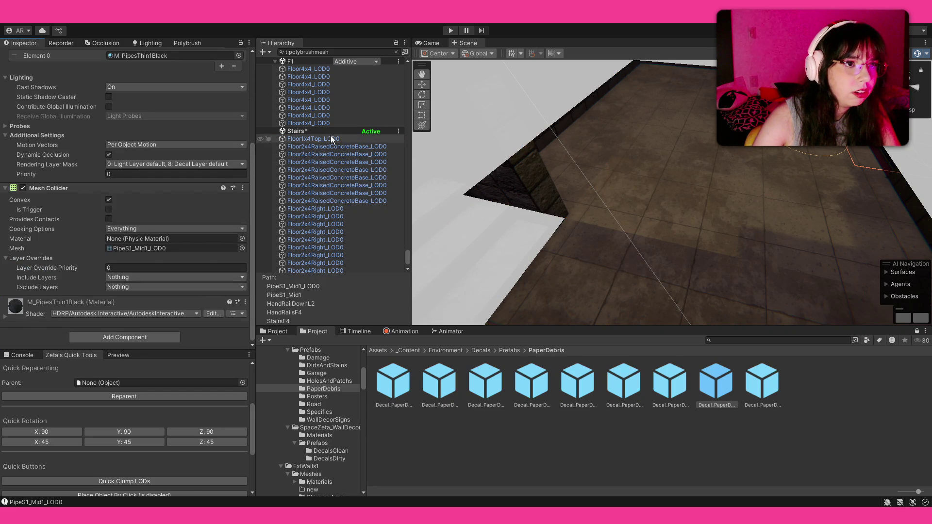
left_click(317, 138)
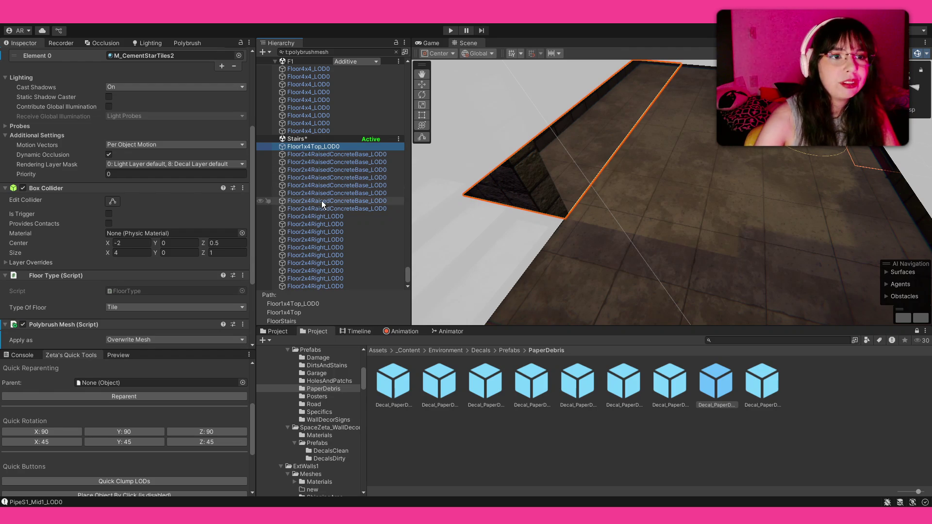
left_click(329, 286, "shift")
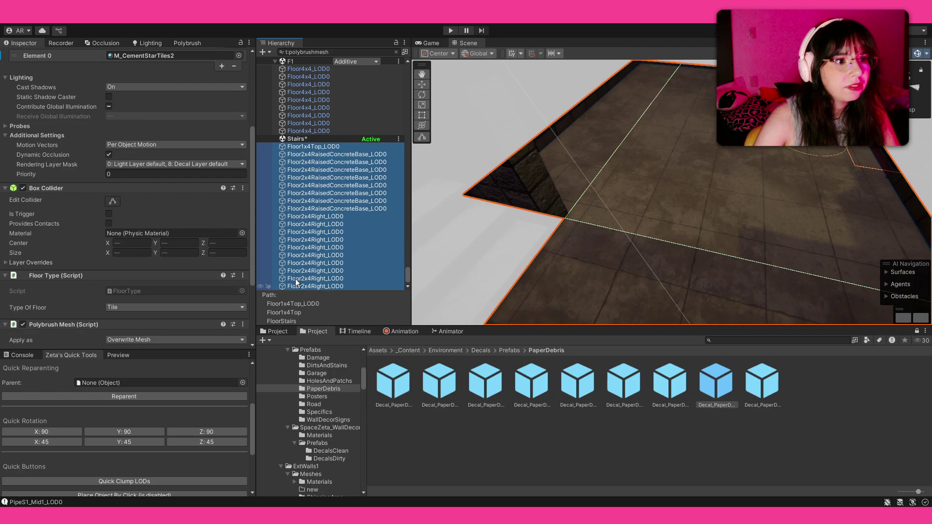
scroll(192, 257, "down", 3)
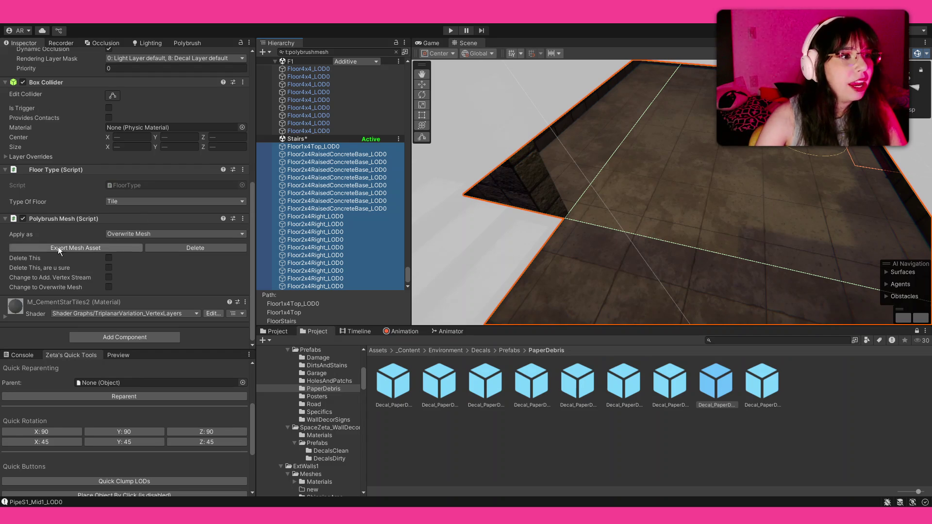
scroll(127, 235, "up", 2)
scroll(146, 226, "up", 2)
scroll(182, 209, "up", 5)
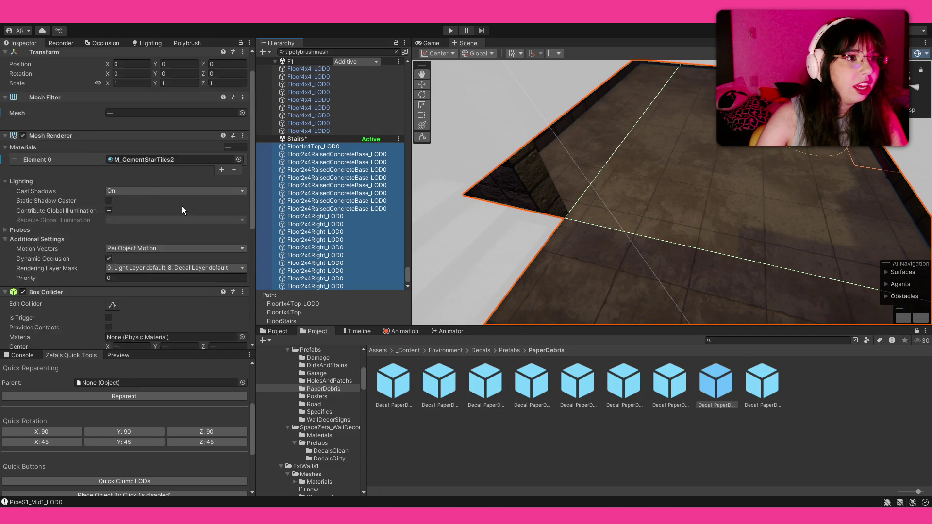
- Set the Stairs floor pieces' Polybrush Mesh to apply as Additional Vertex Stream and verify on Floor4x4_LOD0
left_click(323, 148)
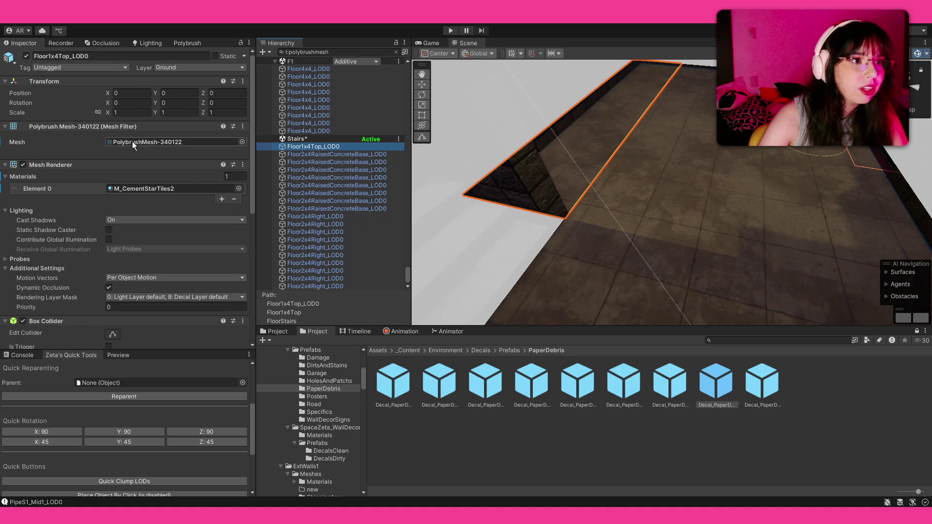
scroll(156, 269, "down", 5)
scroll(145, 238, "down", 1)
scroll(145, 238, "up", 3)
scroll(158, 144, "up", 3)
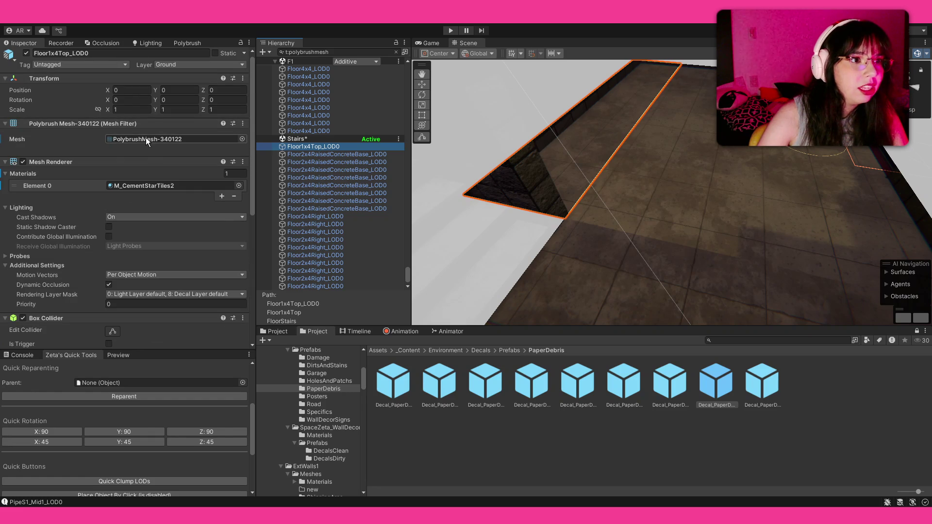
left_click(315, 285, "shift")
scroll(82, 207, "down", 5)
left_click(129, 233)
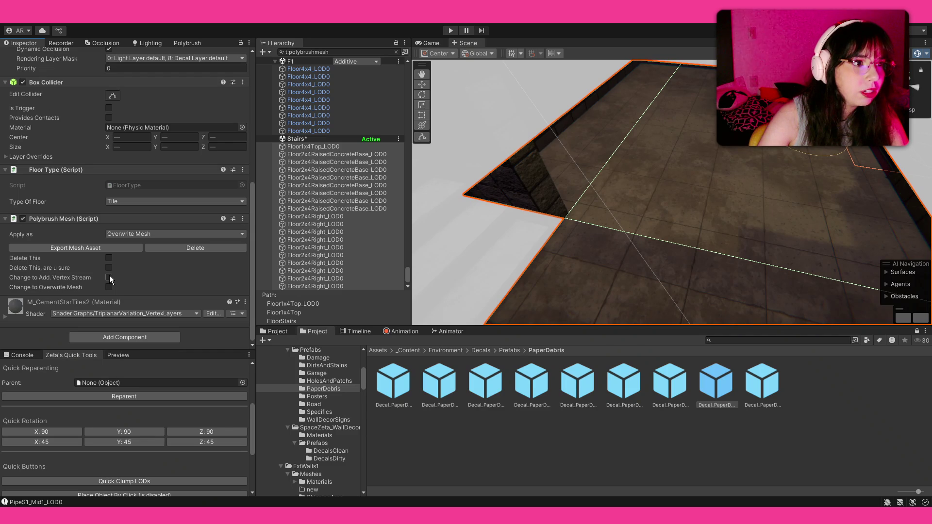
left_click(109, 277)
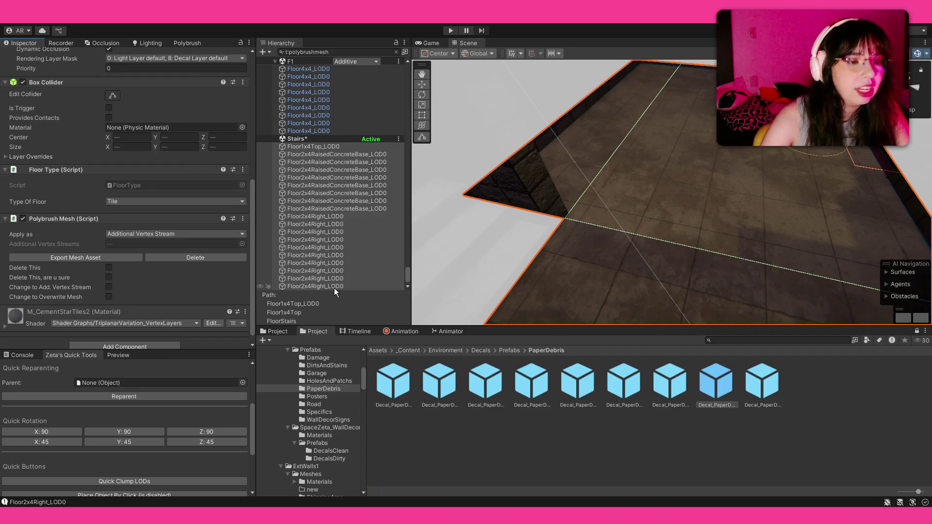
left_click(326, 131)
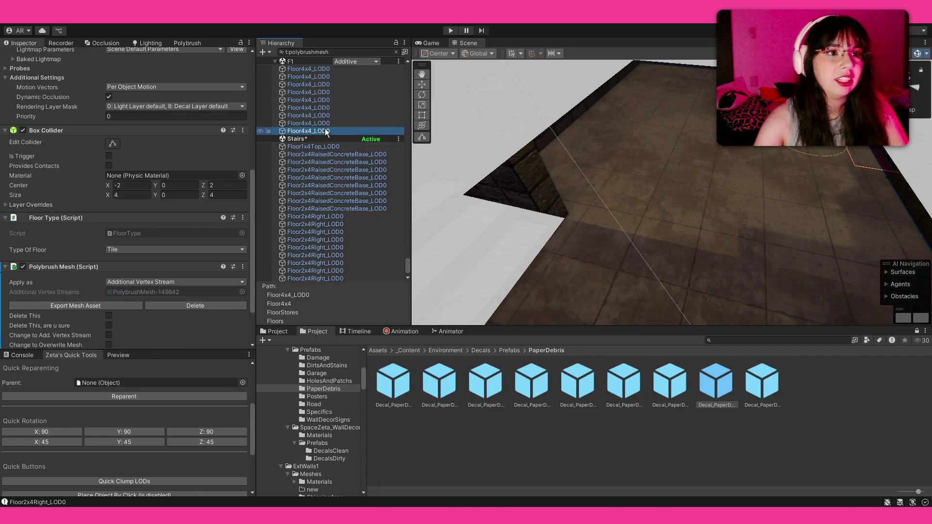
scroll(325, 131, "up", 5)
left_click(320, 119, "shift")
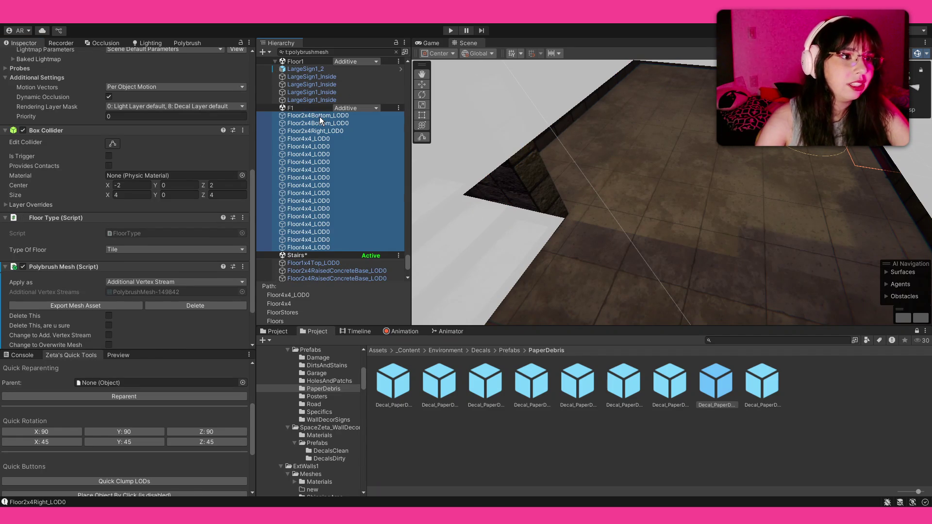
scroll(321, 120, "up", 5)
left_click(320, 218)
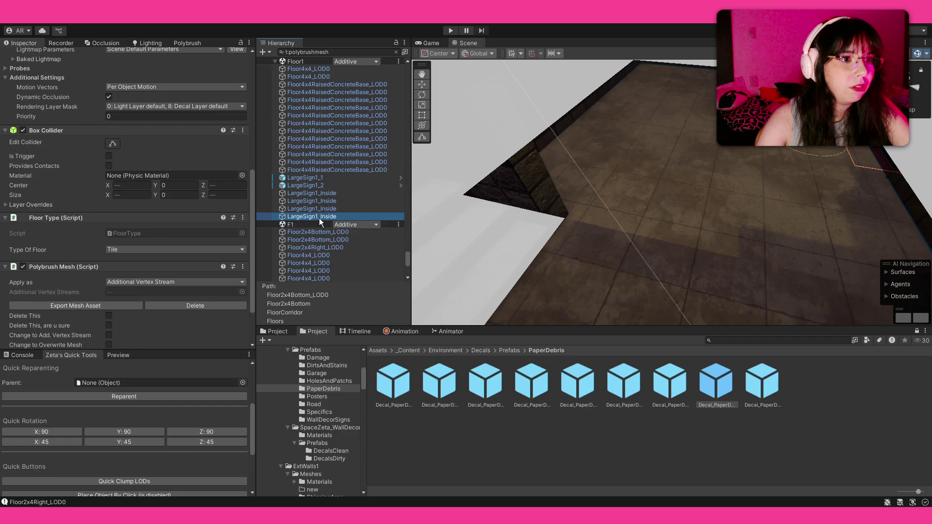
scroll(319, 221, "up", 5)
left_click(335, 144, "shift")
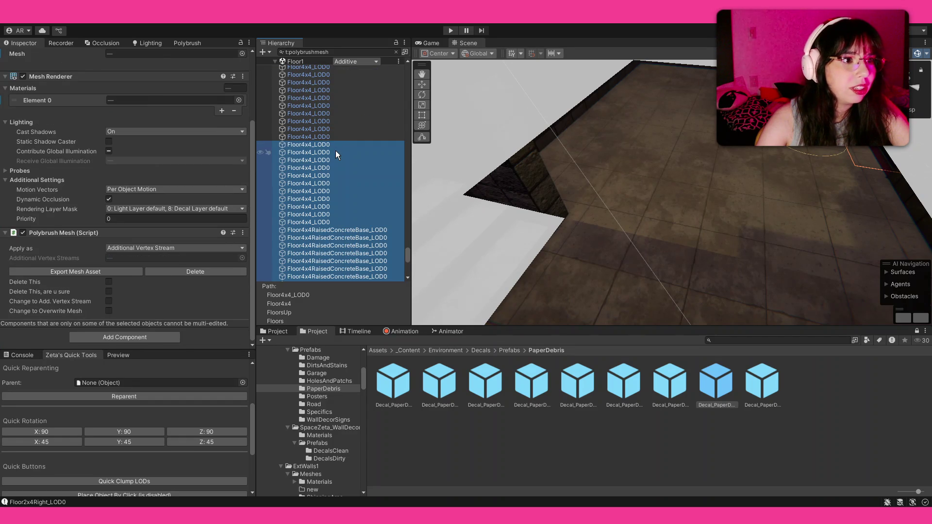
left_click(336, 154)
scroll(338, 164, "up", 1)
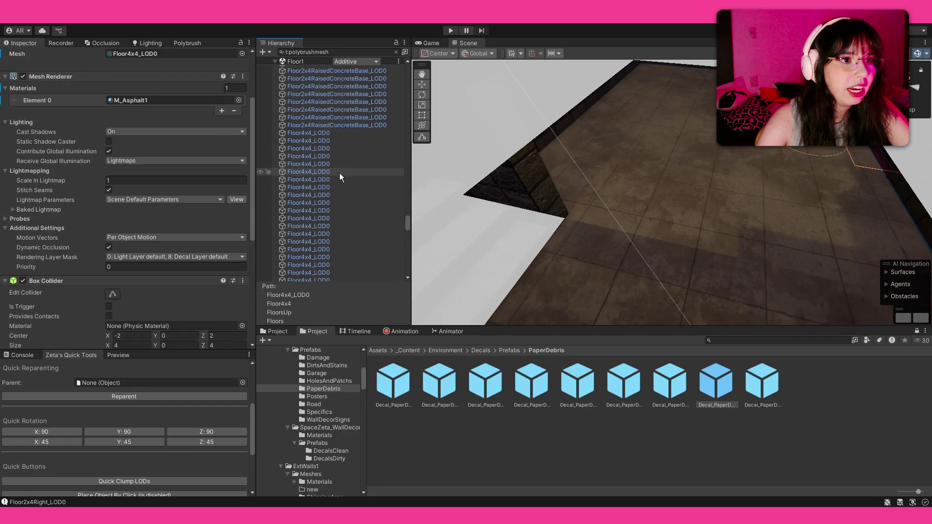
scroll(339, 177, "up", 5)
left_click(320, 199, "shift")
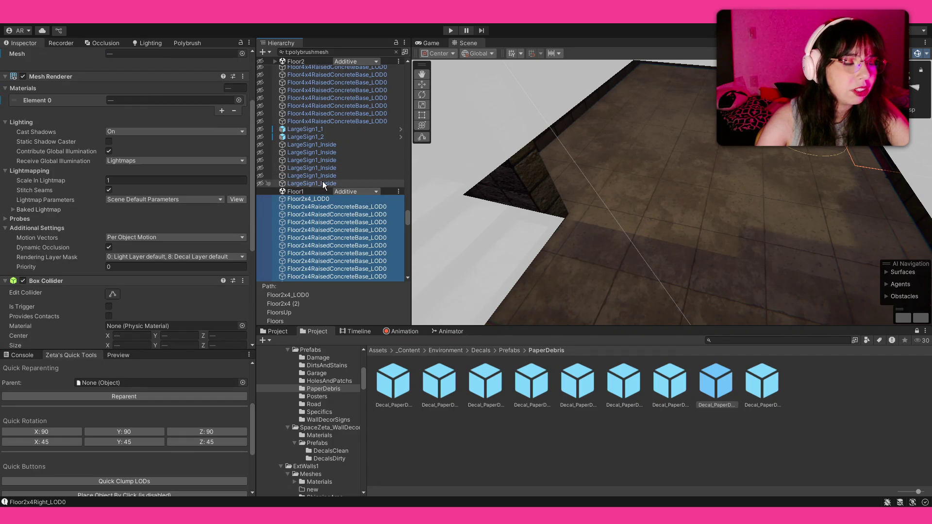
scroll(154, 183, "down", 4)
left_click(318, 185)
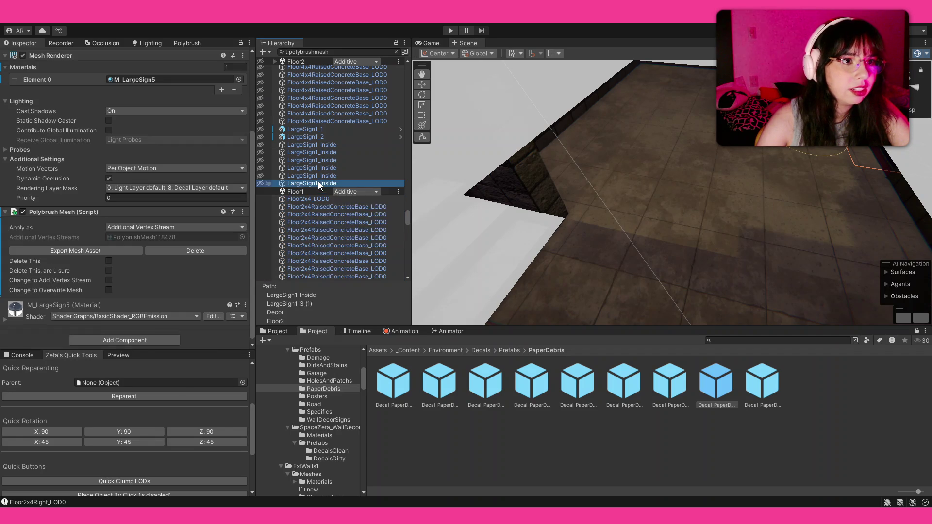
scroll(319, 185, "up", 3)
scroll(319, 179, "up", 3)
scroll(318, 173, "up", 3)
scroll(317, 168, "up", 3)
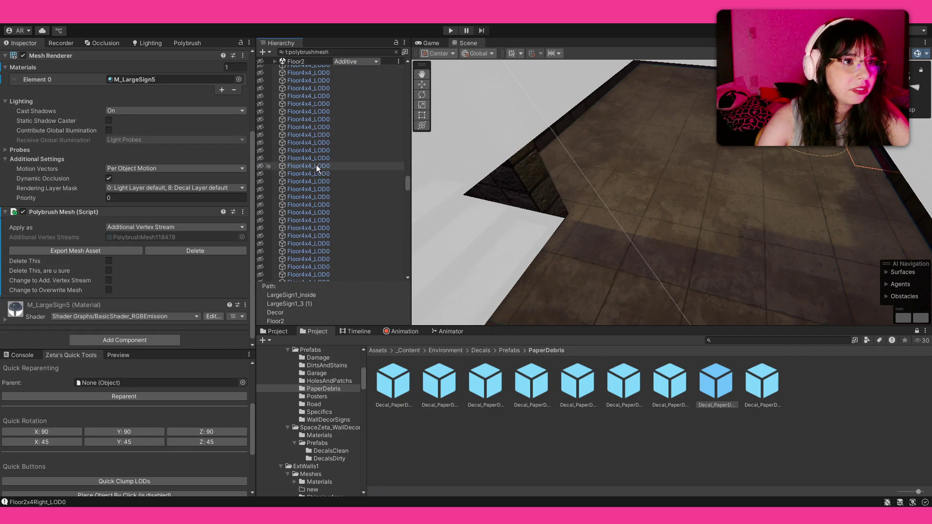
scroll(321, 157, "up", 3)
left_click(341, 91, "shift")
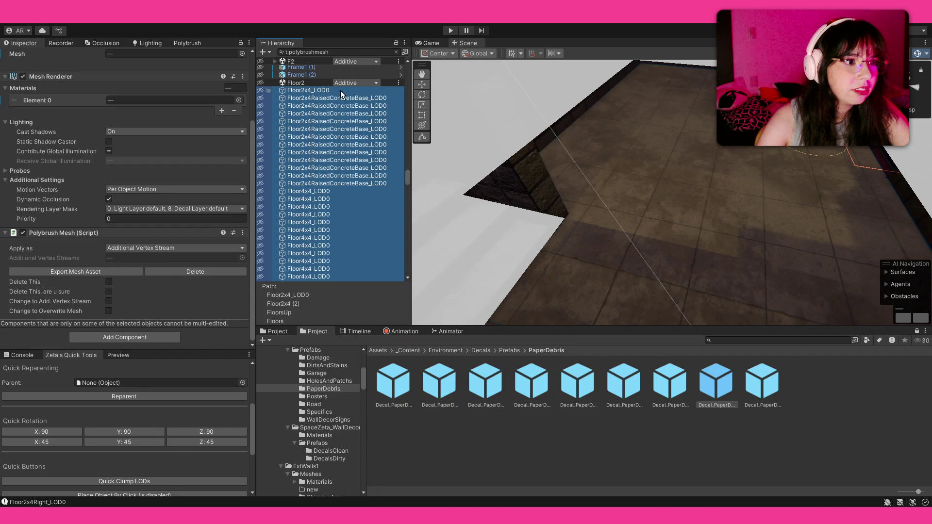
scroll(341, 93, "up", 3)
scroll(314, 109, "up", 3)
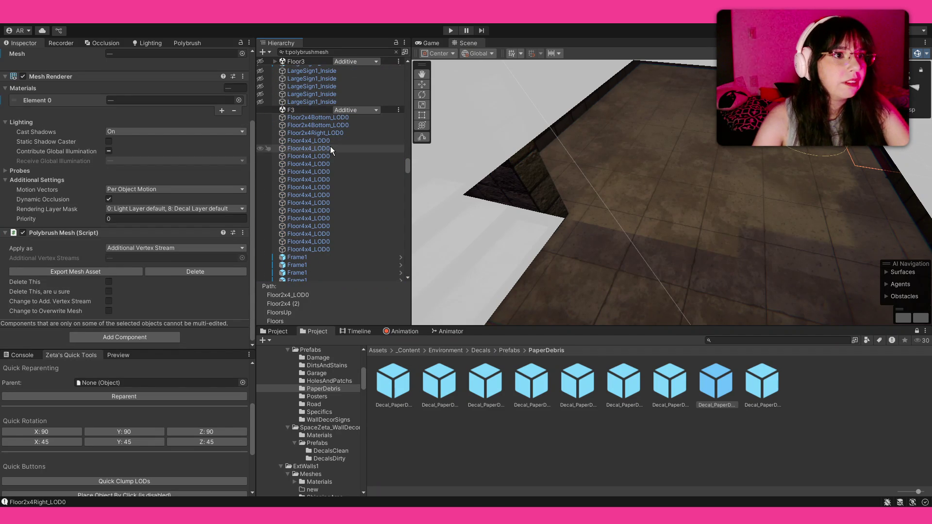
left_click(291, 122)
scroll(314, 131, "down", 2)
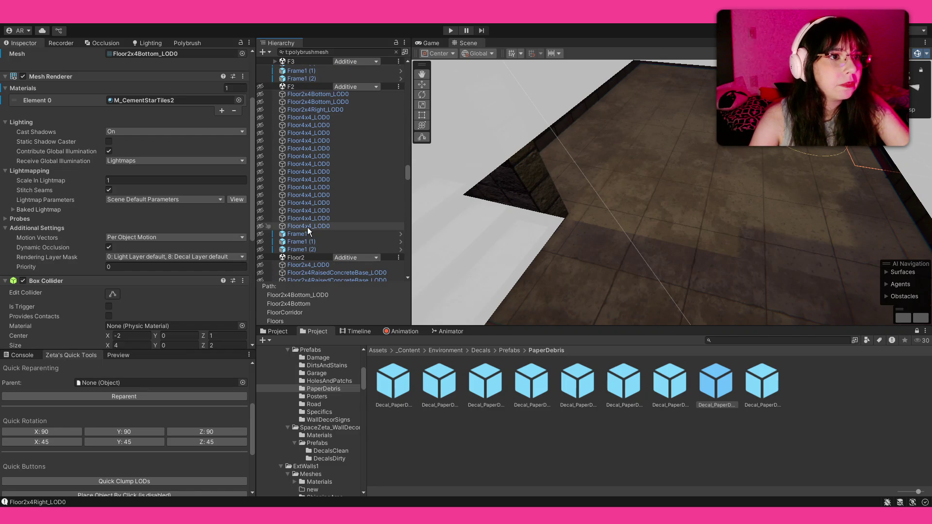
left_click(306, 78)
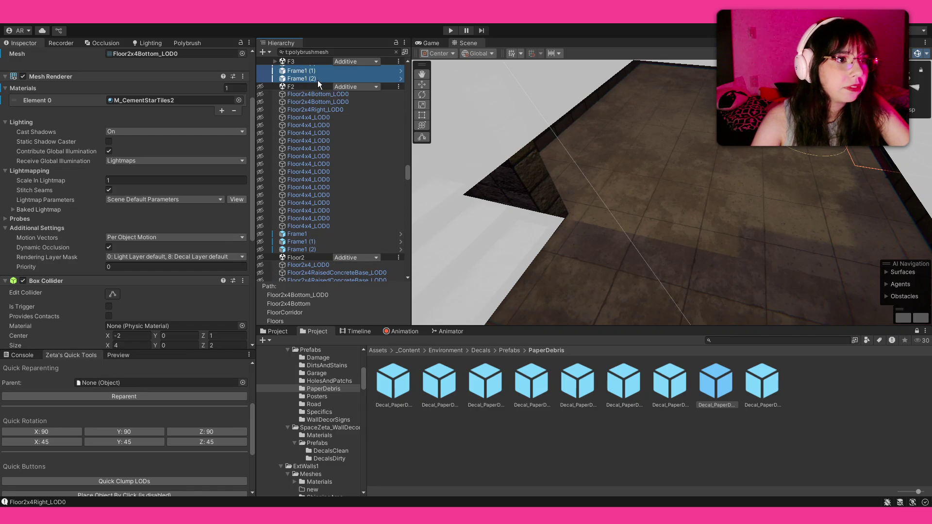
left_click(341, 219)
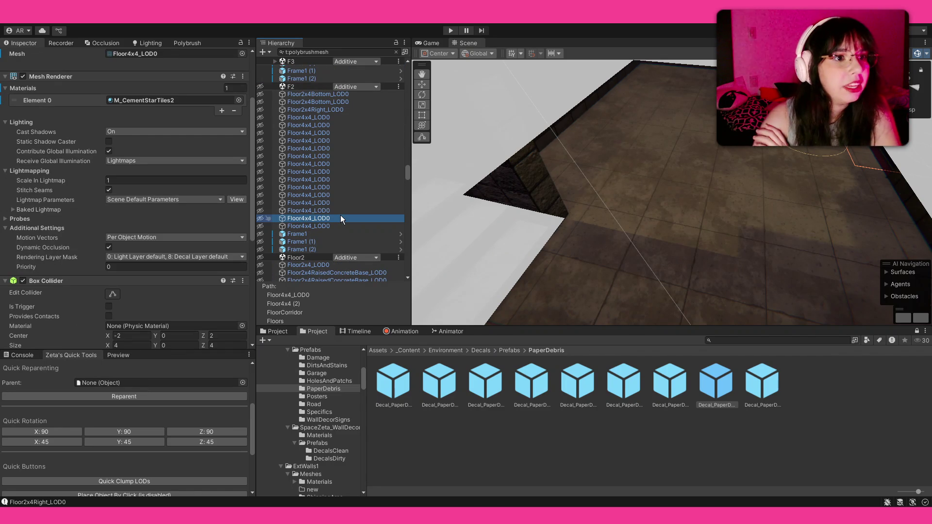
scroll(331, 146, "down", 3)
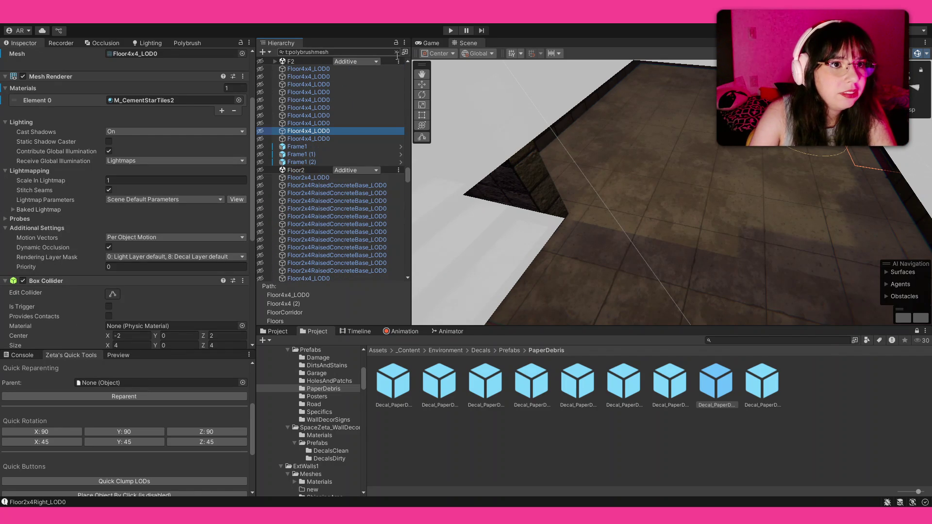
left_click(397, 51)
- Frame the stairs and orbit the view toward the tiled wall and pipe
key("f")
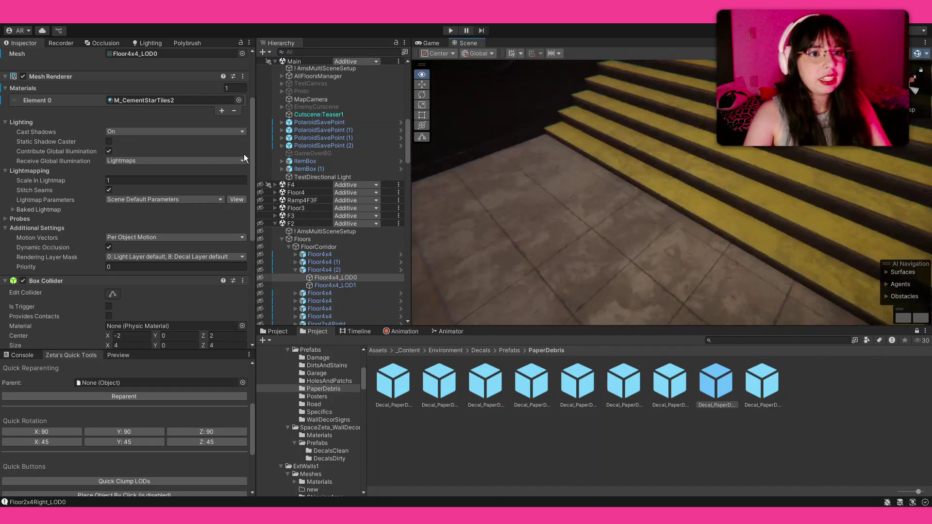
key("f")
key("f")
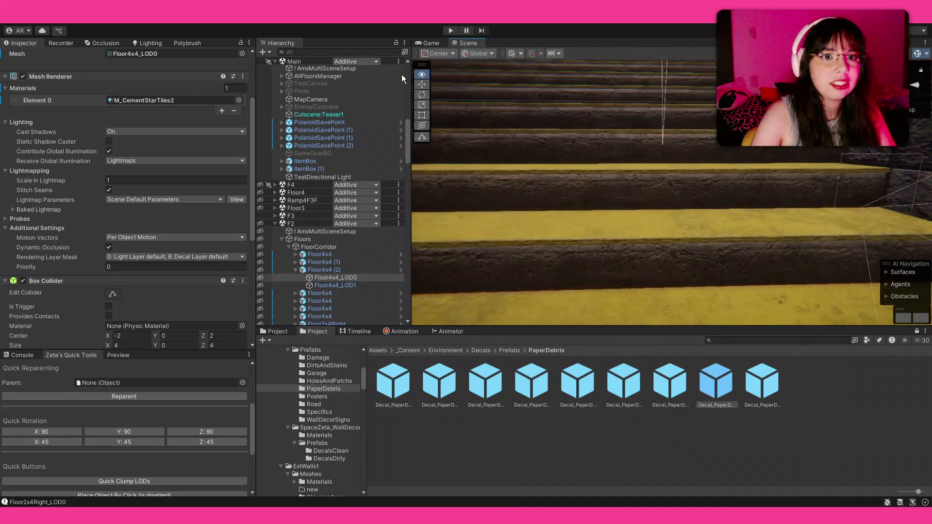
mouse_move(510, 145)
left_mouse_down()
mouse_move(561, 91)
mouse_move(524, 116)
left_mouse_up()
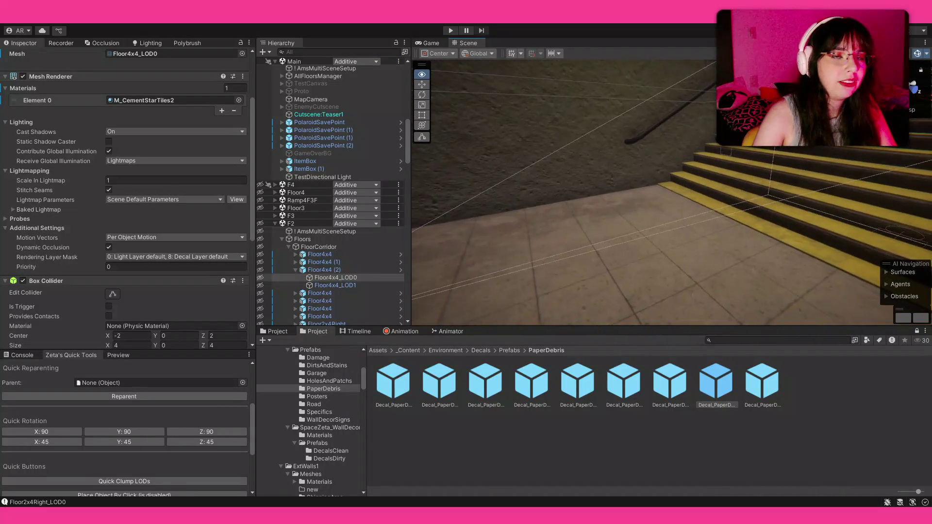
mouse_move(525, 117)
left_mouse_down()
mouse_move(201, 117)
mouse_move(308, 103)
mouse_move(614, 203)
mouse_move(853, 218)
left_mouse_up()
- Select the DecorF3 group and bring up the StorageClutter prop prefabs
left_click(854, 217)
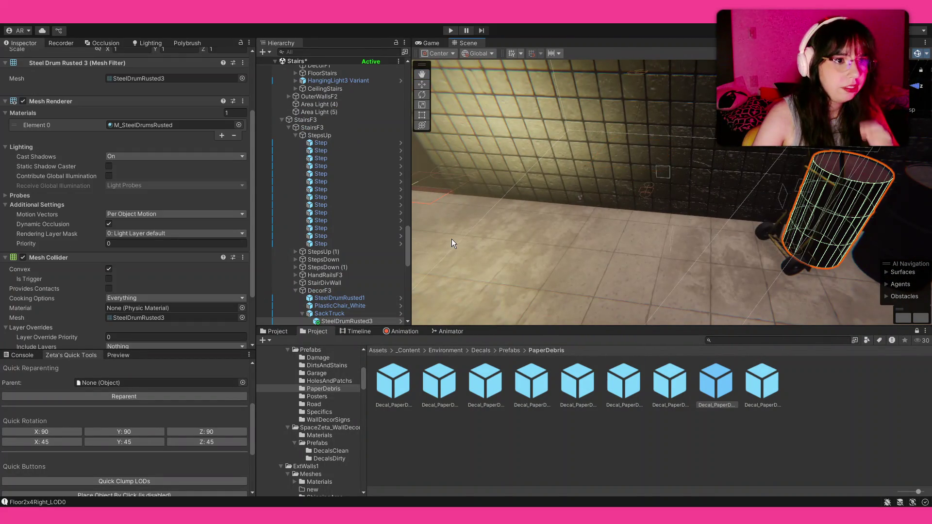
left_click(325, 294)
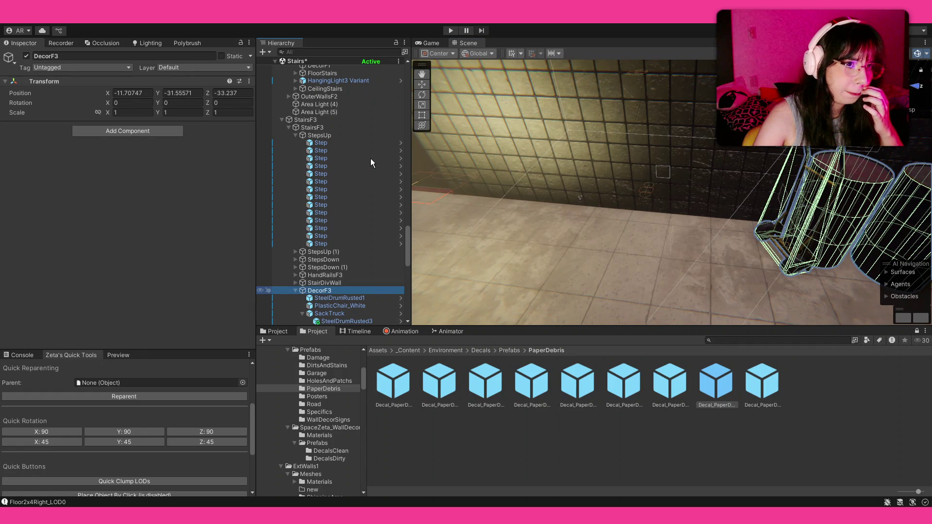
left_click(329, 344)
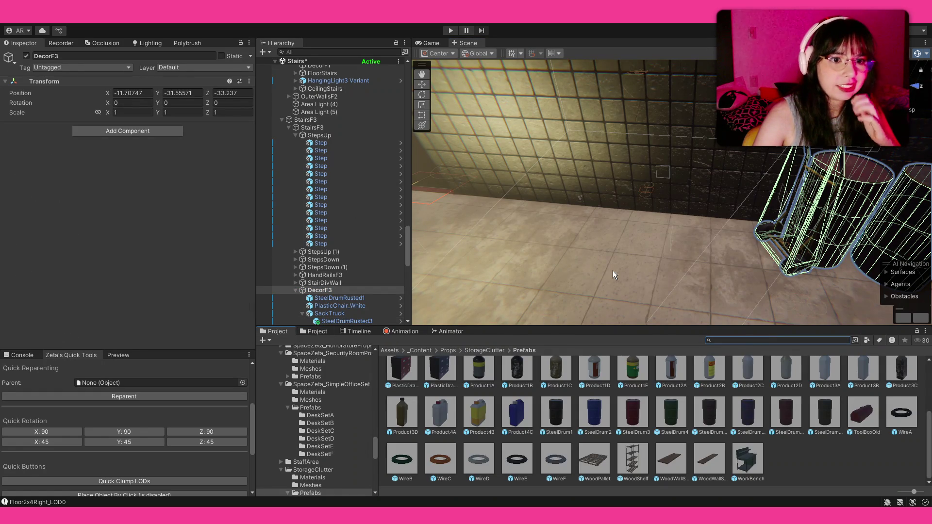
left_click_drag(614, 271, 545, 223)
- Place a WoodPallet under DecorF3, turned upright and pushed against the stairwell wall
mouse_move(594, 459)
left_mouse_down()
mouse_move(653, 197)
mouse_move(617, 284)
mouse_move(636, 168)
mouse_move(603, 201)
left_mouse_up()
key("w")
left_click_drag(555, 232, 561, 229)
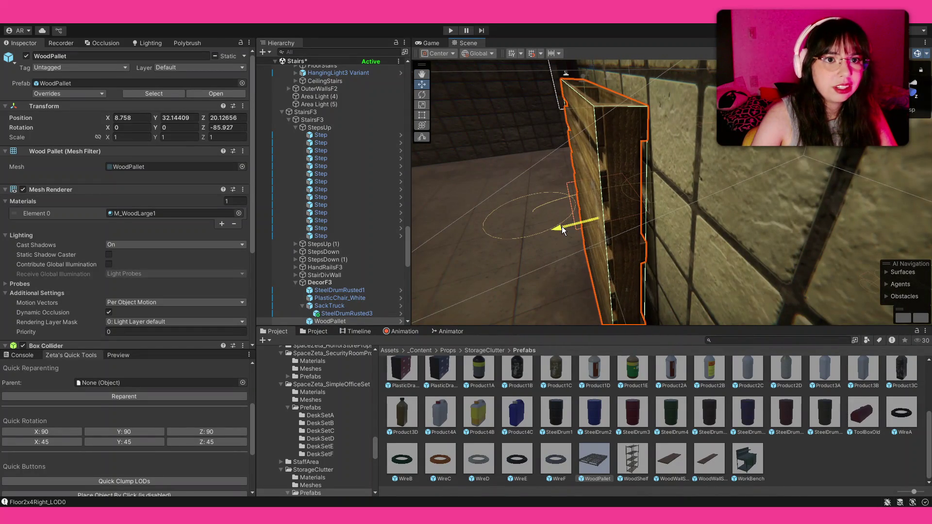
left_click_drag(588, 259, 757, 435)
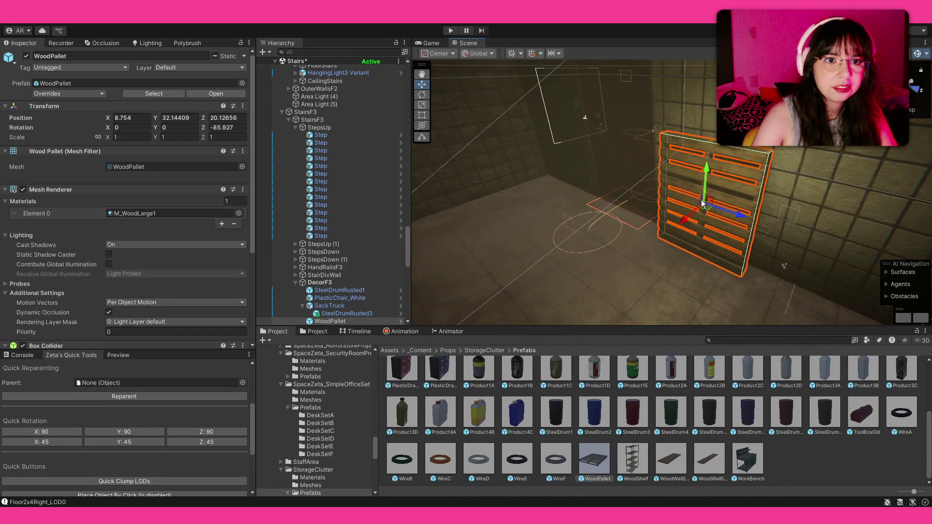
mouse_move(739, 215)
left_mouse_down()
mouse_move(721, 228)
mouse_move(712, 198)
mouse_move(705, 222)
mouse_move(745, 288)
left_mouse_up()
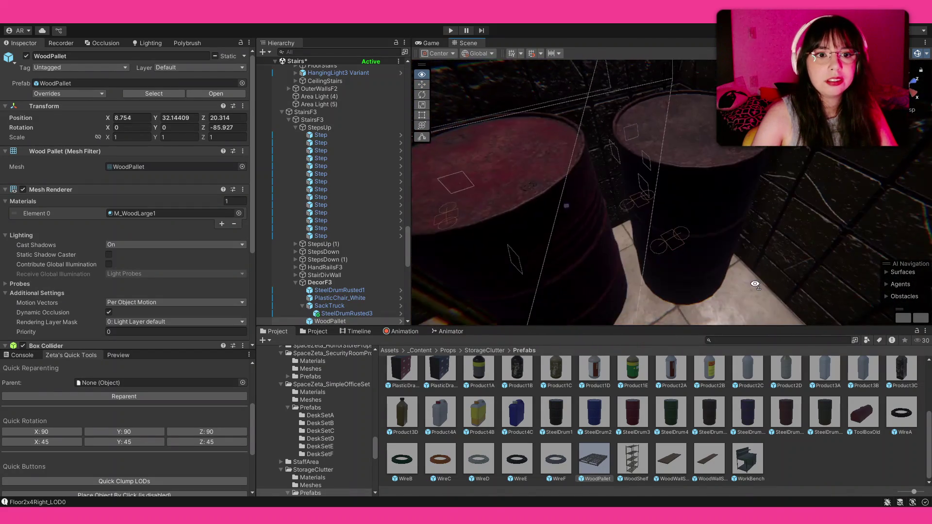
- Drop Product2C and Product3C bottles on the floor beside the drums
left_click_drag(747, 368, 651, 239)
left_click_drag(899, 388, 762, 218)
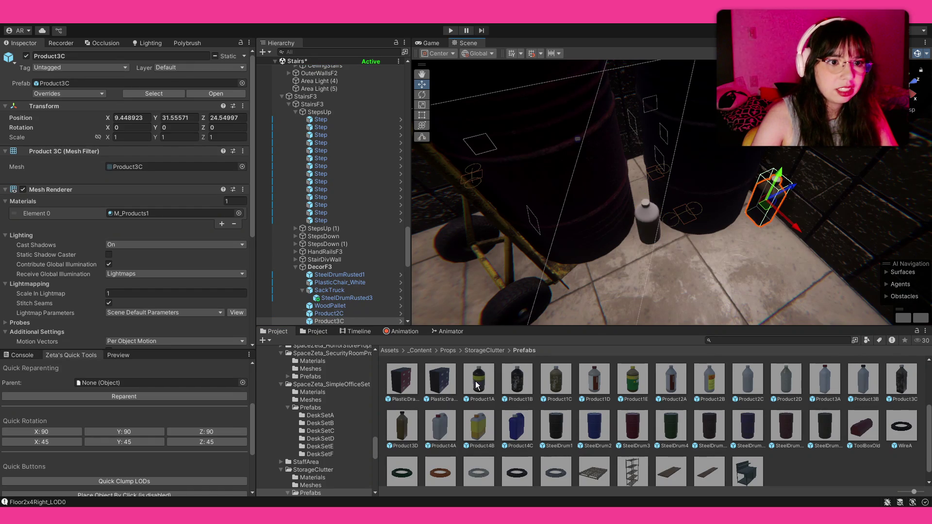
- Replace Product3C with another Product2C and add CardboardBox8 by the wall with pivot gizmo positioning
key("ctrl+z")
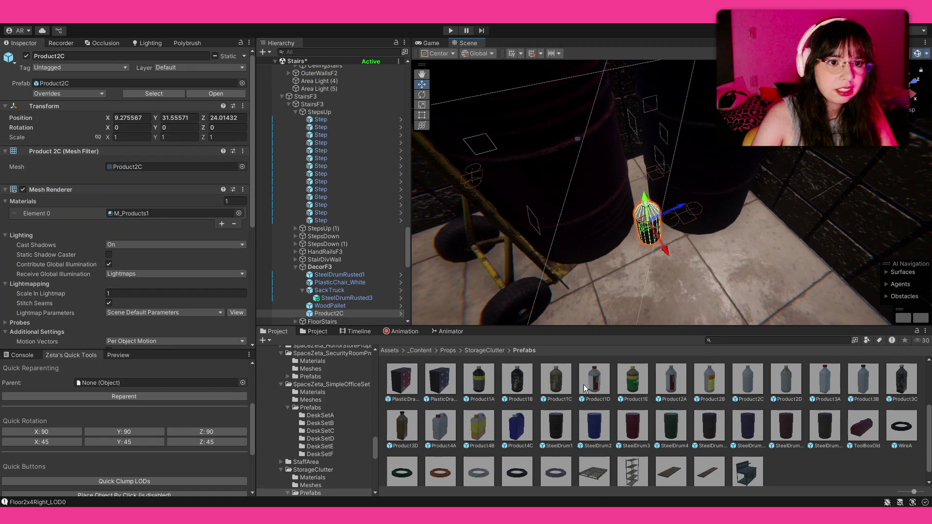
mouse_move(735, 382)
left_mouse_down()
mouse_move(681, 250)
mouse_move(716, 266)
mouse_move(559, 221)
left_mouse_up()
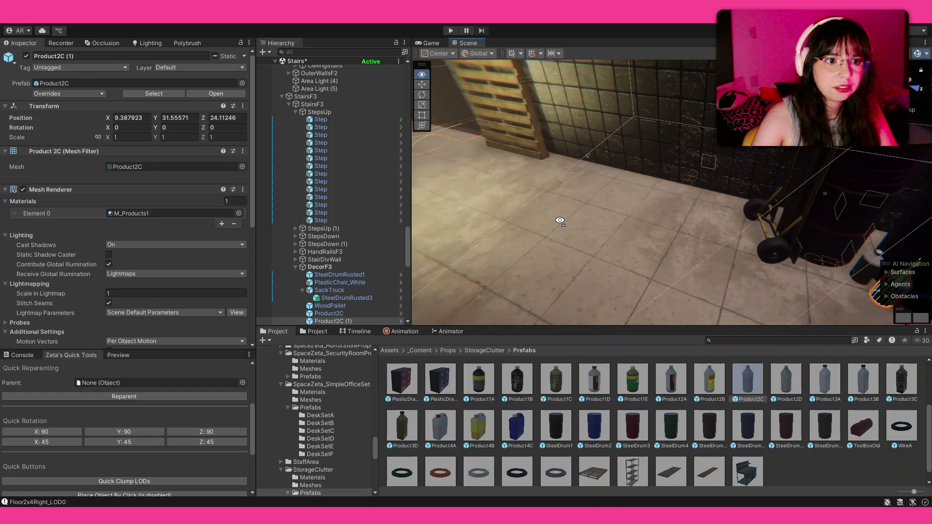
scroll(488, 432, "up", 3)
scroll(493, 431, "down", 1)
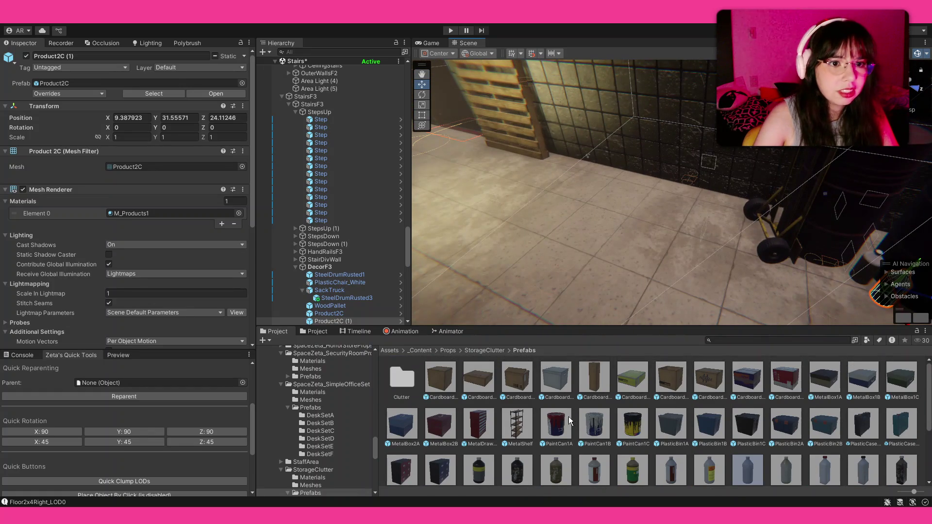
mouse_move(596, 283)
left_mouse_down()
mouse_move(478, 236)
mouse_move(711, 252)
mouse_move(62, 222)
mouse_move(752, 366)
mouse_move(732, 216)
mouse_move(723, 209)
mouse_move(762, 197)
left_mouse_up()
key("z")
key("w")
- Scale CardboardBox8 up to about 1.88 and stack a small cardboard box on the crate
left_click_drag(697, 211, 692, 216)
scroll(635, 396, "down", 3)
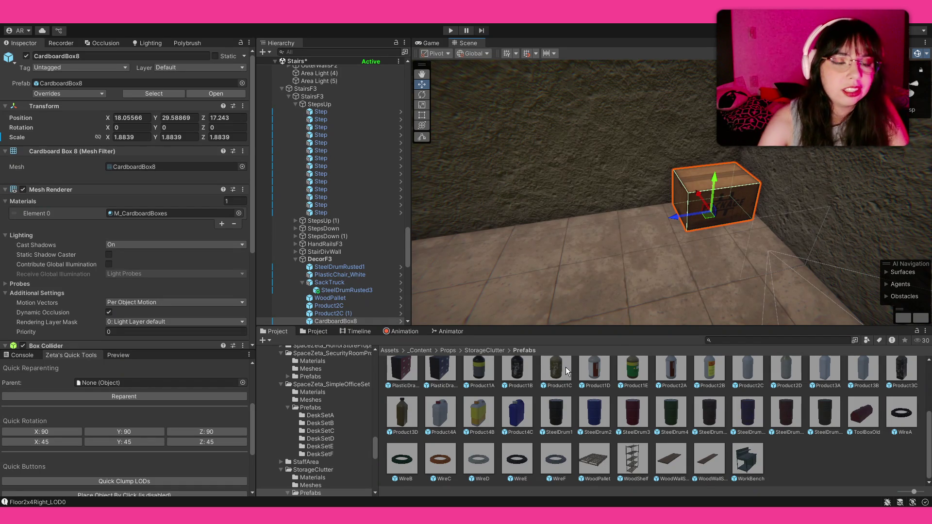
scroll(433, 381, "up", 5)
scroll(433, 381, "down", 4)
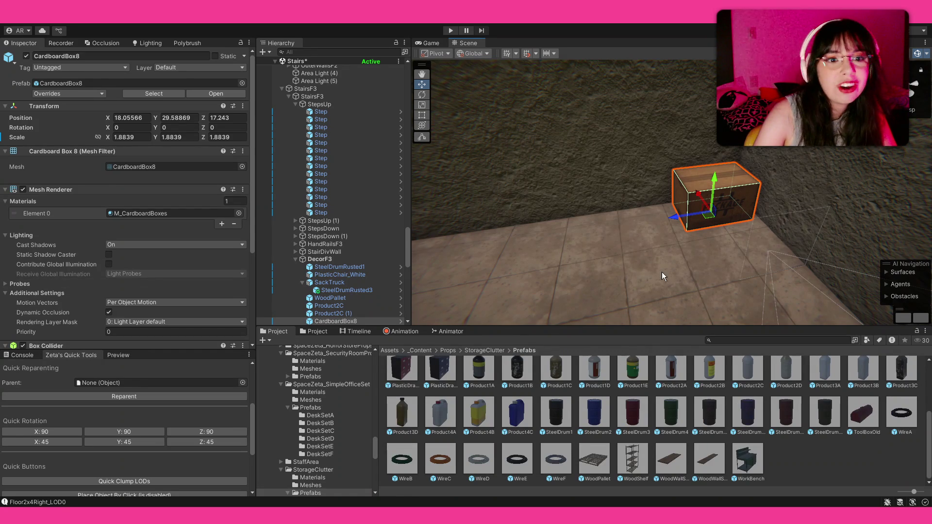
scroll(555, 391, "up", 3)
scroll(555, 391, "up", 2)
mouse_move(517, 378)
left_mouse_down()
mouse_move(719, 182)
mouse_move(738, 176)
left_mouse_up()
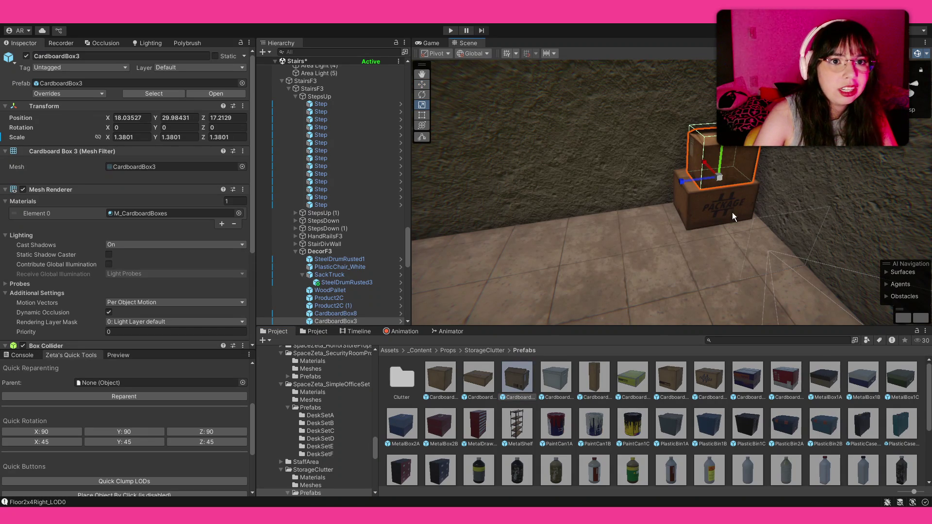
scroll(637, 219, "up", 2)
scroll(636, 215, "up", 2)
scroll(634, 212, "up", 2)
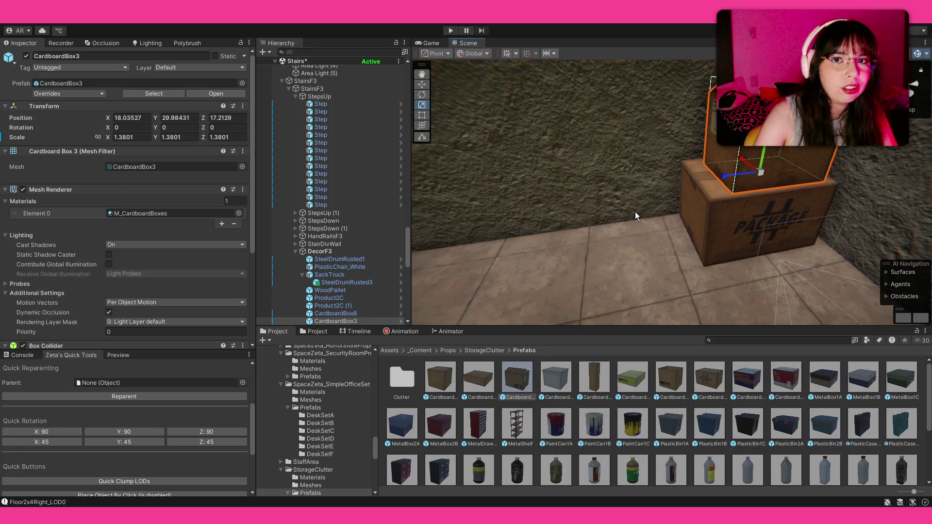
- Add another cardboard box beside the stack, widened in depth, slightly rotated and nudged snug
mouse_move(445, 381)
left_mouse_down()
mouse_move(652, 249)
mouse_move(650, 208)
left_mouse_up()
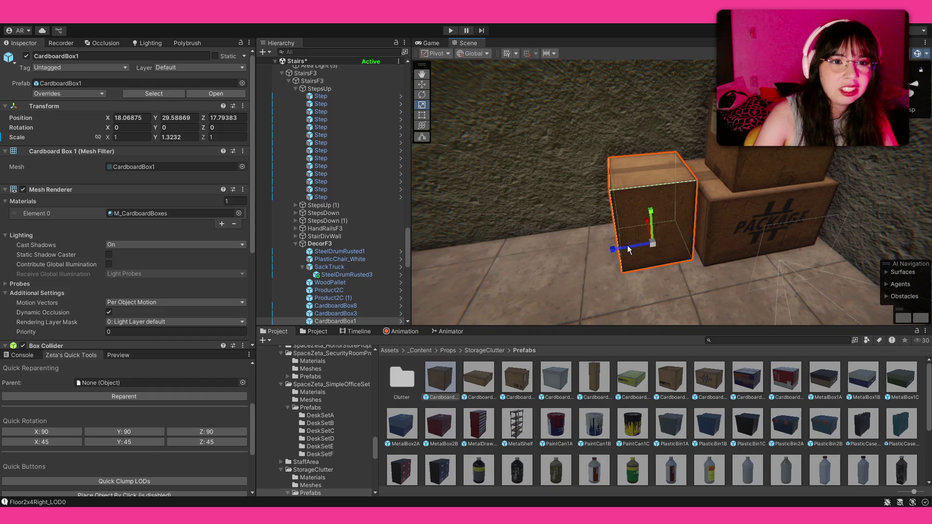
mouse_move(628, 250)
left_mouse_down()
mouse_move(616, 247)
mouse_move(690, 253)
mouse_move(711, 230)
mouse_move(671, 261)
left_mouse_up()
key("w")
key("e")
key("w")
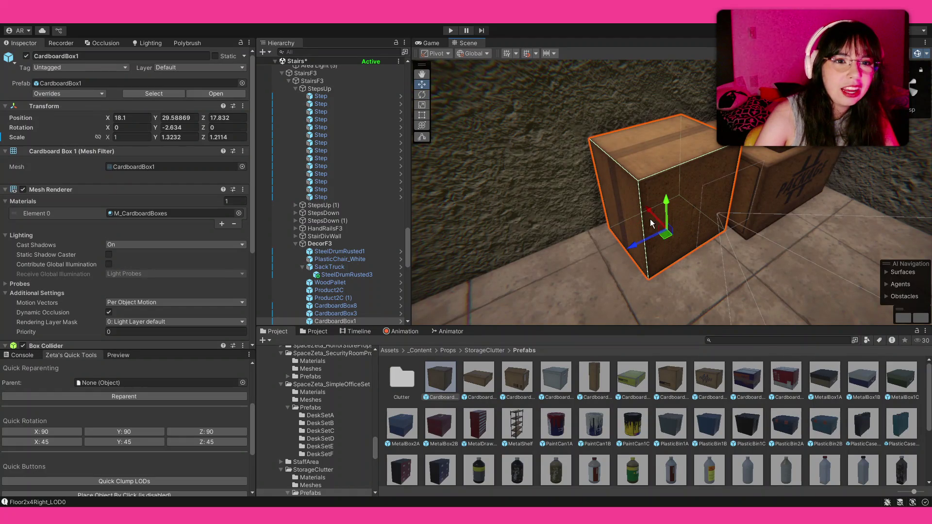
left_click_drag(649, 214, 647, 227)
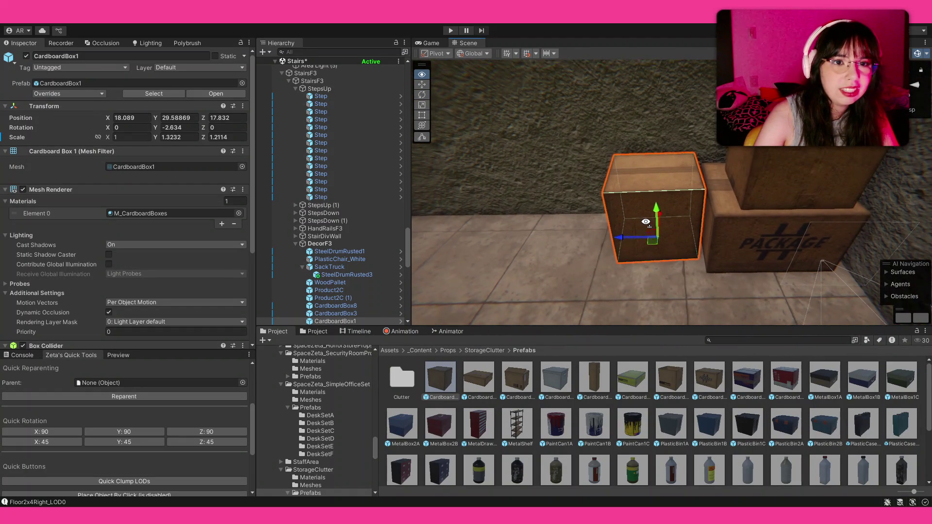
mouse_move(647, 227)
left_mouse_down()
mouse_move(659, 218)
mouse_move(614, 209)
left_mouse_up()
key("shift+d")
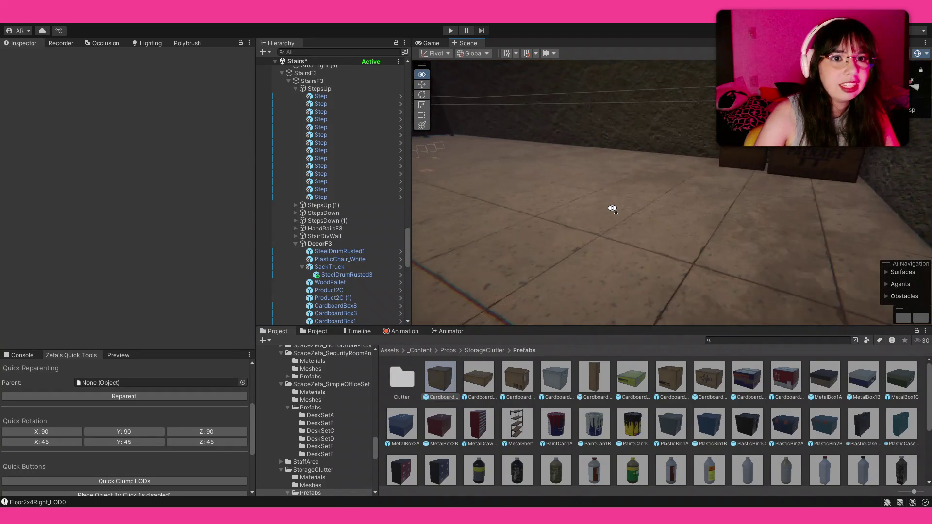
- Fly to the chair and drop a cardboard box onto its seat
key("a")
left_click_drag(614, 209, 727, 205)
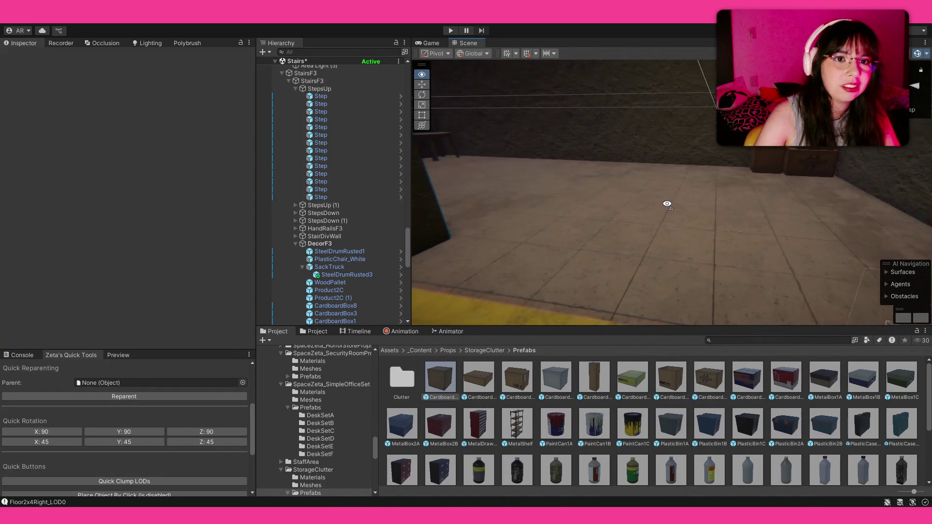
mouse_move(726, 205)
left_mouse_down()
mouse_move(641, 184)
mouse_move(703, 192)
mouse_move(464, 198)
mouse_move(462, 229)
mouse_move(541, 219)
mouse_move(578, 230)
mouse_move(576, 238)
left_mouse_up()
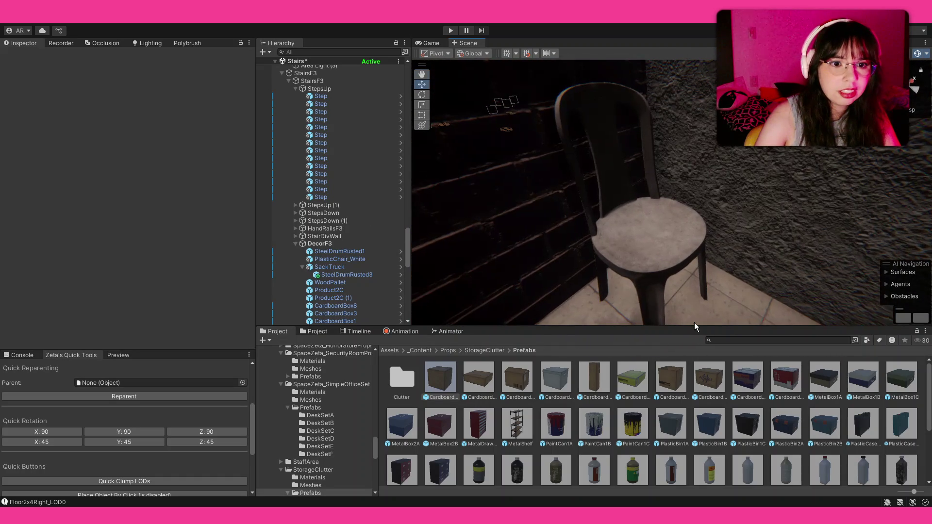
mouse_move(710, 378)
left_mouse_down()
mouse_move(665, 243)
mouse_move(674, 258)
left_mouse_up()
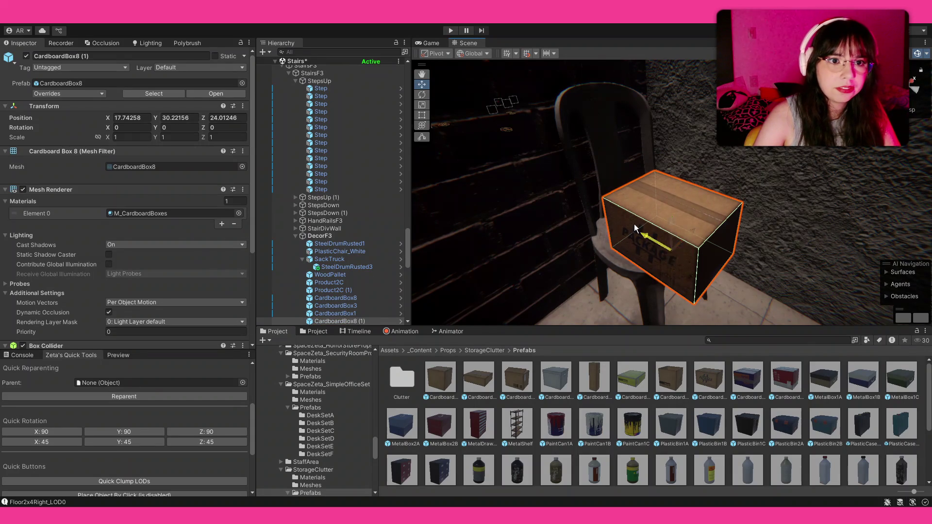
- Position and rotate the box at an angle on the seat, raised slightly above it
mouse_move(635, 229)
left_mouse_down()
mouse_move(630, 155)
mouse_move(623, 175)
left_mouse_up()
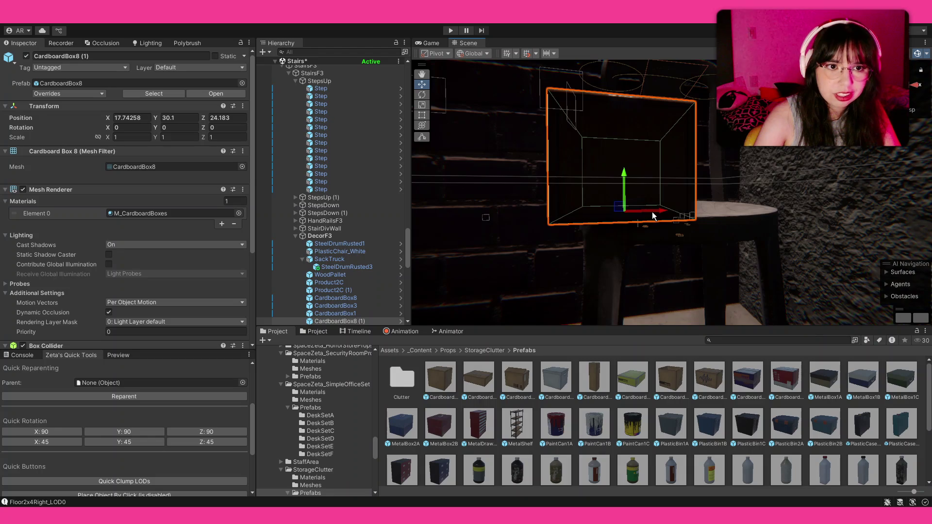
mouse_move(652, 217)
left_mouse_down()
mouse_move(762, 221)
mouse_move(510, 196)
mouse_move(599, 177)
mouse_move(624, 204)
left_mouse_up()
key("e")
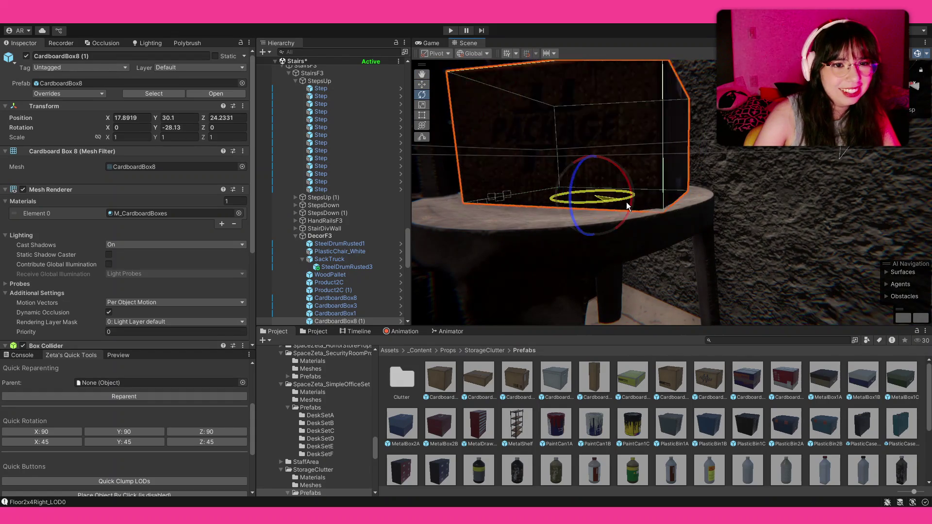
key("w")
left_click_drag(592, 156, 592, 156)
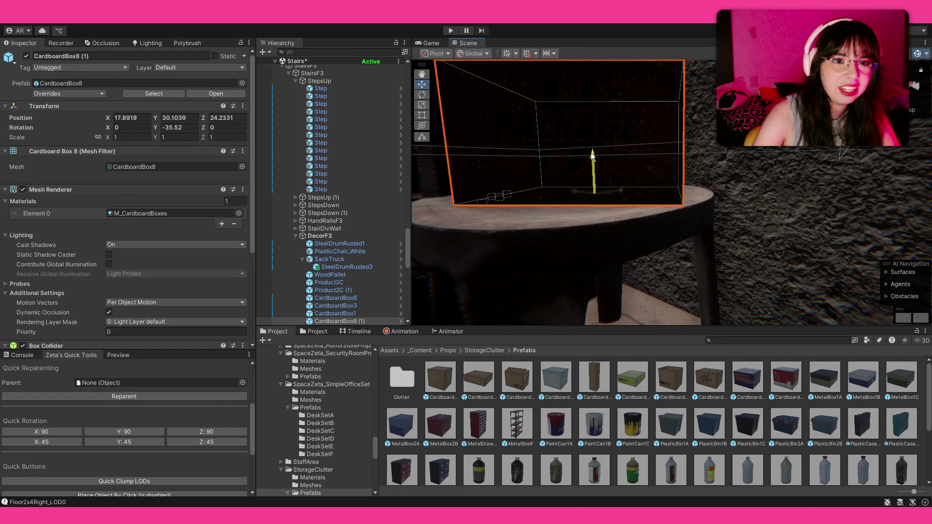
left_click(748, 422)
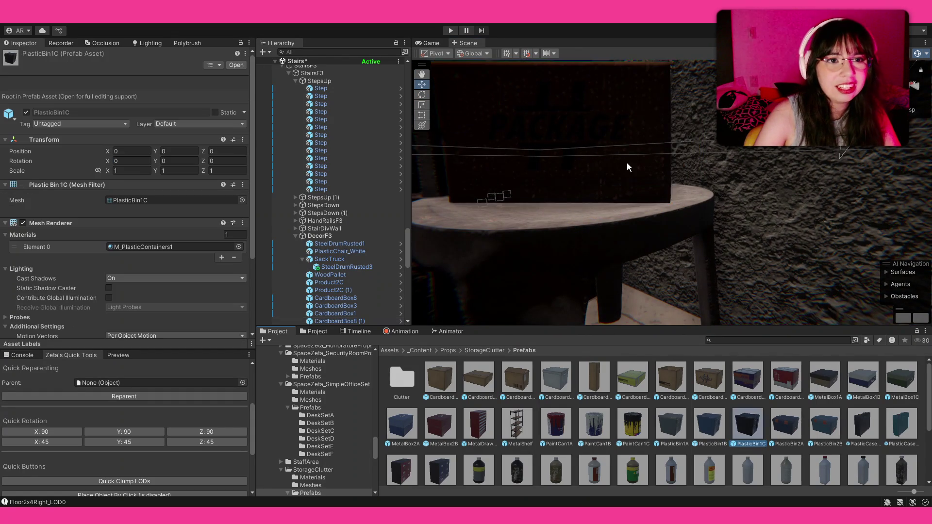
- Browse up to Props and into the Garage > Prefabs folder
mouse_move(554, 191)
left_mouse_down()
mouse_move(605, 191)
mouse_move(378, 206)
mouse_move(226, 257)
left_mouse_up()
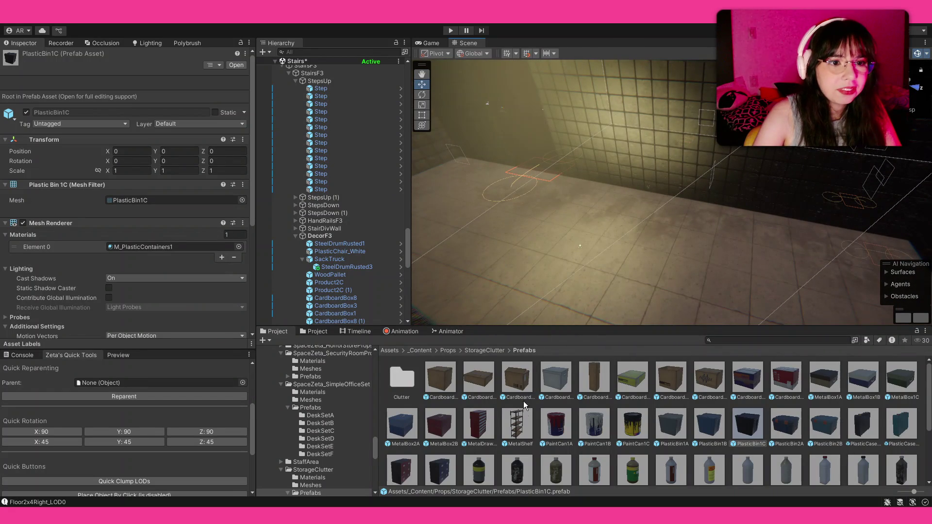
left_click(485, 350)
mouse_move(532, 211)
left_mouse_down()
mouse_move(493, 103)
mouse_move(503, 359)
left_mouse_up()
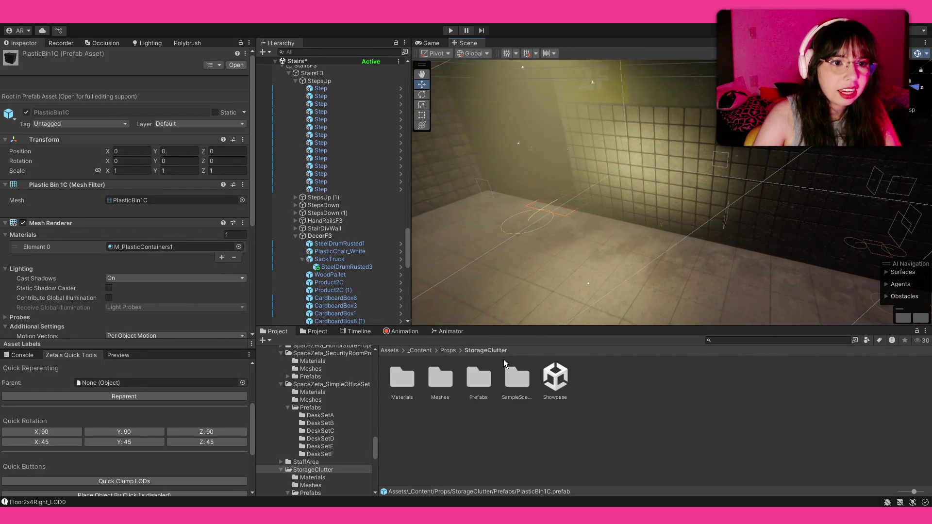
left_click(447, 350)
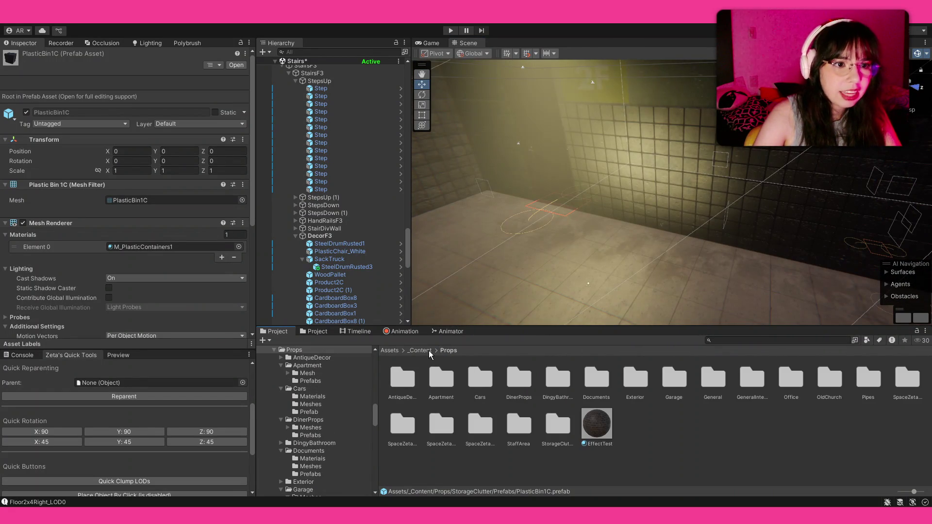
double_click(675, 378)
double_click(441, 379)
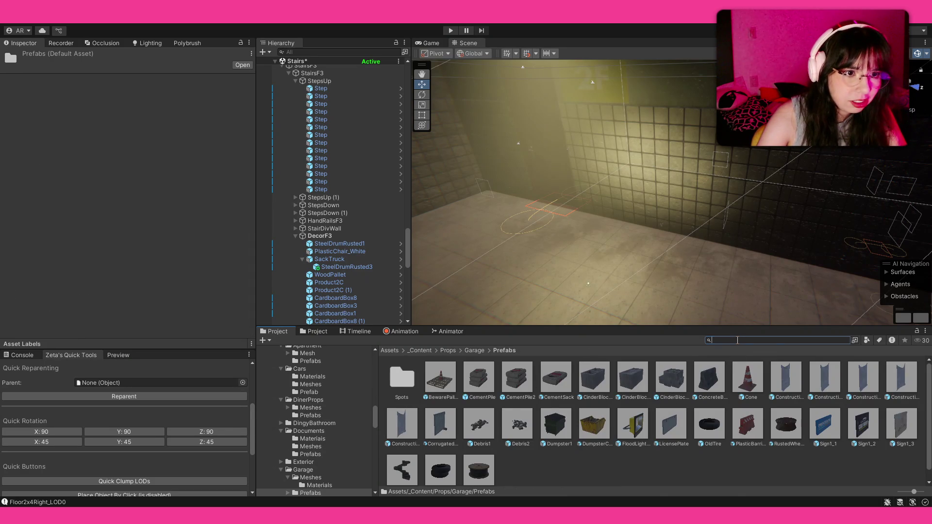
type("cart")
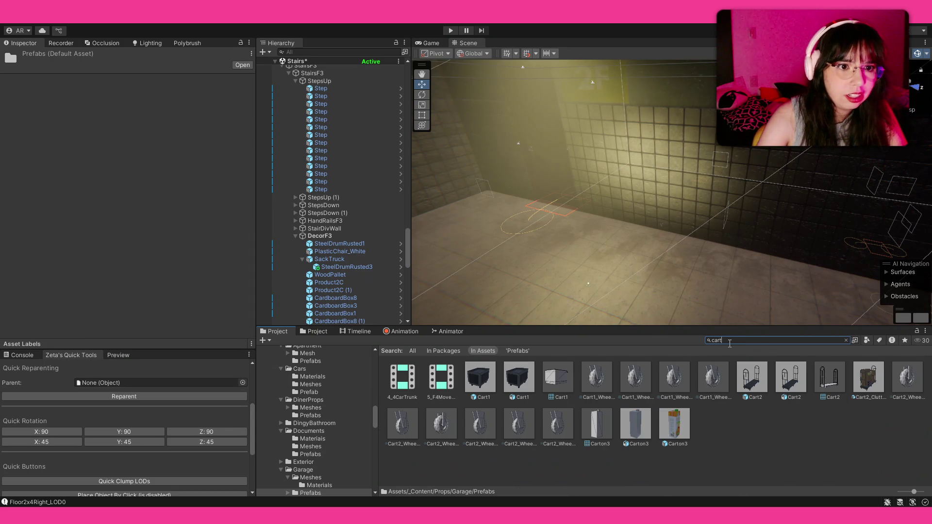
- Search the Garage prefabs for 'cart', then clear the search
left_click(847, 340)
left_click_drag(656, 240, 602, 292)
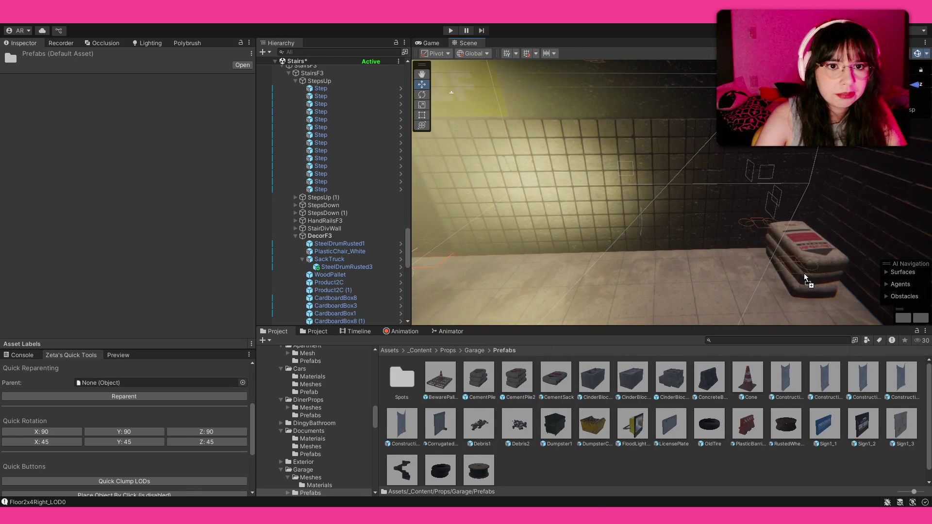
- Undo the CementPile2 drop and place the Spot11 sack pile against the wall instead
left_click_drag(512, 384, 807, 275)
key("ctrl+z")
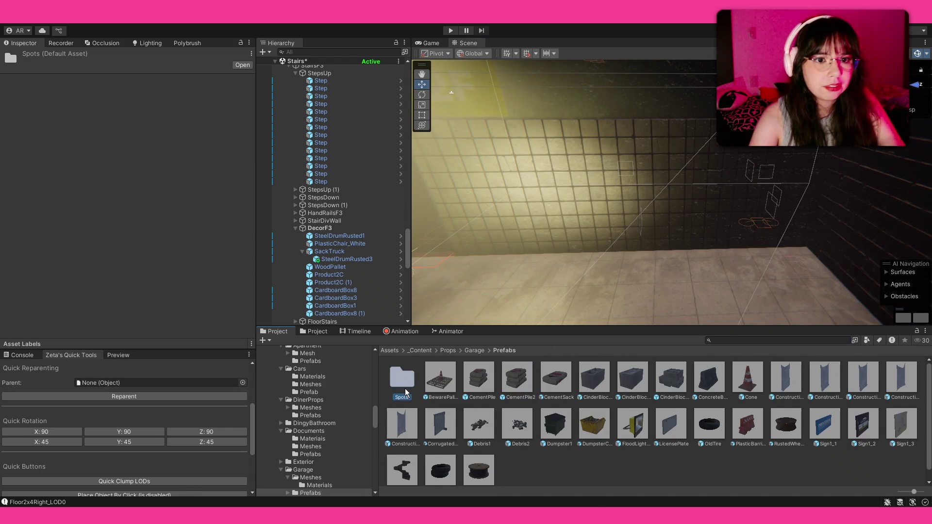
key("Return")
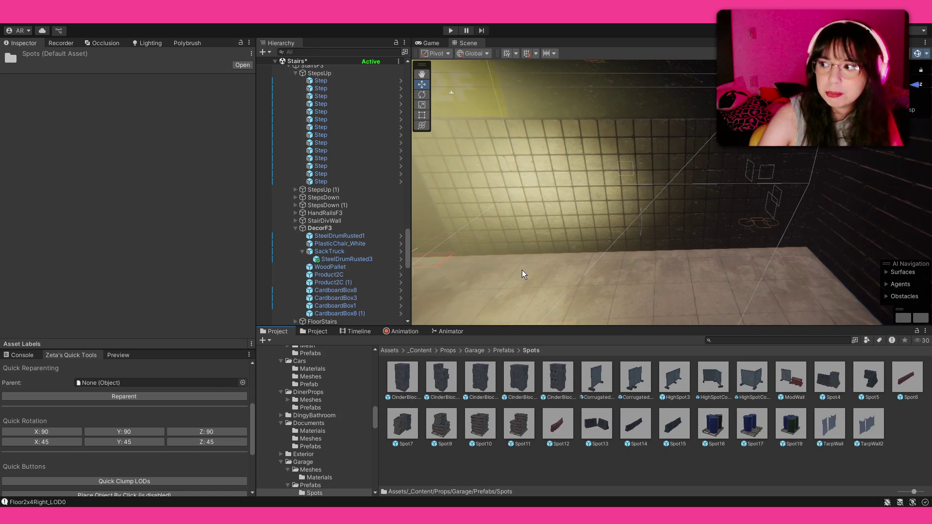
scroll(591, 274, "down", 2)
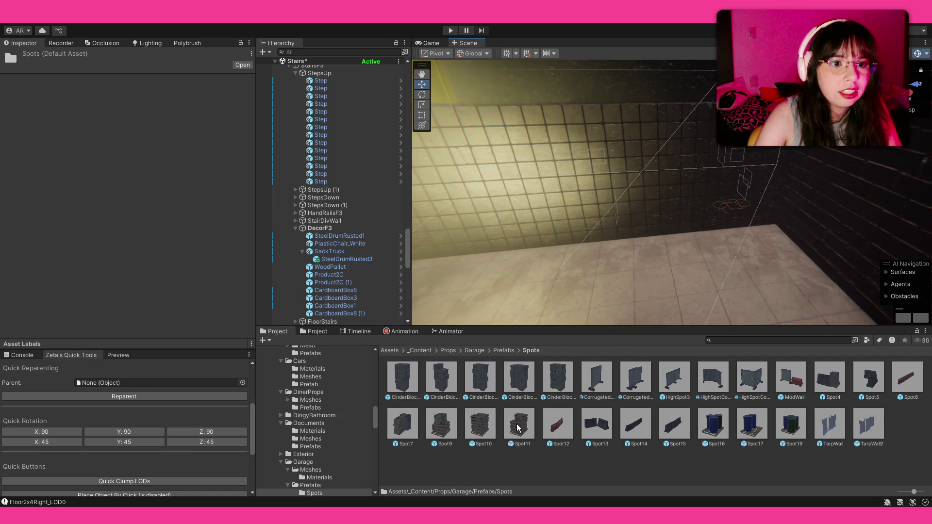
left_click_drag(518, 428, 779, 253)
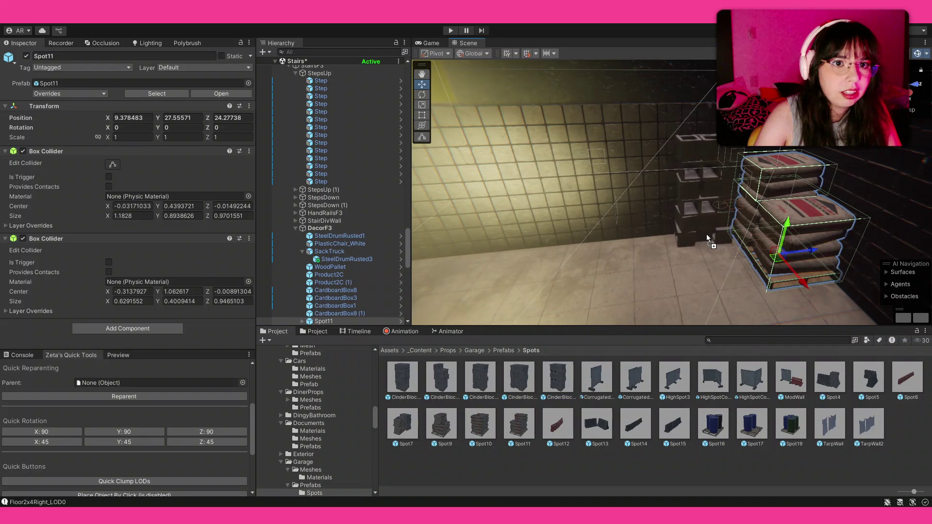
- Add two CinderBlockPile prefabs beside the sacks, then turn the view to the bare floor
left_click_drag(706, 234, 708, 243)
mouse_move(602, 273)
left_mouse_down()
mouse_move(644, 251)
mouse_move(566, 216)
mouse_move(240, 267)
left_mouse_up()
left_click(653, 460)
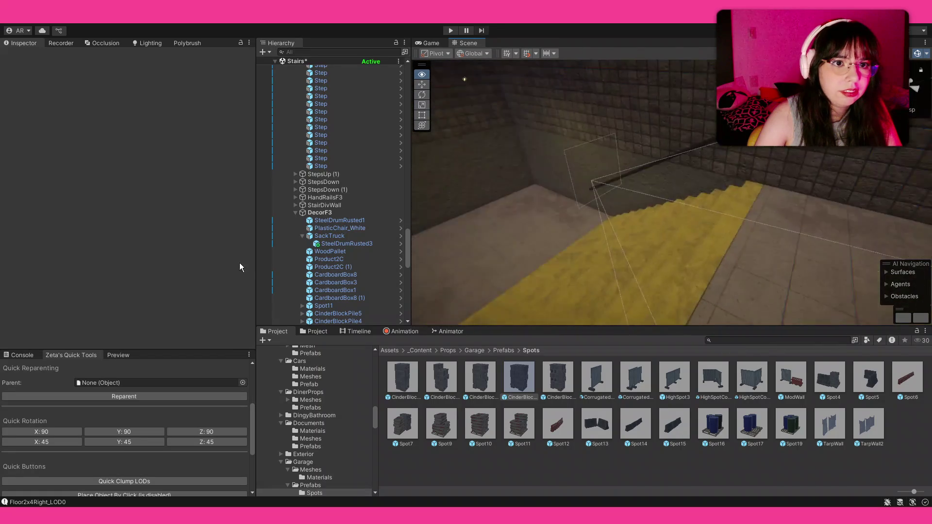
left_click_drag(239, 267, 34, 256)
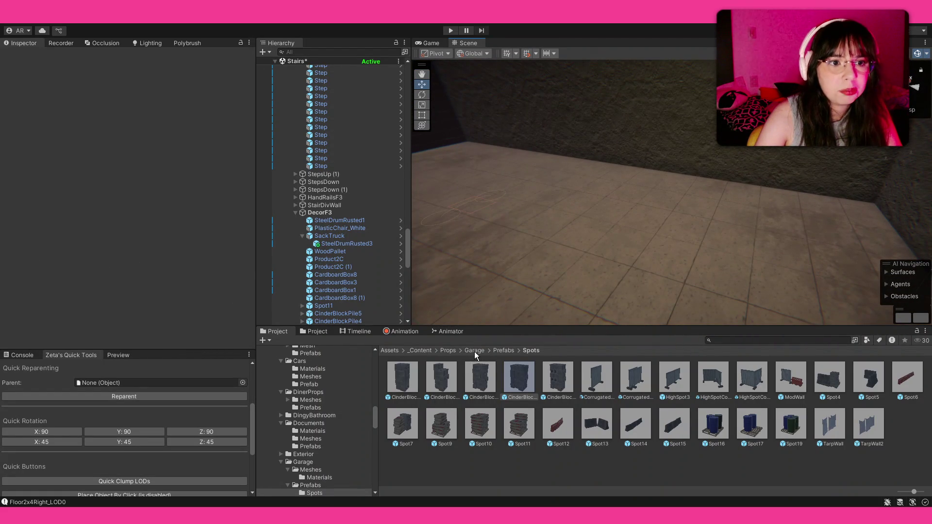
- Navigate the Project window to the StorageClutter prefabs folder
left_click(448, 351)
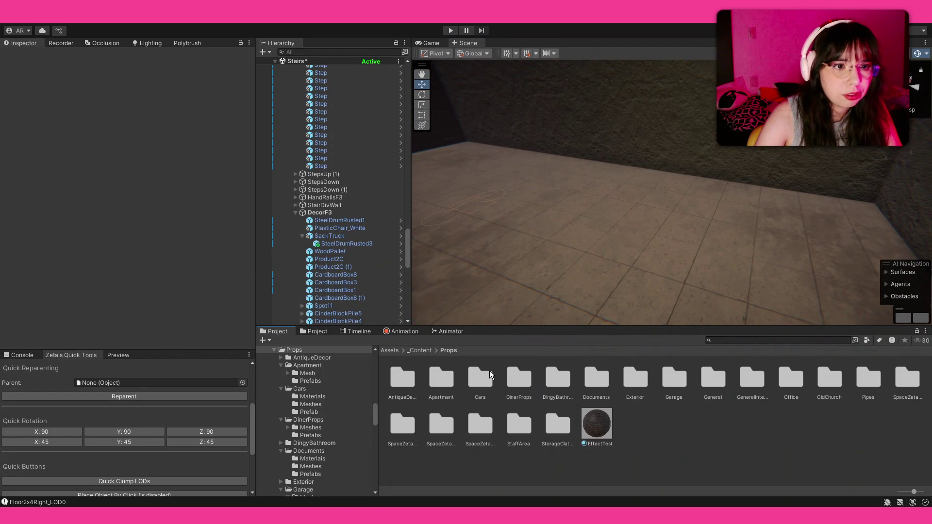
double_click(557, 425)
double_click(517, 377)
left_click_drag(616, 251, 619, 211)
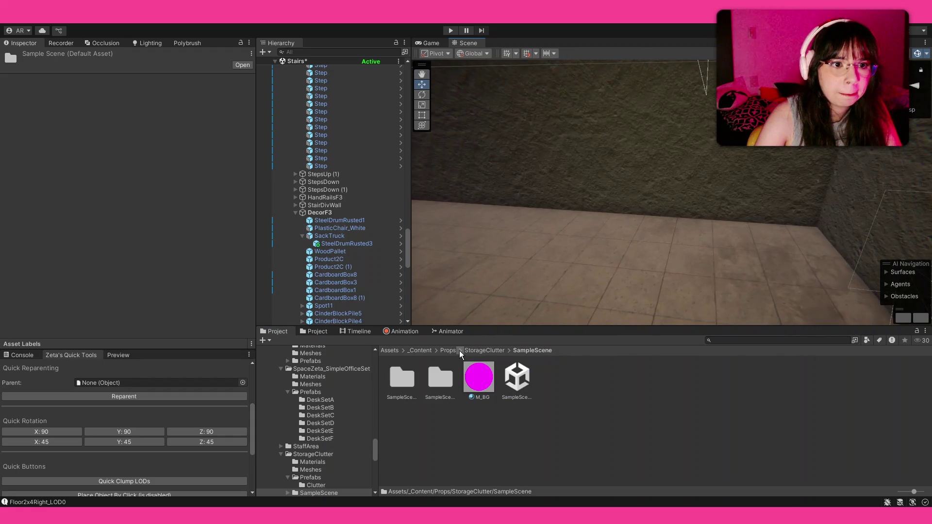
left_click(484, 351)
double_click(478, 377)
left_click_drag(640, 284, 676, 301)
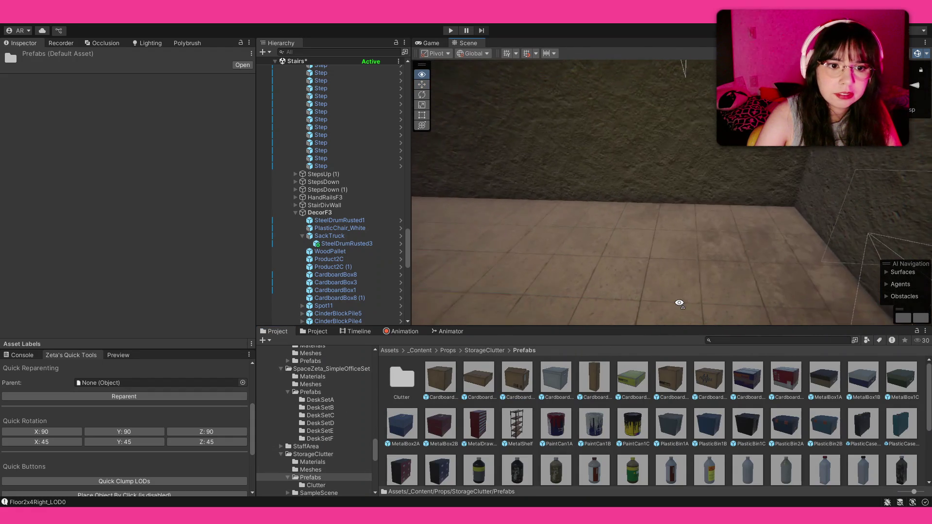
- Drop a tall CardboardBox5 by the wall and an angled cardboard box atop the crate
mouse_move(515, 391)
left_mouse_down()
mouse_move(630, 253)
mouse_move(611, 245)
mouse_move(634, 254)
left_mouse_up()
key("r")
left_click_drag(594, 377, 678, 237)
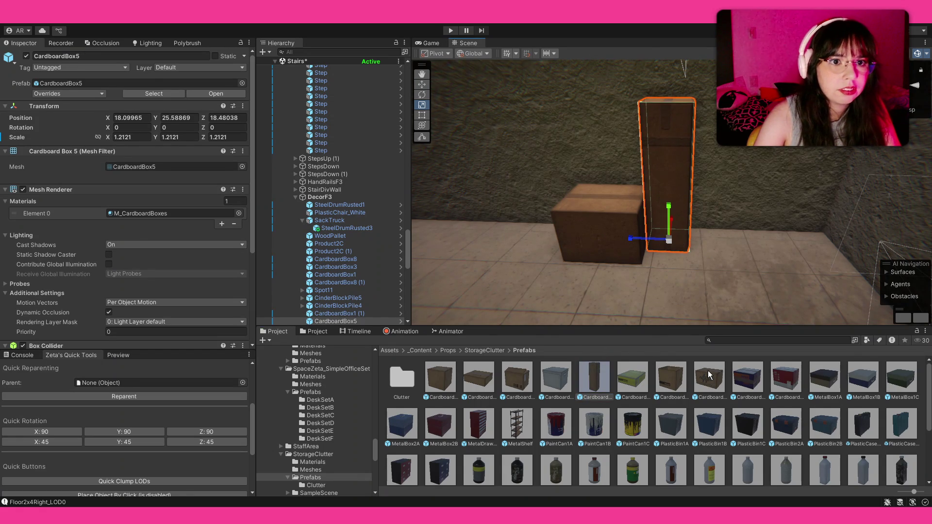
key("ctrl+z")
mouse_move(706, 384)
left_mouse_down()
mouse_move(620, 195)
mouse_move(644, 214)
left_mouse_up()
key("e")
- Add a small CardboardBox3 on the floor, rotate it to about Y 27.5 and scale it to about 1.2
mouse_move(528, 380)
left_mouse_down()
mouse_move(711, 247)
mouse_move(801, 247)
mouse_move(758, 274)
left_mouse_up()
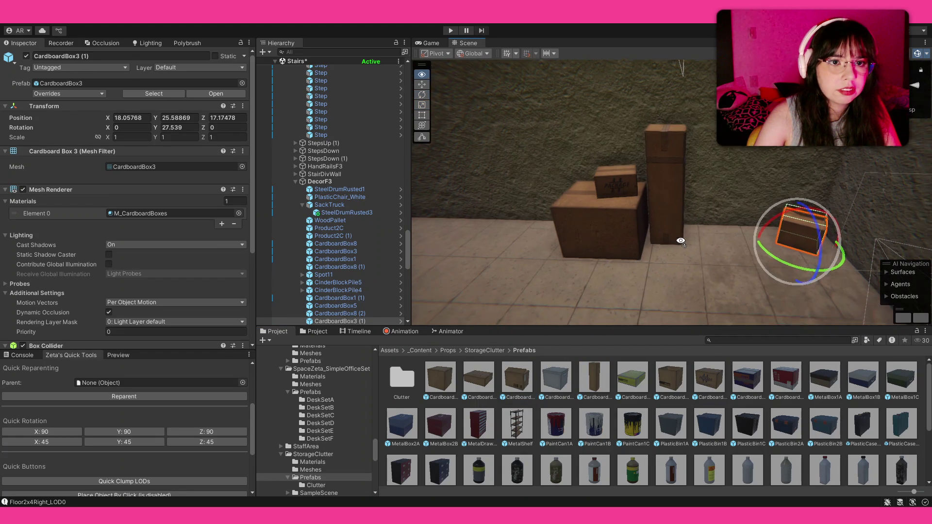
left_click_drag(691, 208, 682, 219)
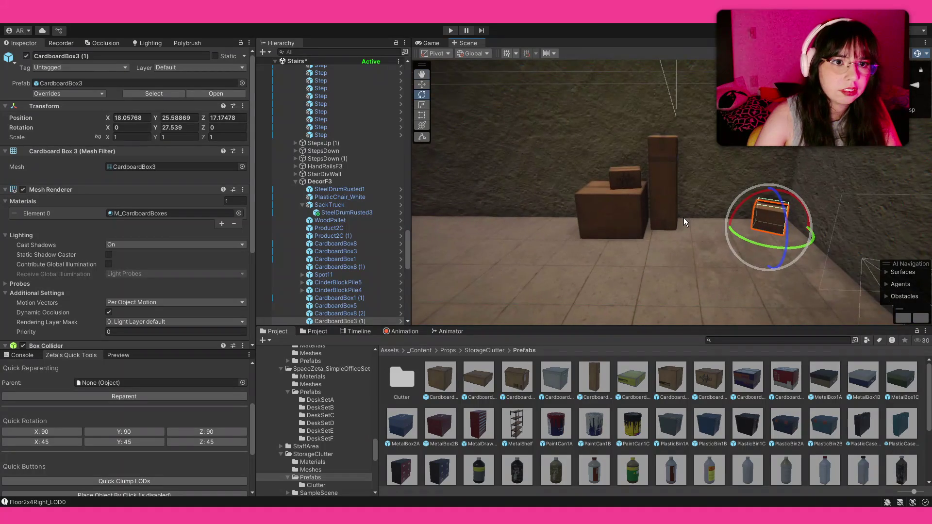
key("w")
left_click_drag(767, 229, 783, 219)
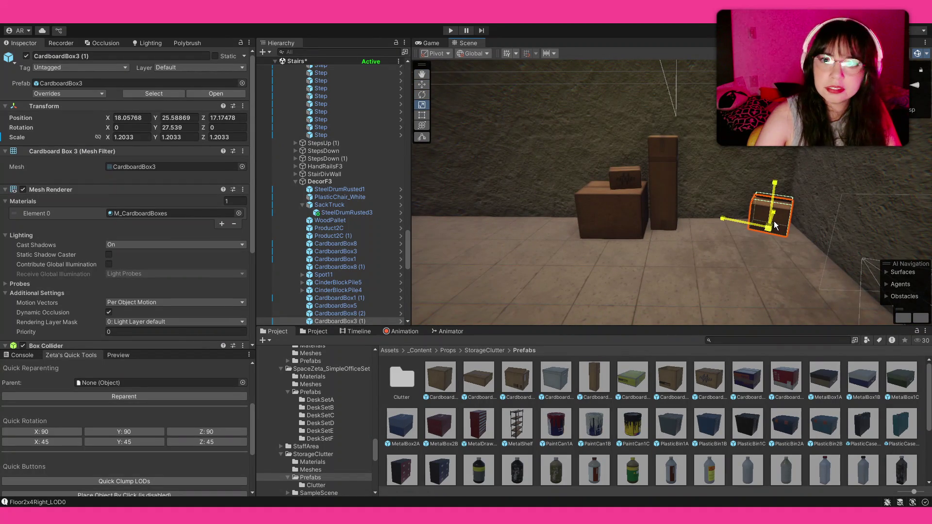
left_click(713, 418)
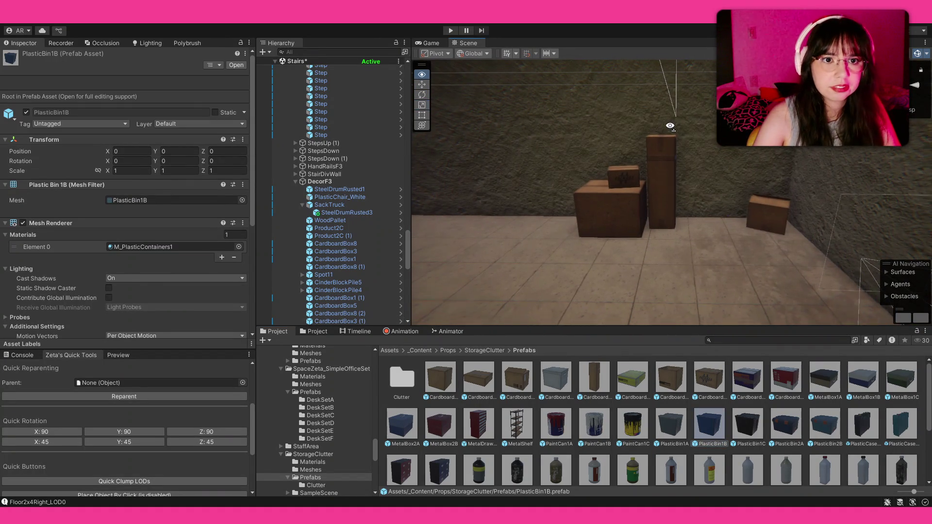
- Show the PaperDebris decal prefabs and look over the tiled stairwell corner, then start an asset search
mouse_move(655, 218)
left_mouse_down()
mouse_move(694, 233)
mouse_move(647, 167)
left_mouse_up()
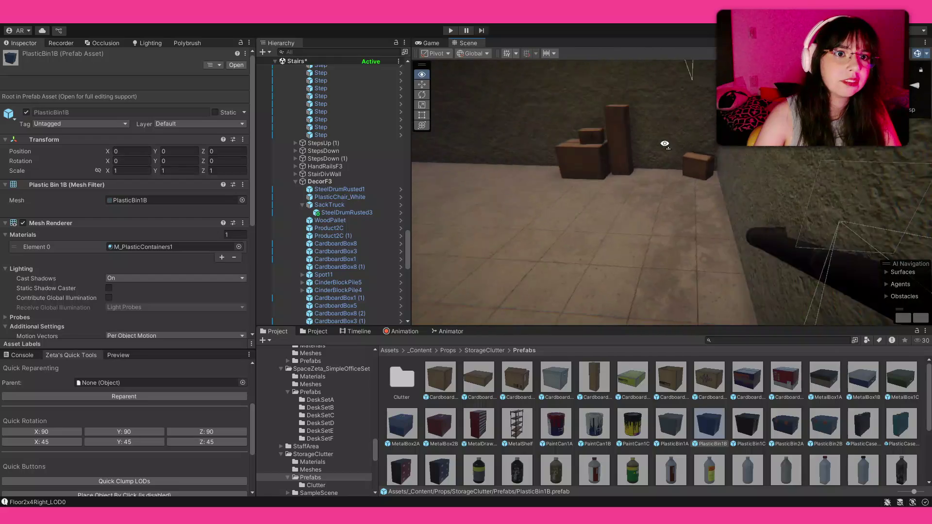
mouse_move(647, 168)
left_mouse_down()
mouse_move(680, 140)
mouse_move(549, 136)
mouse_move(511, 185)
left_mouse_up()
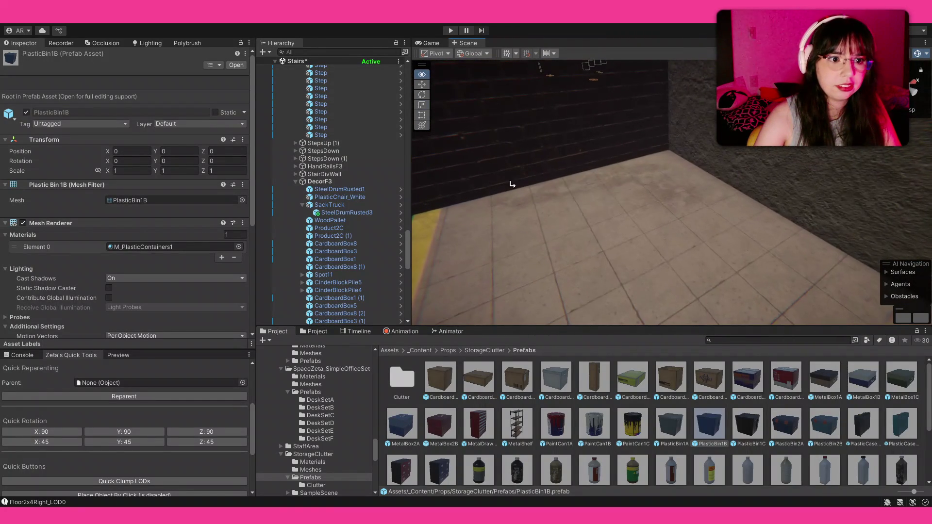
left_click(322, 334)
mouse_move(632, 259)
left_mouse_down()
mouse_move(916, 273)
mouse_move(264, 282)
mouse_move(292, 281)
mouse_move(358, 246)
mouse_move(339, 221)
mouse_move(459, 306)
left_mouse_up()
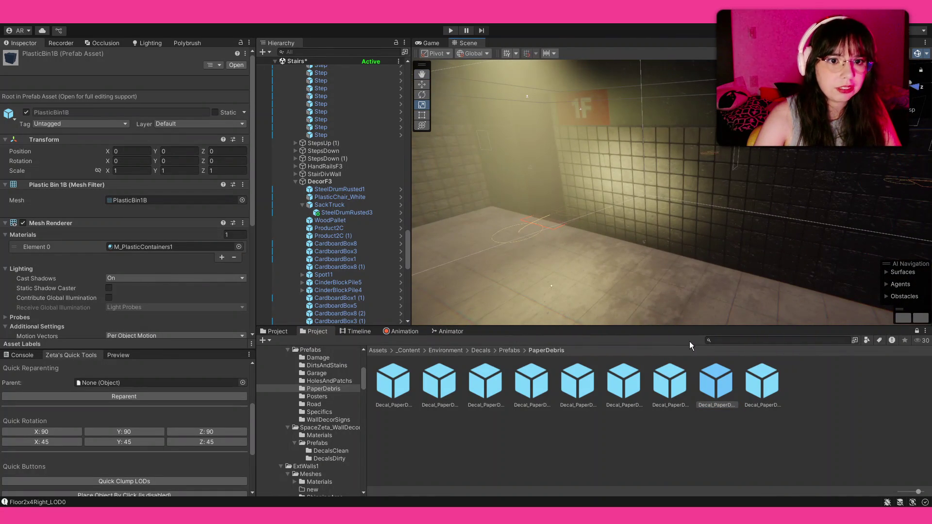
left_click(725, 339)
type("cart")
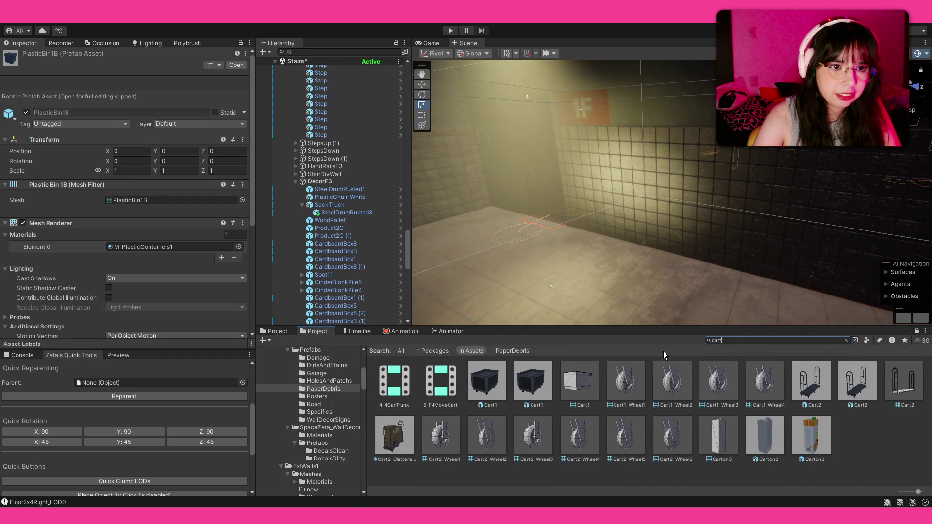
- Place Cart1 on the floor by the tiled wall, turn it about 93 degrees and nudge it along X and Z
left_click_drag(502, 295, 586, 276)
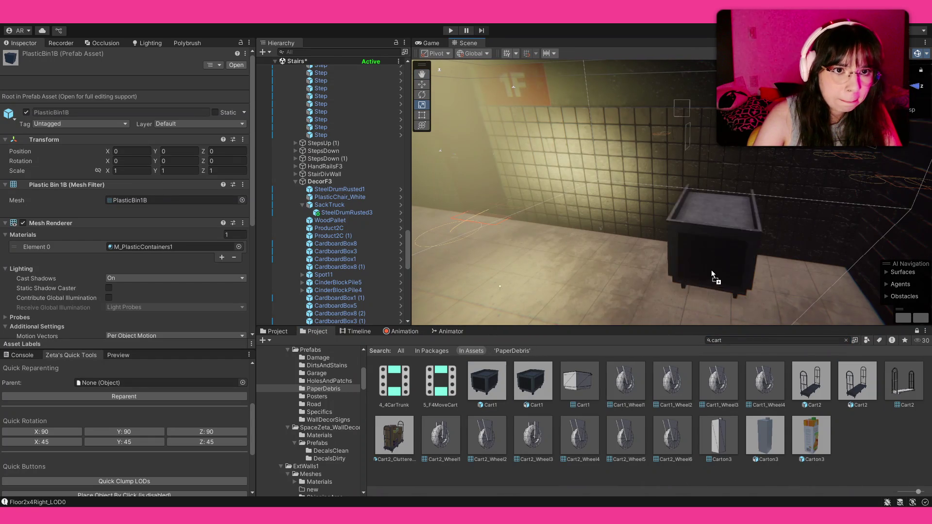
left_click_drag(496, 381, 768, 305)
key("f")
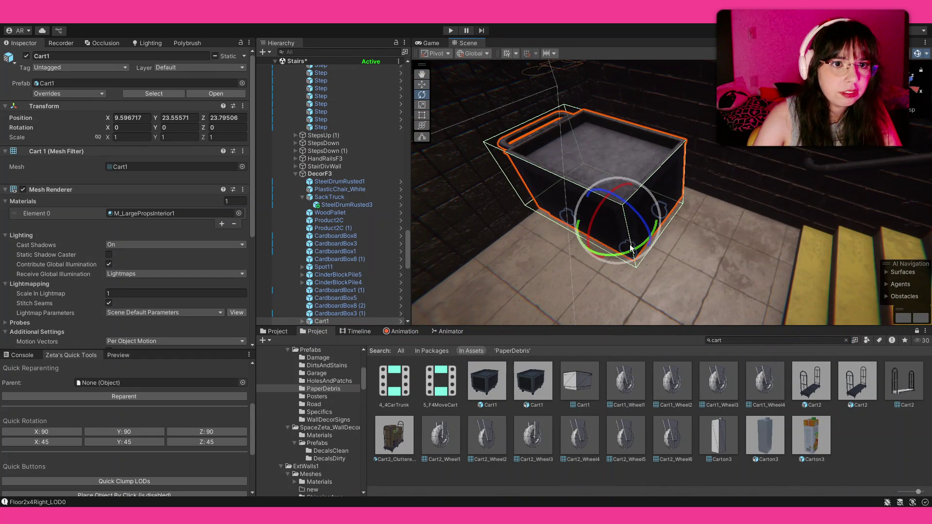
left_click_drag(631, 249, 735, 245)
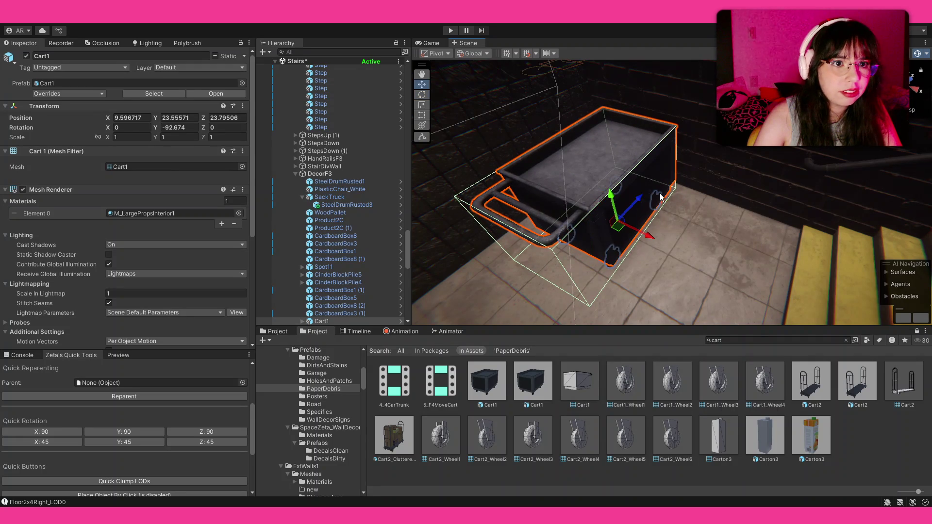
left_click_drag(649, 237, 555, 227)
mouse_move(628, 205)
left_mouse_down()
mouse_move(641, 203)
mouse_move(563, 177)
mouse_move(546, 146)
left_mouse_up()
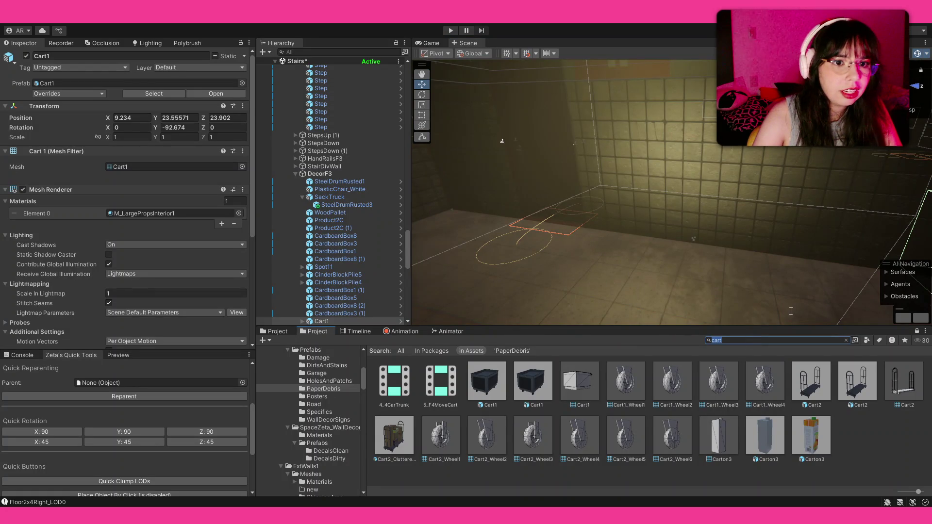
type("corrug")
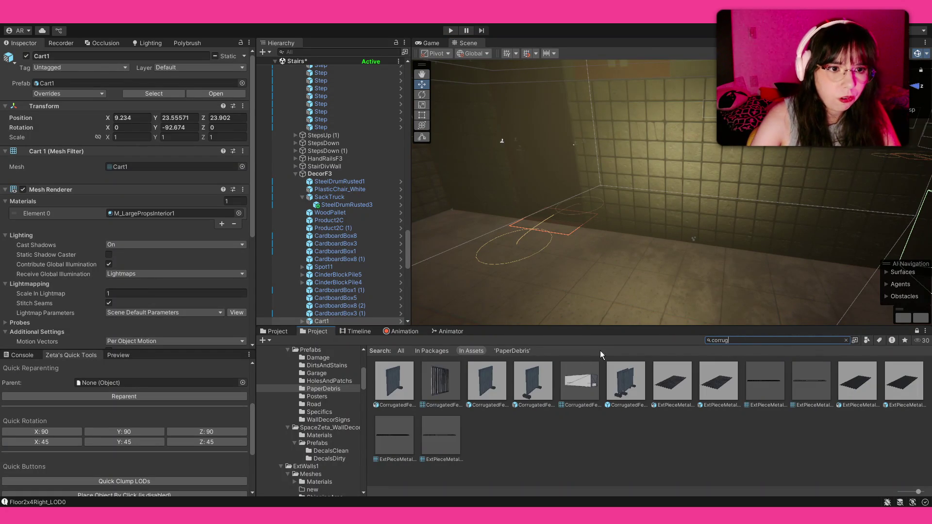
- Place CorrugatedFence1, rotate it about 95 degrees to run along the wall and slide it into place
left_click_drag(537, 379, 768, 259)
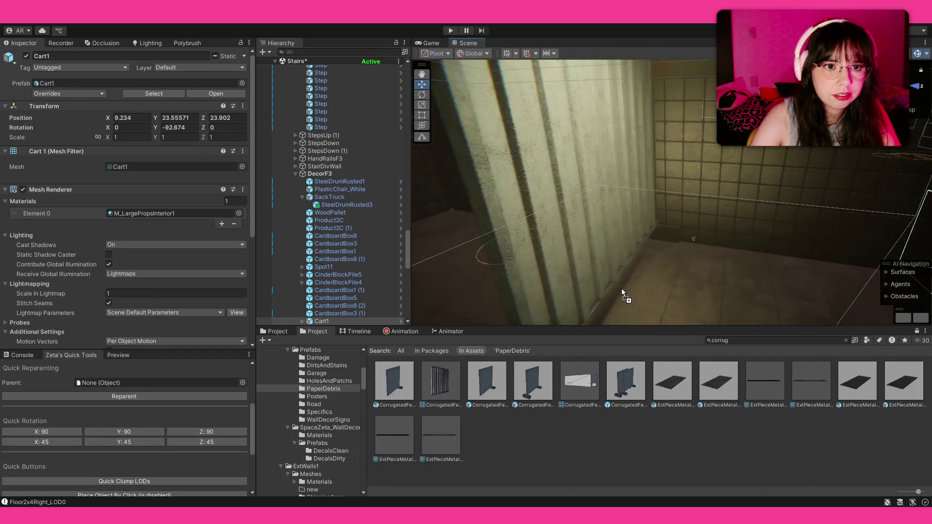
key("e")
mouse_move(582, 313)
left_mouse_down()
mouse_move(582, 295)
mouse_move(639, 285)
left_mouse_up()
key("w")
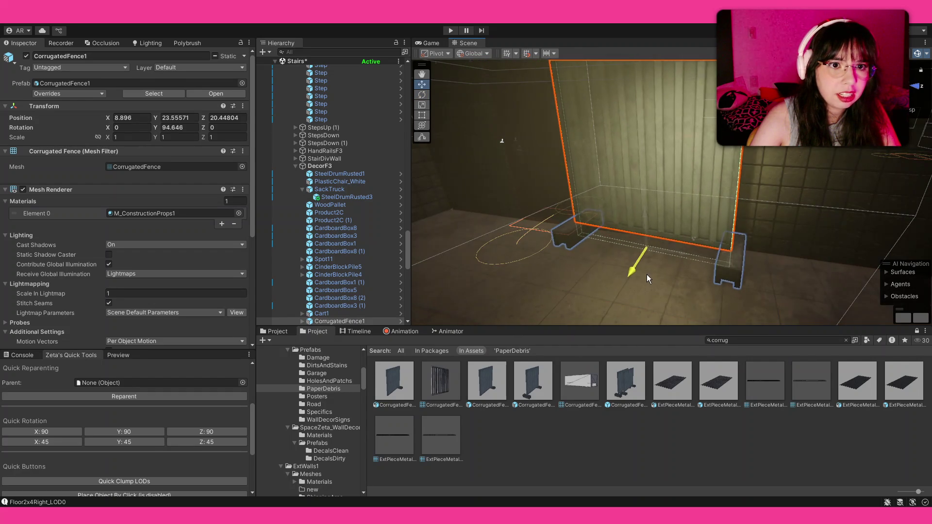
mouse_move(683, 264)
left_mouse_down()
mouse_move(758, 271)
mouse_move(658, 206)
mouse_move(670, 250)
left_mouse_up()
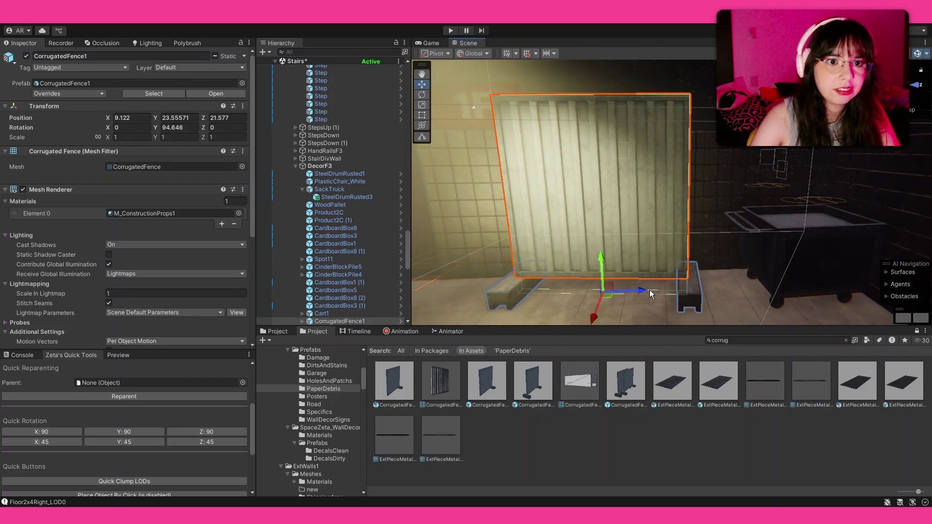
left_click_drag(651, 293, 668, 293)
left_click(593, 357)
- Fly the view past the yellow-edged ledge toward the stone wall
mouse_move(613, 313)
left_mouse_down("alt")
mouse_move(608, 239)
mouse_move(601, 245)
left_mouse_up("alt")
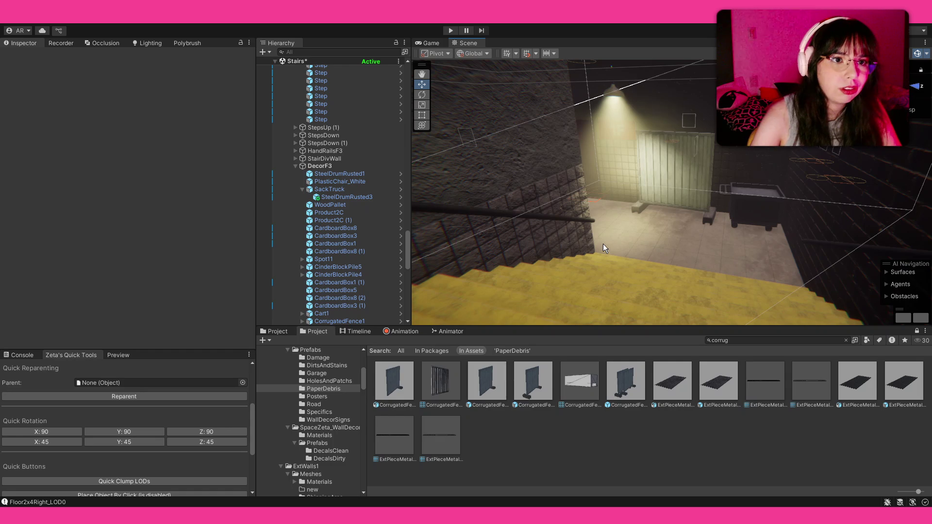
mouse_move(603, 244)
left_mouse_down("alt")
mouse_move(486, 214)
mouse_move(87, 199)
mouse_move(67, 243)
mouse_move(593, 223)
left_mouse_up("alt")
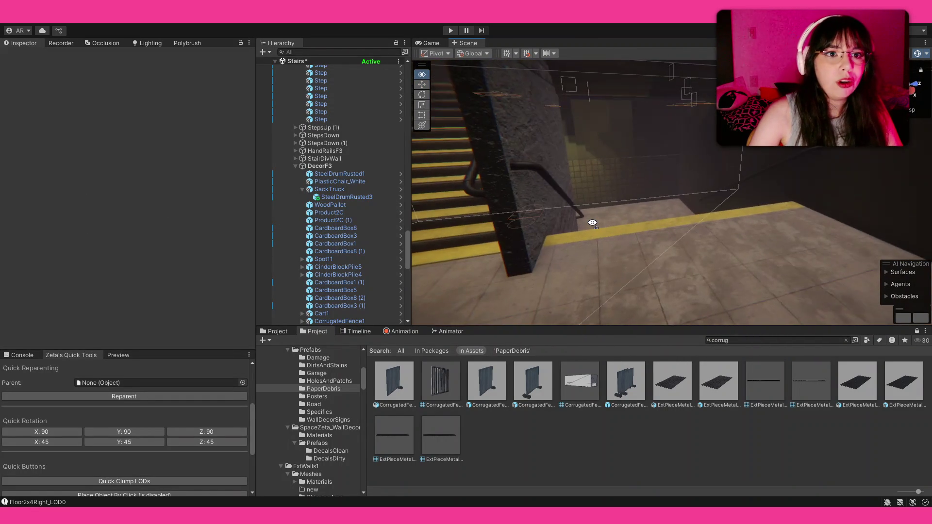
key("w")
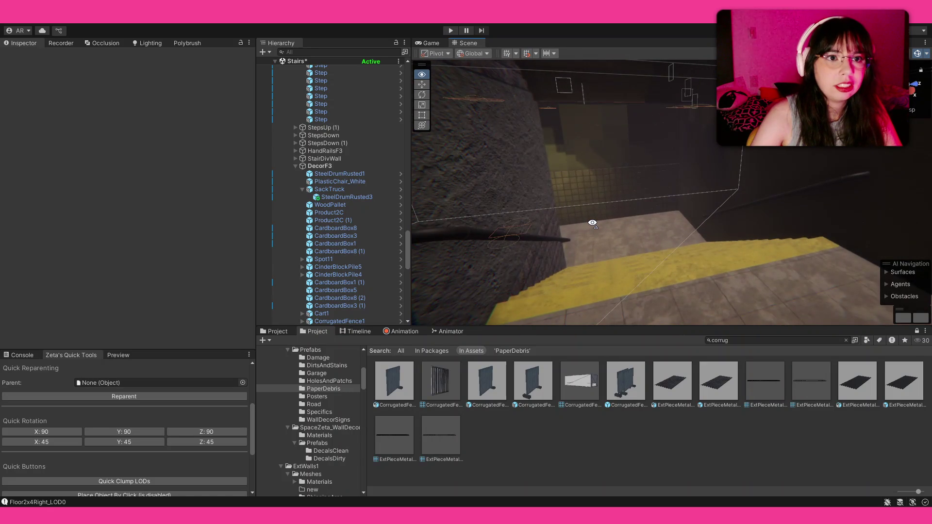
mouse_move(578, 240)
left_mouse_down()
mouse_move(407, 228)
mouse_move(217, 237)
mouse_move(121, 219)
mouse_move(457, 208)
mouse_move(724, 218)
mouse_move(90, 246)
mouse_move(235, 253)
mouse_move(199, 252)
mouse_move(436, 332)
left_mouse_up()
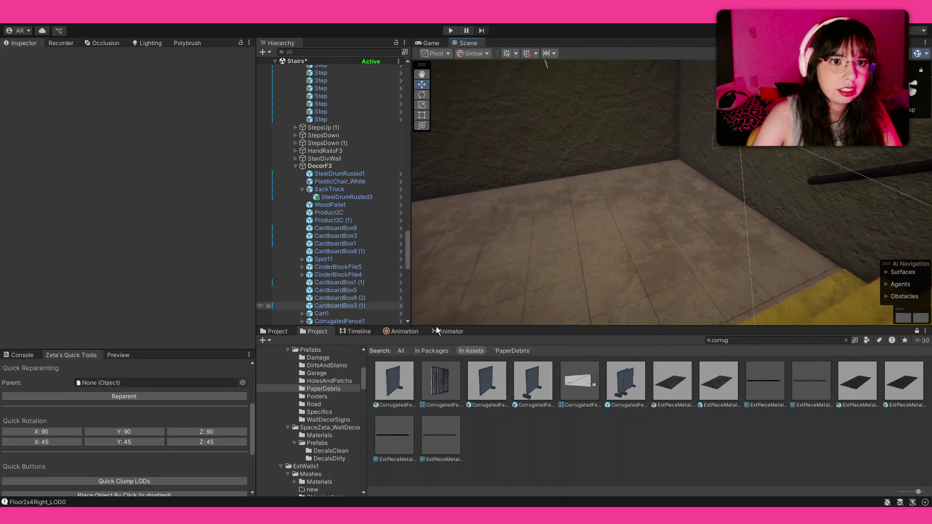
- Discard an extra fence panel and stand a CorrugatedFencePile in the corner, turned about 83 degrees
mouse_move(533, 379)
left_mouse_down()
mouse_move(591, 243)
mouse_move(610, 223)
mouse_move(628, 315)
left_mouse_up()
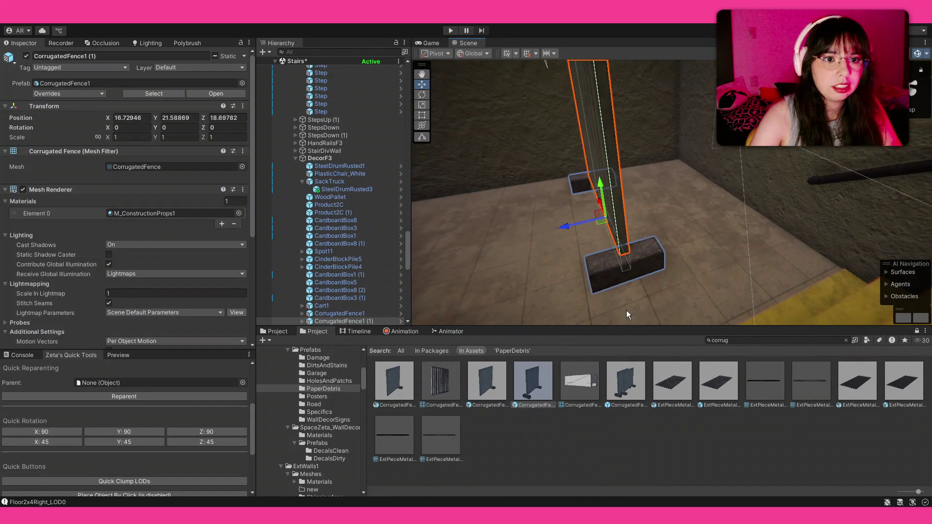
key("Delete")
mouse_move(625, 379)
left_mouse_down()
mouse_move(664, 204)
mouse_move(692, 192)
mouse_move(529, 248)
mouse_move(530, 226)
mouse_move(597, 213)
mouse_move(545, 225)
mouse_move(570, 216)
mouse_move(584, 238)
mouse_move(576, 220)
mouse_move(214, 210)
mouse_move(85, 219)
mouse_move(105, 203)
mouse_move(217, 229)
mouse_move(69, 240)
mouse_move(810, 233)
left_mouse_up()
key("w")
left_click_drag(739, 252, 753, 249)
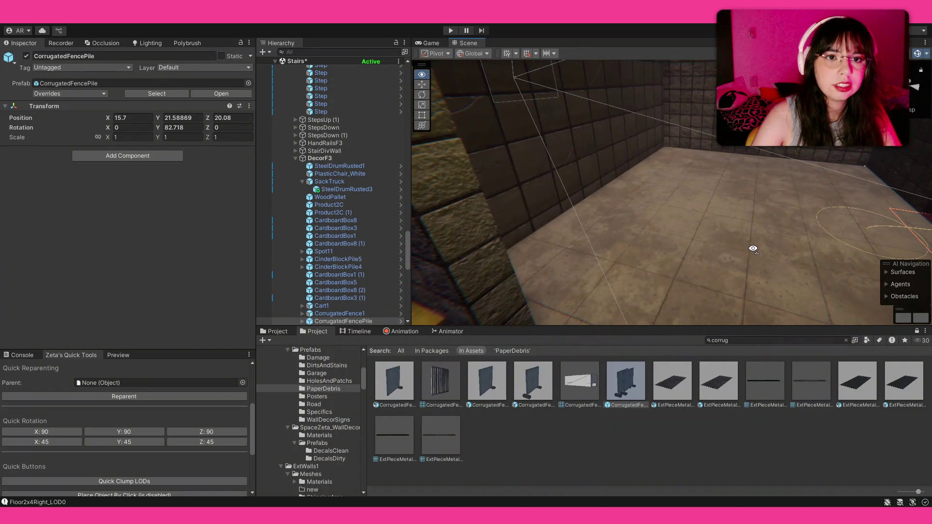
- Clear the asset search and return to the StorageClutter prefabs
left_click(848, 344)
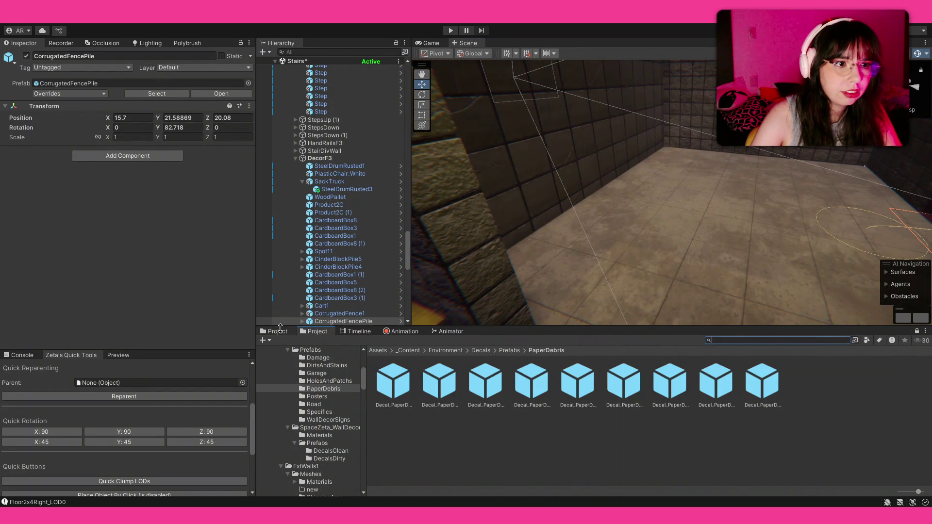
left_click(278, 332)
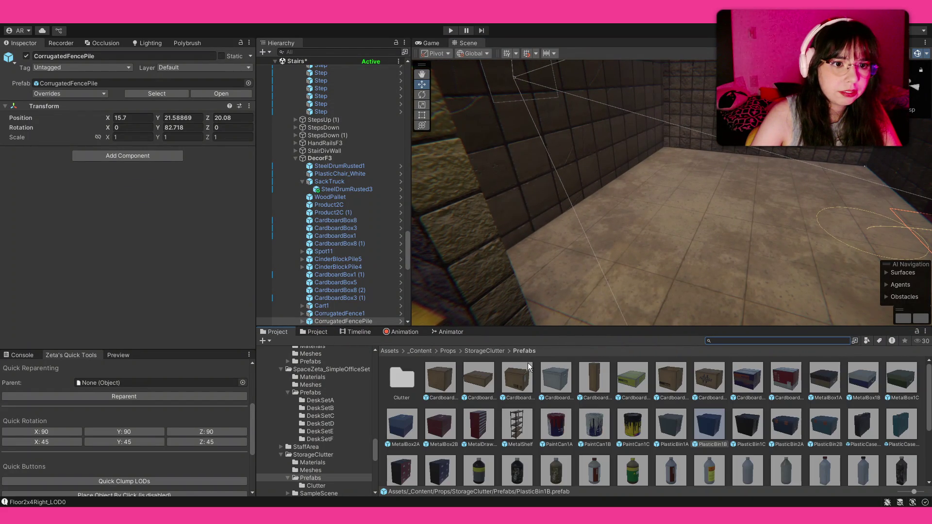
- From Garage > Prefabs > Spots, place the Spot7 cinder block stack and slide it toward the wall
left_click(488, 351)
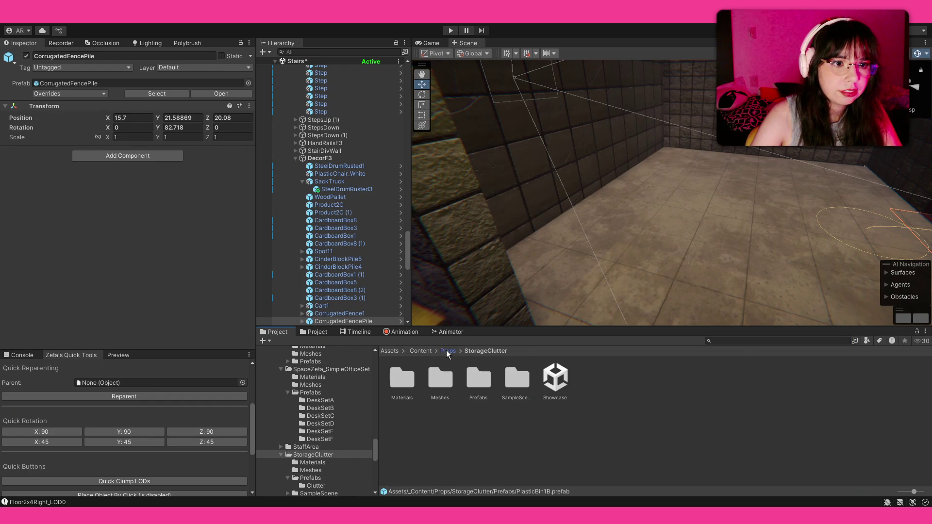
left_click(450, 352)
double_click(674, 379)
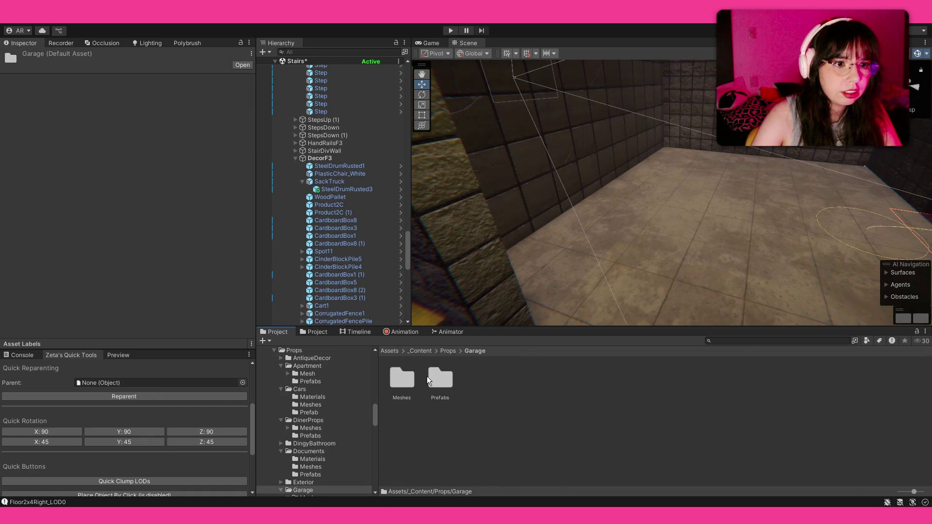
double_click(442, 378)
double_click(403, 379)
scroll(614, 250, "down", 5)
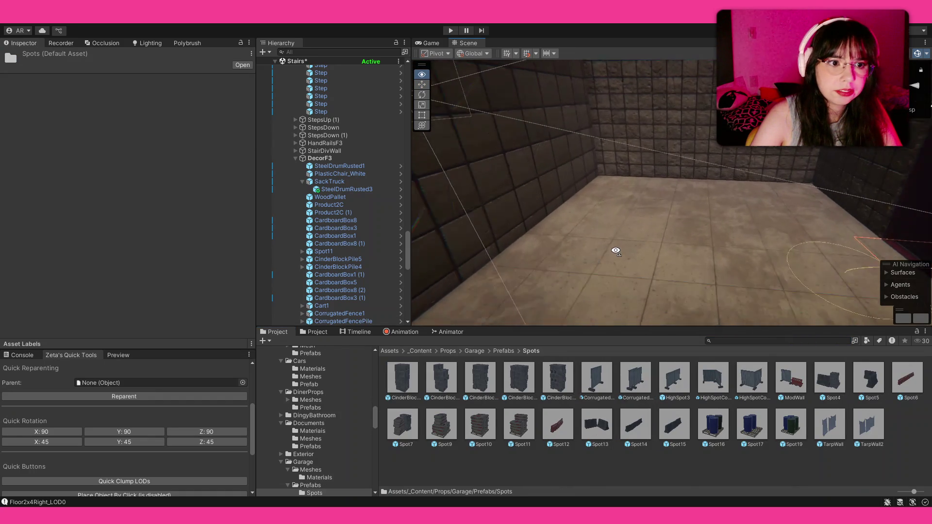
mouse_move(415, 435)
left_mouse_down()
mouse_move(741, 215)
mouse_move(788, 228)
mouse_move(743, 251)
left_mouse_up()
key("e")
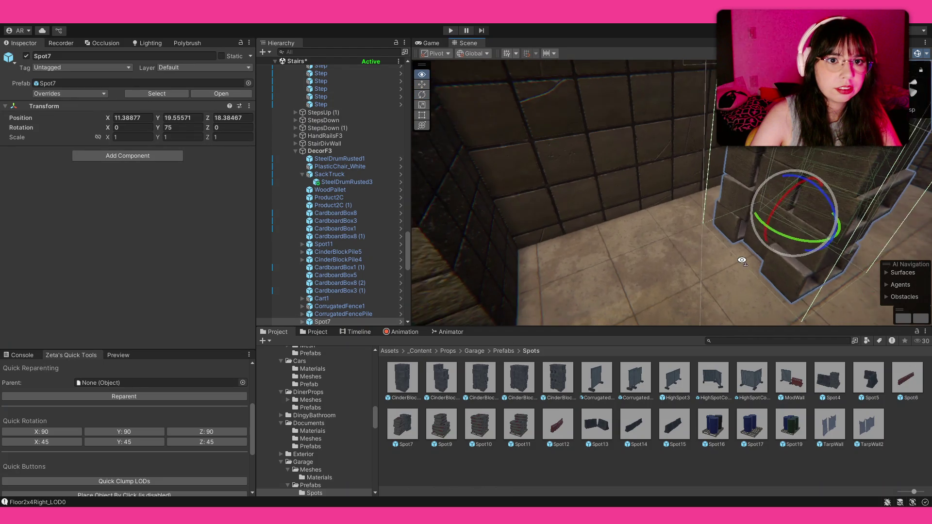
key("w")
left_click_drag(698, 224, 559, 232)
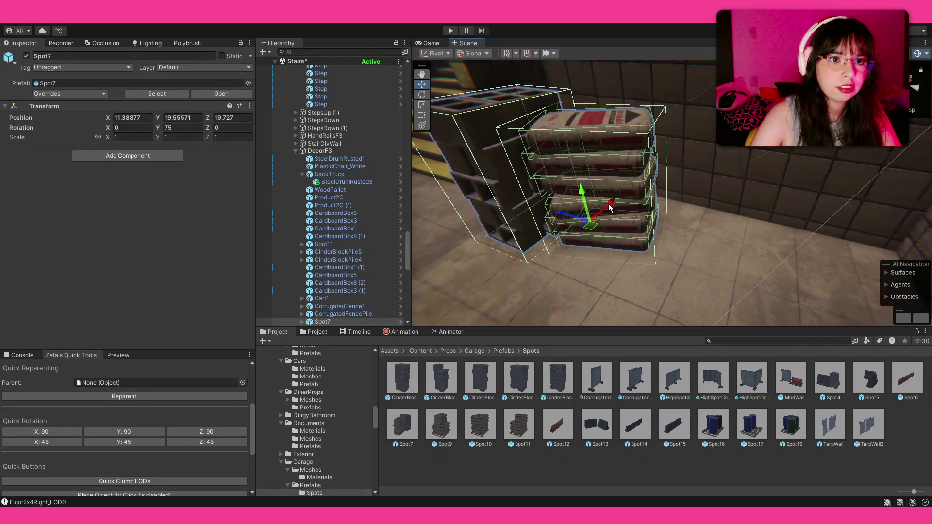
left_click_drag(610, 208, 634, 209)
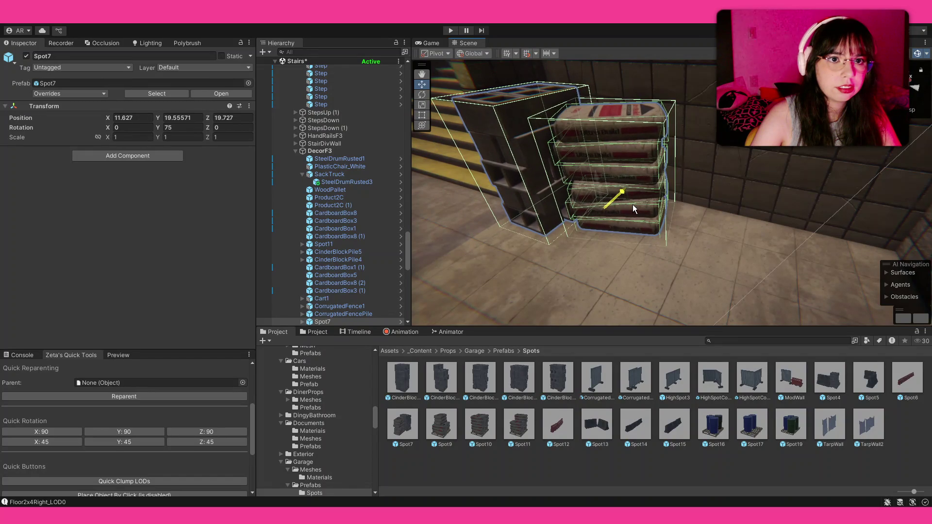
- Add a second CorrugatedFence1 panel, shifted left and turned slightly
left_click_drag(589, 235, 658, 388)
mouse_move(586, 390)
left_mouse_down()
mouse_move(687, 242)
mouse_move(887, 192)
left_mouse_up()
left_click_drag(648, 221, 623, 227)
key("e")
left_click_drag(673, 256, 679, 255)
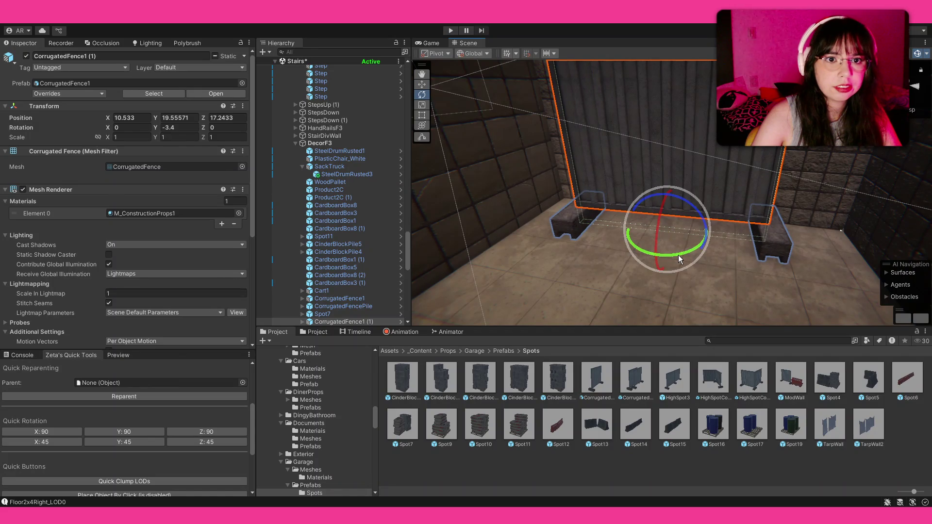
key("w")
key("shift+d")
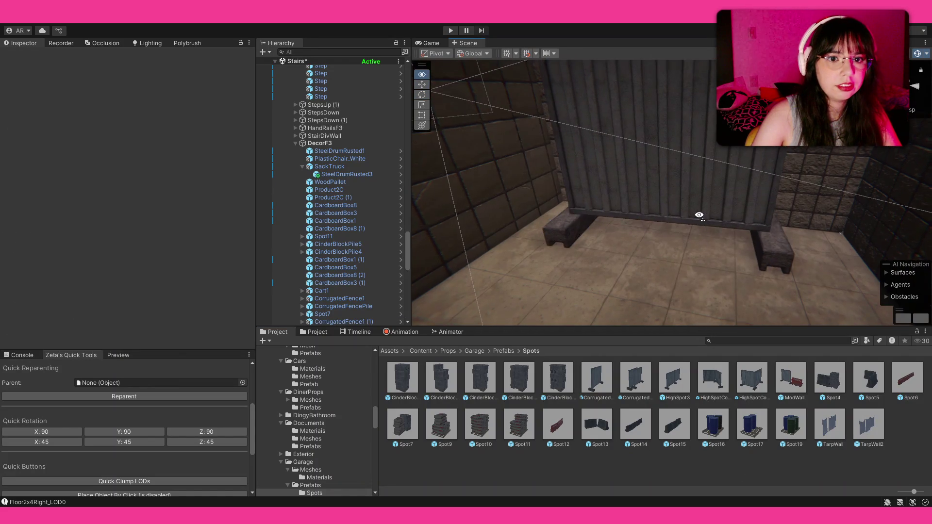
left_click_drag(699, 215, 723, 146)
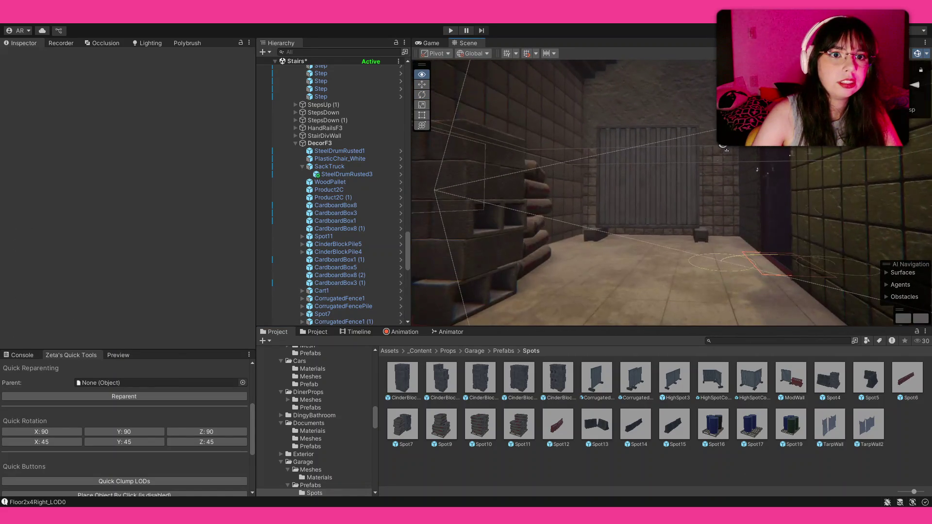
left_click_drag(723, 145, 706, 224)
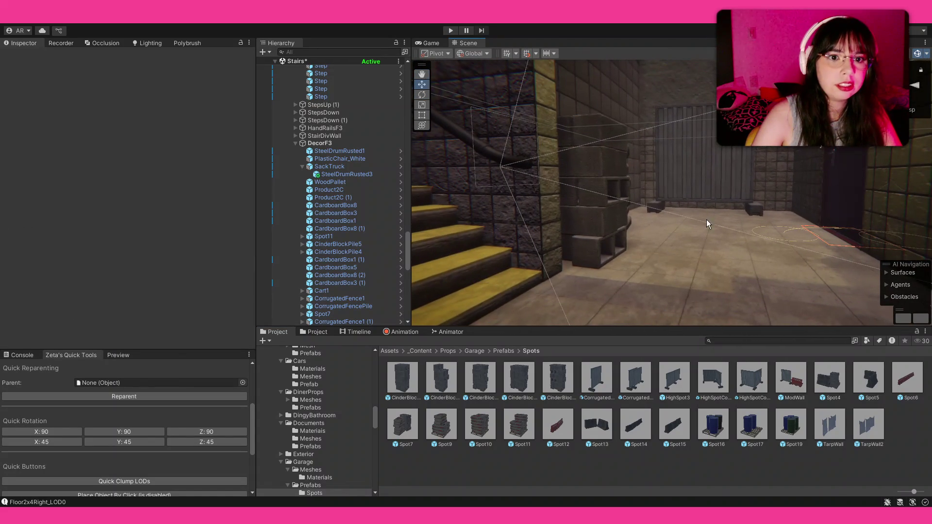
- Place the ConstructionFabricRig hanging sheet against the stairwell wall from Garage Prefabs
left_click(503, 351)
mouse_move(600, 229)
left_mouse_down()
mouse_move(643, 217)
mouse_move(656, 231)
left_mouse_up()
mouse_move(825, 380)
left_mouse_down()
mouse_move(639, 255)
mouse_move(684, 260)
left_mouse_up()
left_click(710, 460)
left_click_drag(645, 161, 685, 135)
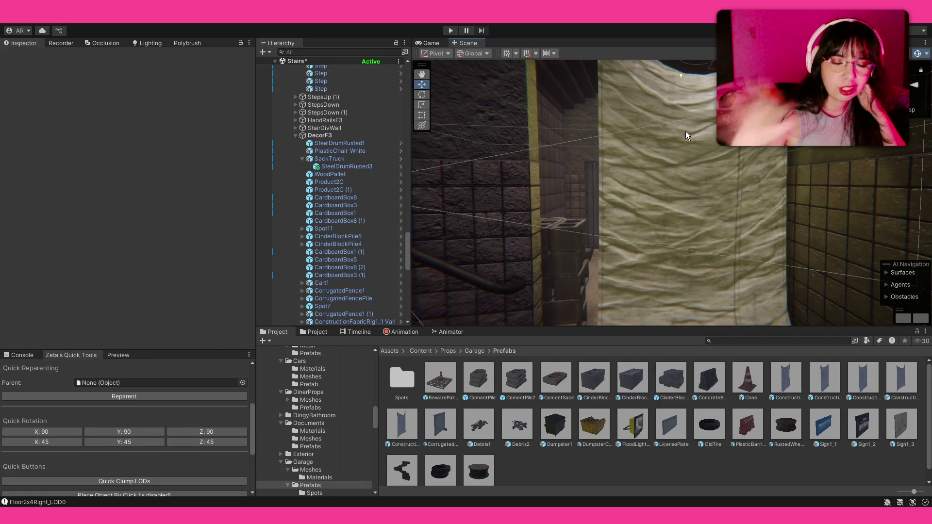
left_click_drag(685, 135, 643, 193)
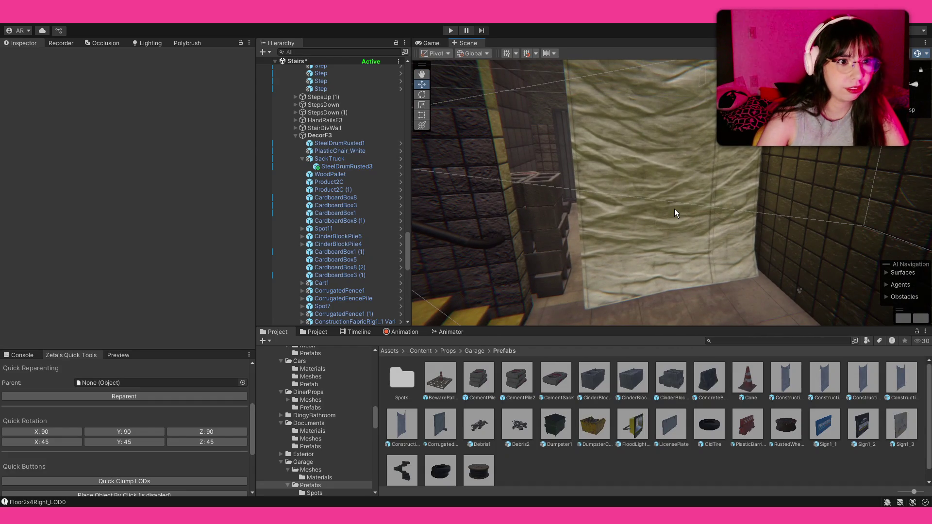
- Select and collapse the DecorF3 group and collapse StairsF4 in the Hierarchy
left_click(658, 223)
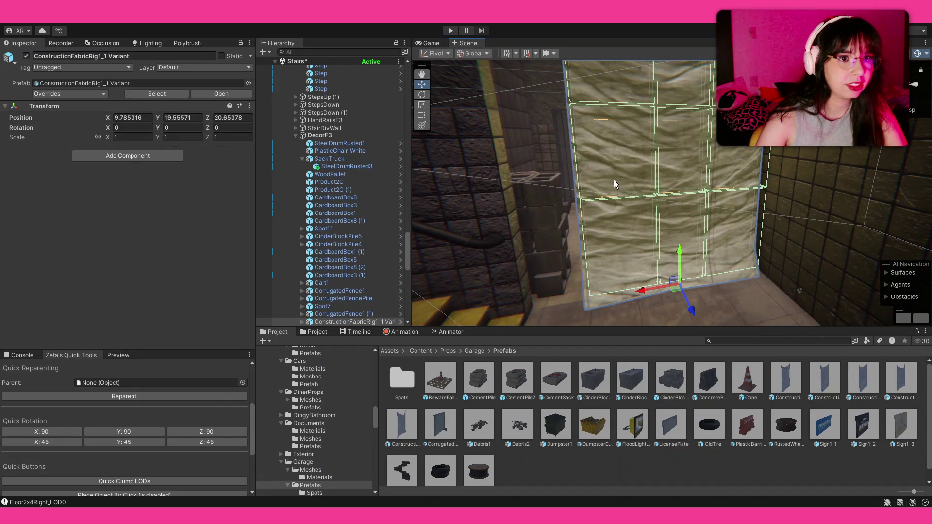
left_click_drag(614, 184, 489, 178)
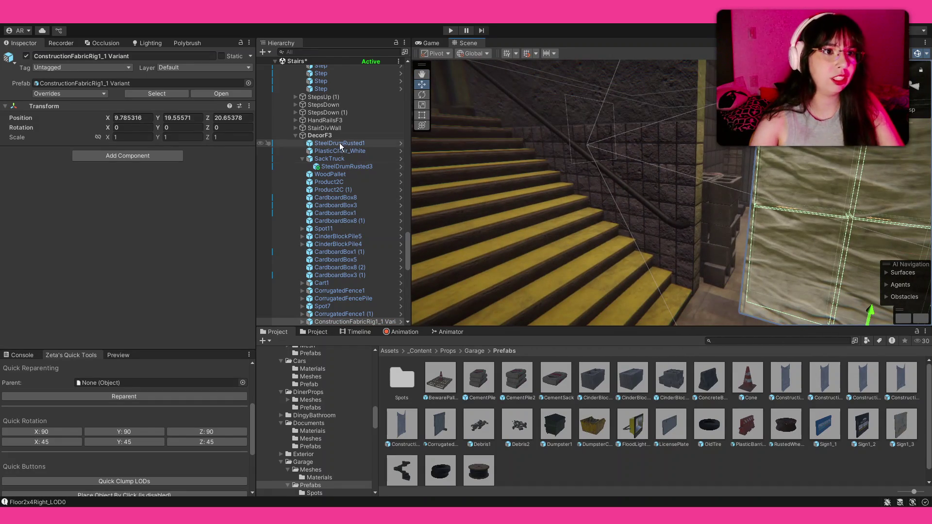
left_click(343, 137)
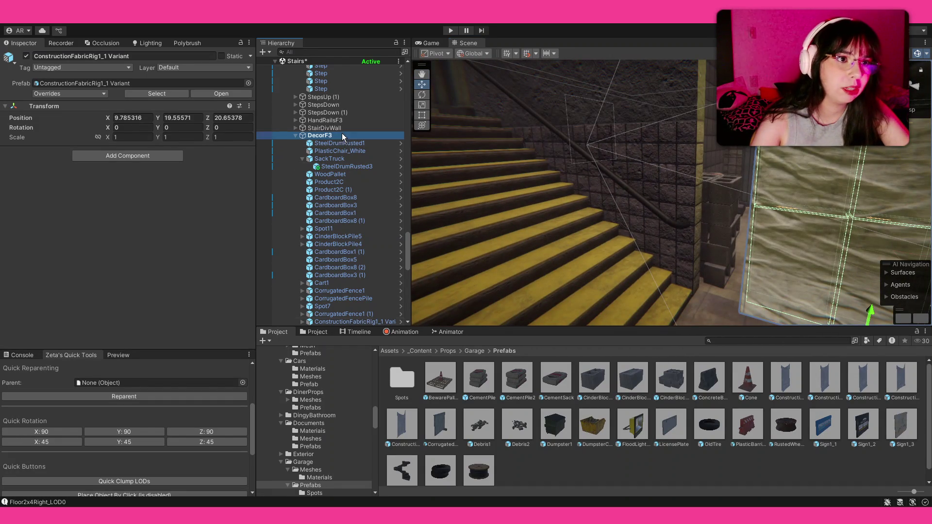
left_click(295, 135)
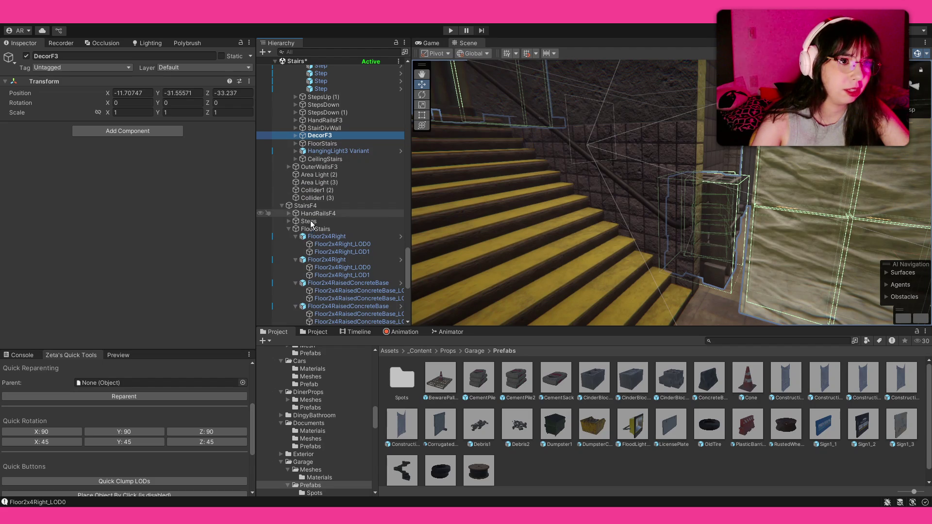
left_click(283, 206)
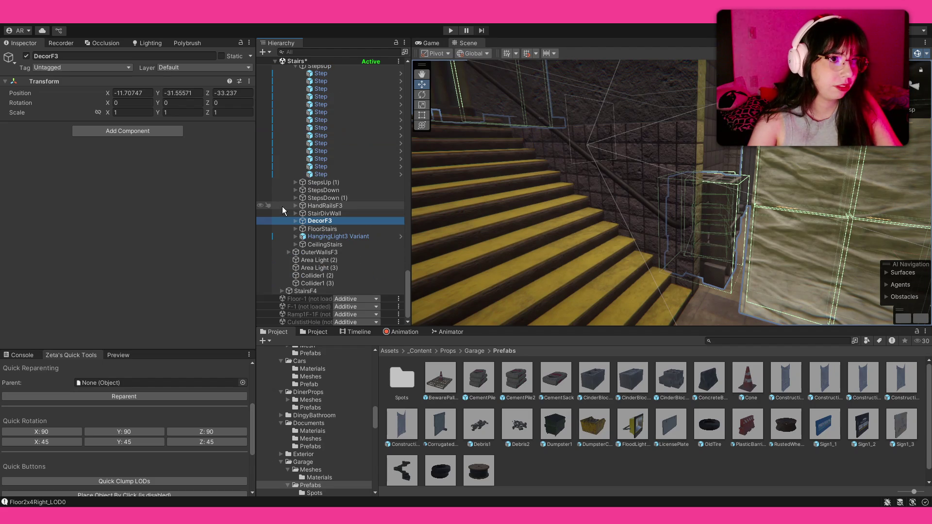
- Drag the Decor group out of StairsF4 into DecorF3
left_click(282, 291)
scroll(306, 291, "down", 5)
mouse_move(312, 297)
left_mouse_down()
mouse_move(347, 97)
mouse_move(342, 107)
left_mouse_up()
left_click(342, 107)
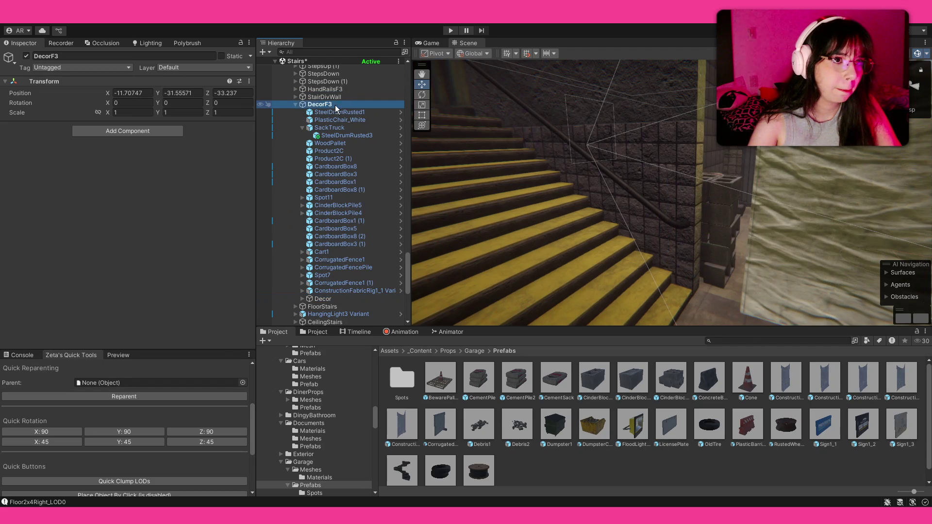
- Collapse the StairsF1–F3 groups and locate DecorF3 in the Hierarchy
key("Left")
scroll(342, 146, "up", 3)
scroll(328, 160, "up", 3)
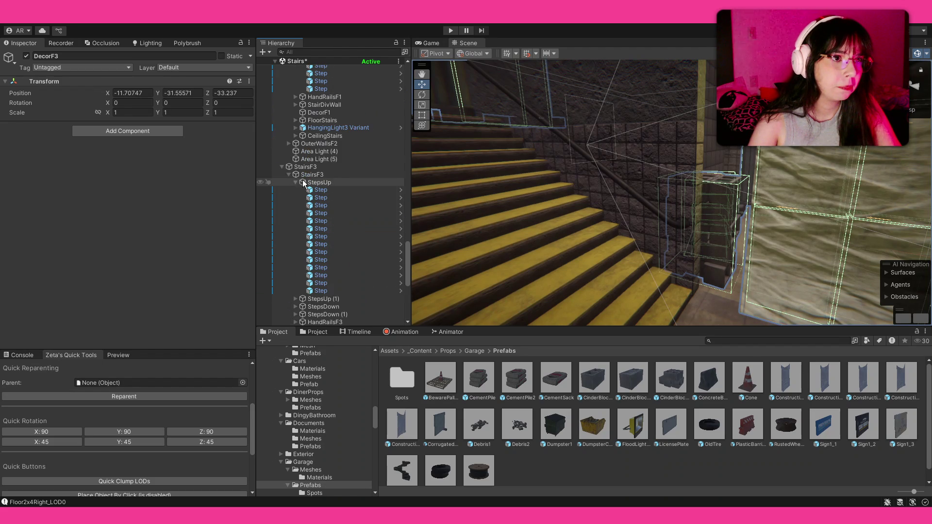
left_click(288, 167)
scroll(306, 132, "up", 3)
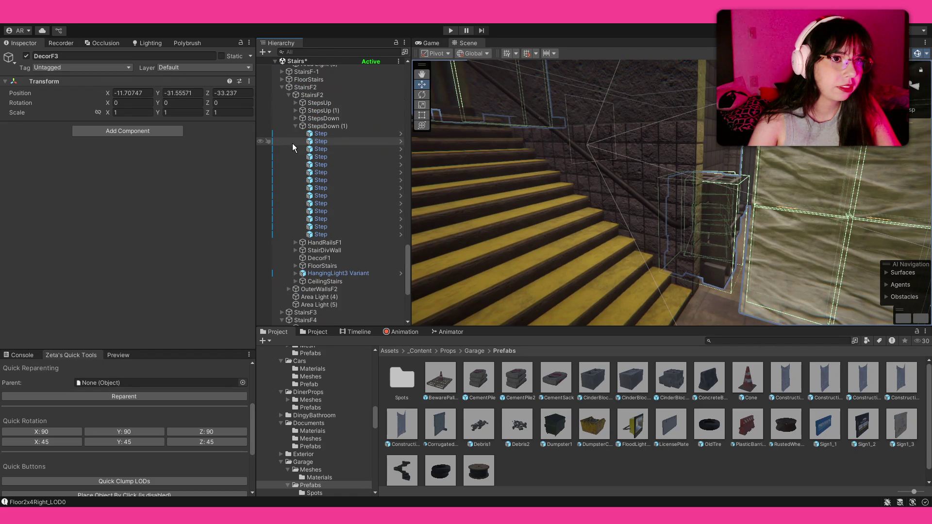
left_click(283, 87)
scroll(281, 131, "up", 3)
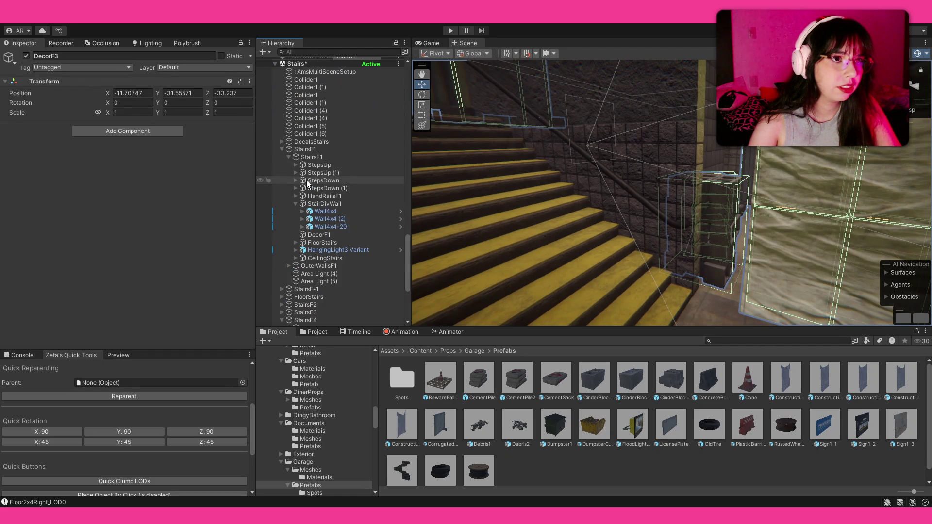
left_click(282, 149)
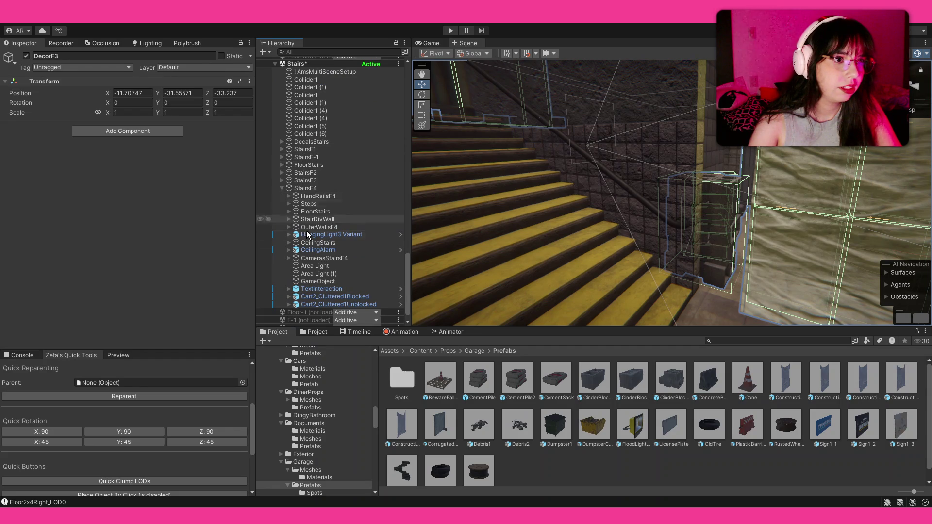
left_click(473, 228)
key("ctrl+z")
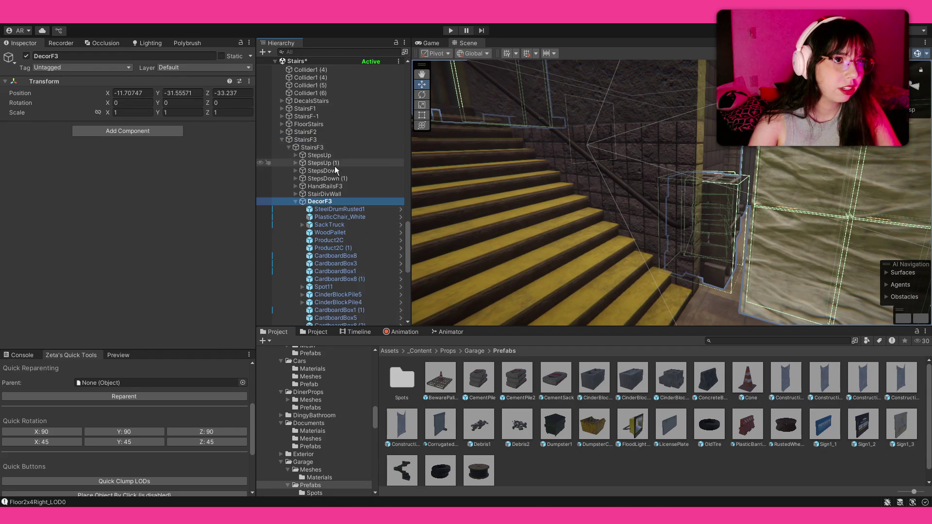
scroll(335, 170, "up", 5)
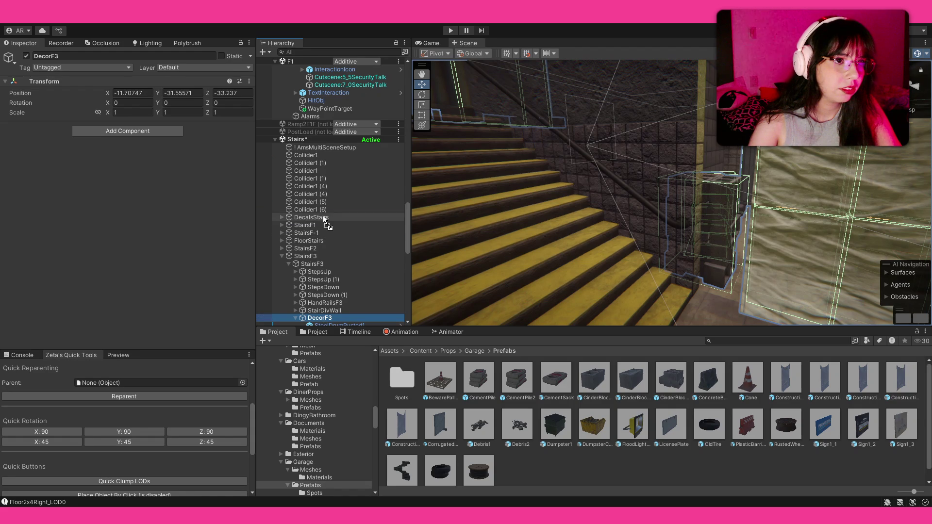
- Move DecorF3 to the Stairs scene root, rename it Decor and frame its objects
left_click_drag(325, 222, 321, 221)
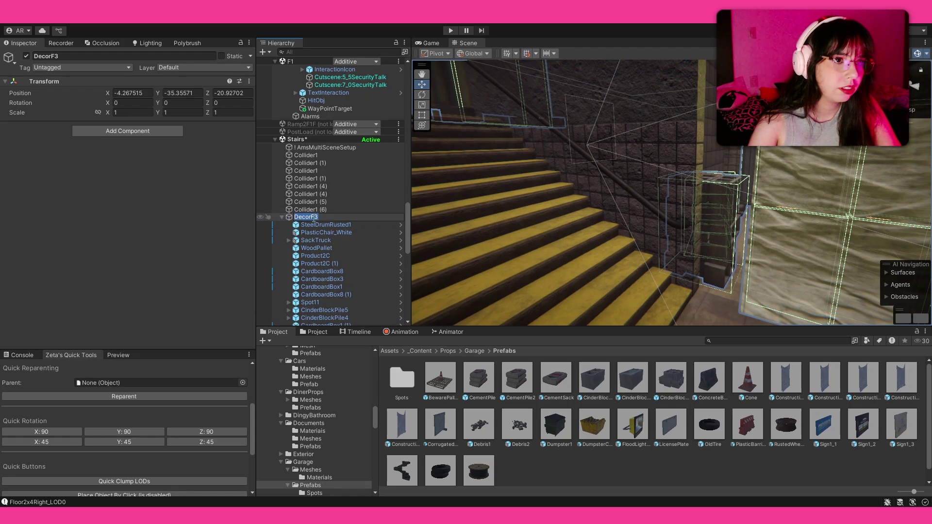
key("BackSpace")
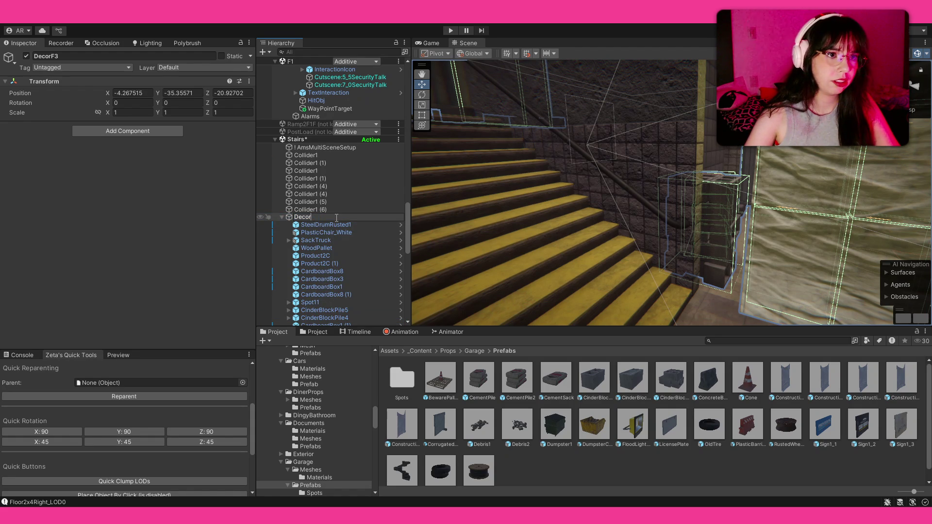
key("Return")
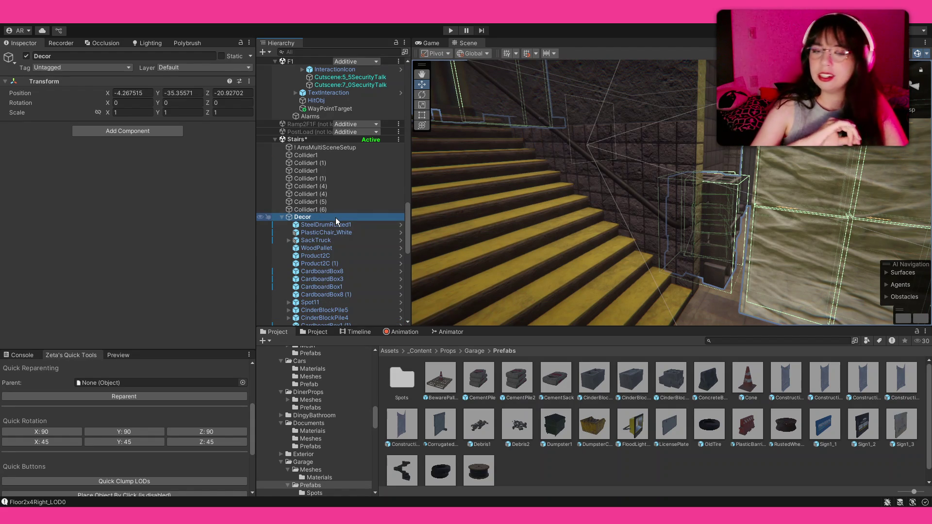
key("f")
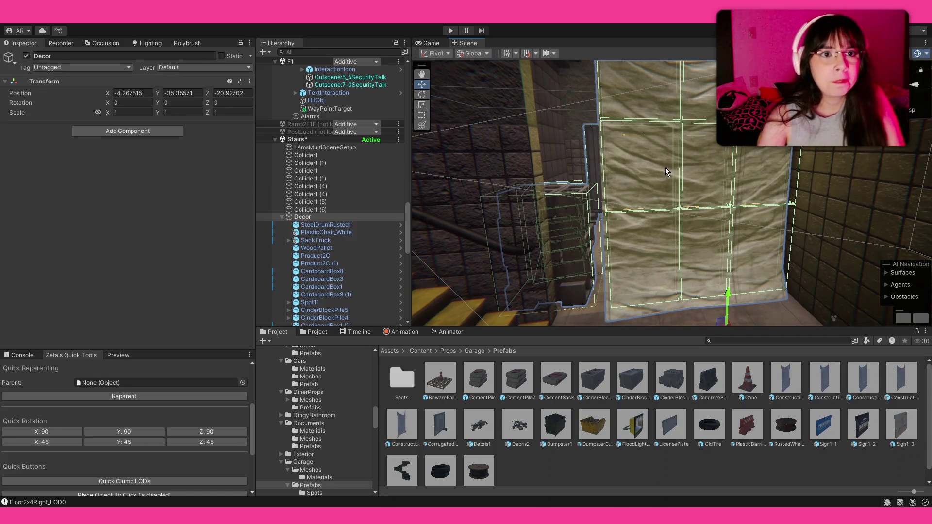
scroll(661, 156, "up", 2)
scroll(609, 119, "down", 2)
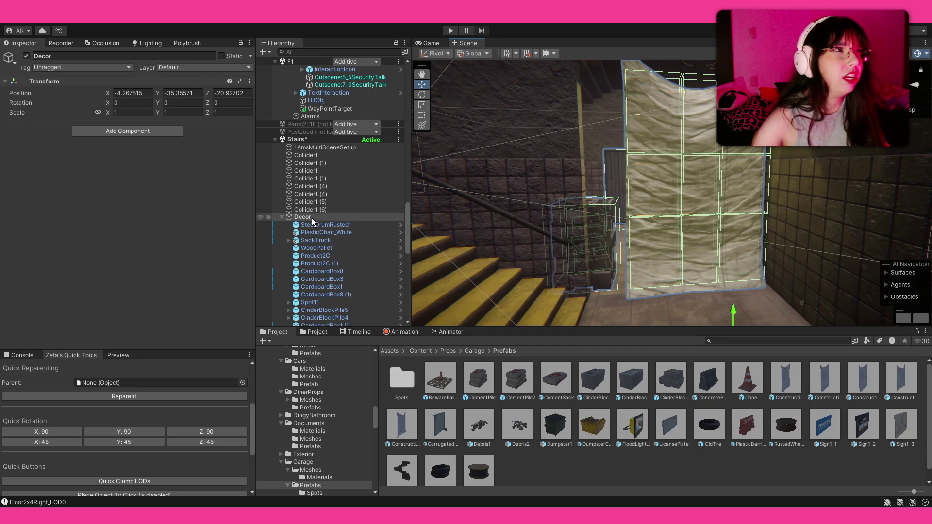
mouse_move(568, 211)
left_mouse_down()
mouse_move(591, 196)
mouse_move(646, 245)
left_mouse_up()
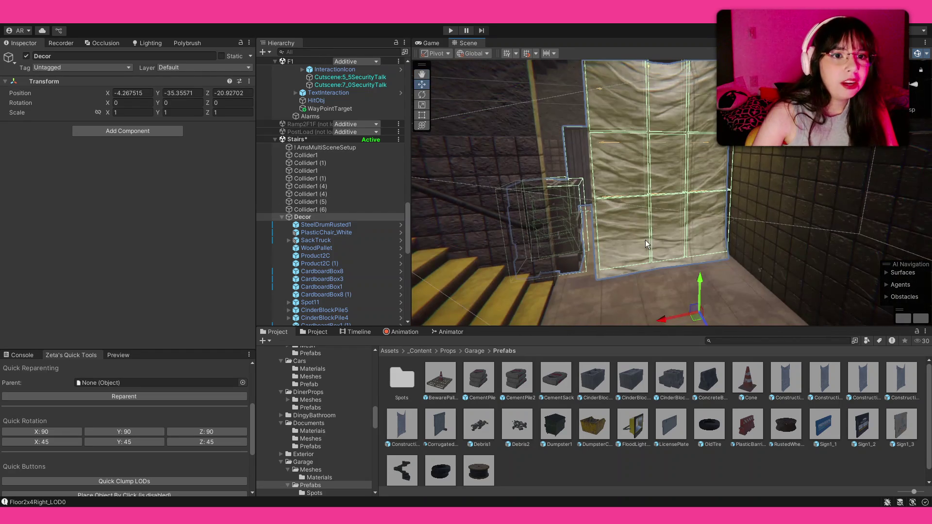
- Scale the ConstructionFabricRig sheet to about 1.12 wide and 1.15 tall
left_click(627, 258)
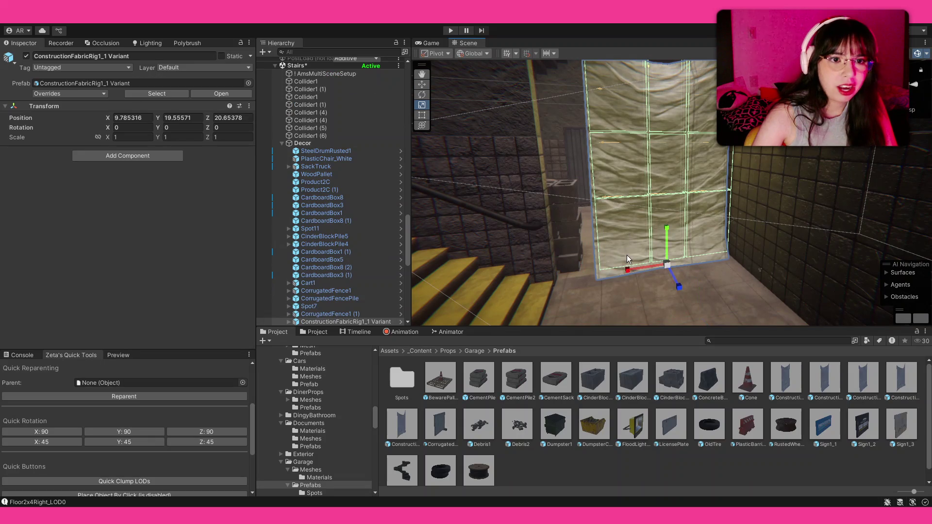
left_click_drag(668, 242, 666, 224)
mouse_move(629, 269)
left_mouse_down()
mouse_move(617, 162)
mouse_move(635, 204)
mouse_move(666, 224)
mouse_move(664, 235)
mouse_move(382, 241)
mouse_move(770, 284)
left_mouse_up()
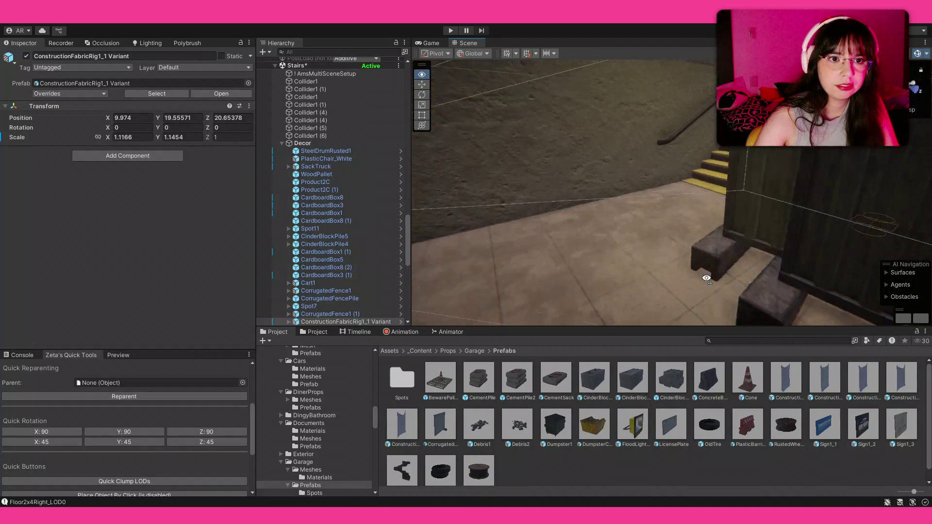
- Fly the Scene view through the stairwell to the 3F landing
mouse_move(770, 284)
left_mouse_down()
mouse_move(35, 276)
mouse_move(414, 251)
mouse_move(851, 242)
mouse_move(30, 253)
mouse_move(69, 252)
left_mouse_up()
mouse_move(198, 266)
left_mouse_down()
mouse_move(170, 266)
mouse_move(908, 267)
mouse_move(604, 244)
left_mouse_up()
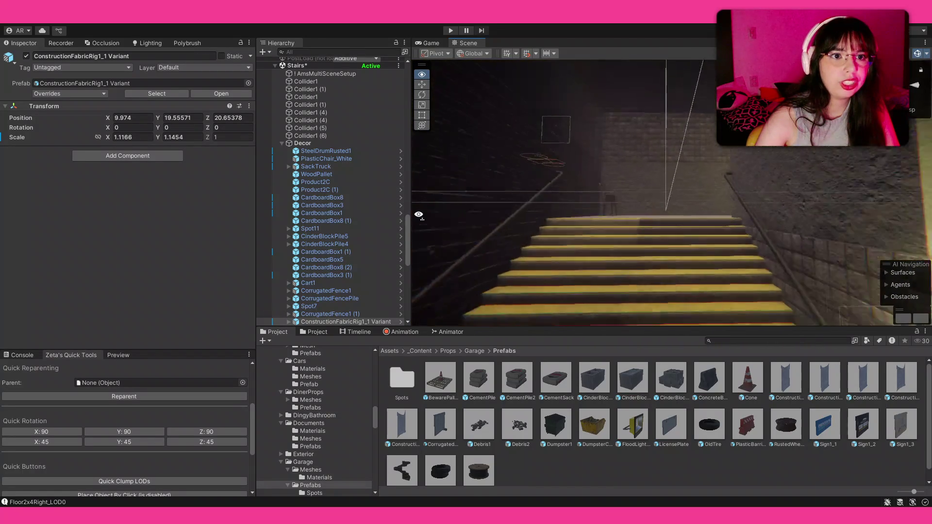
left_click_drag(605, 243, 842, 270)
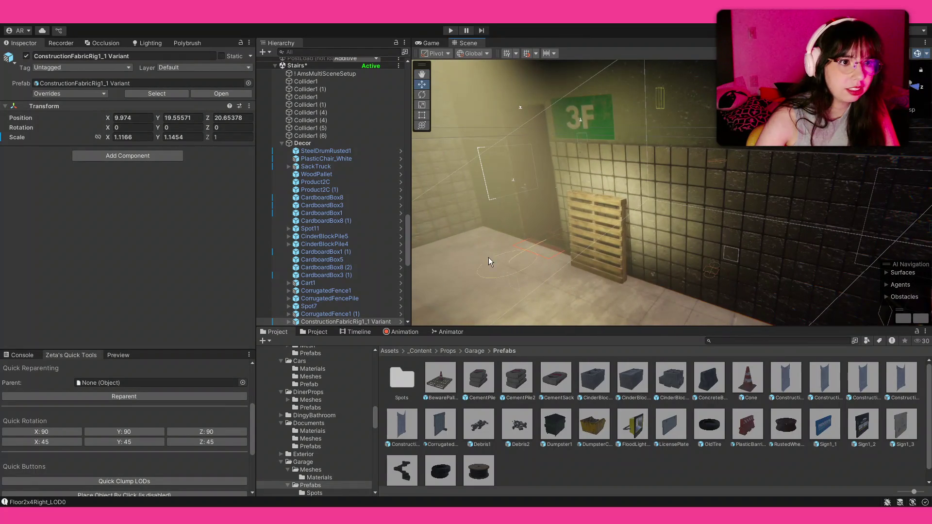
scroll(306, 139, "down", 3)
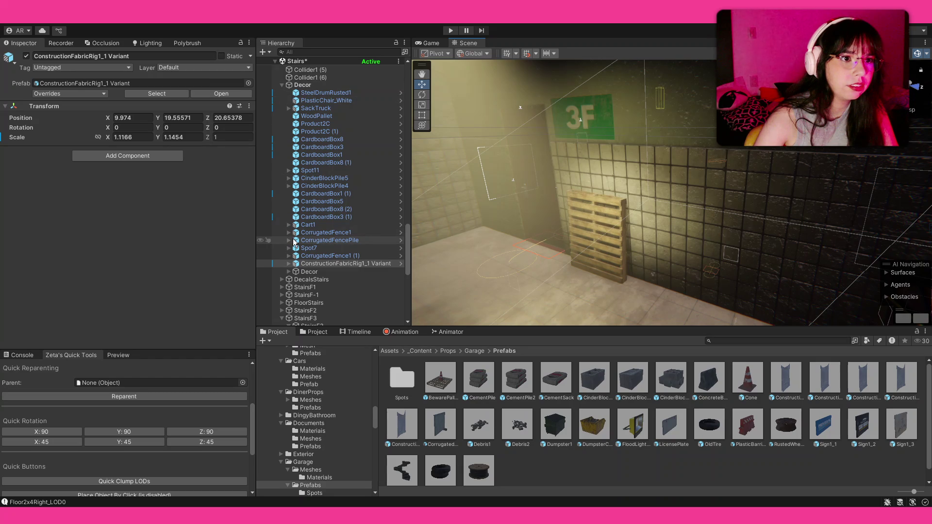
- Move the four paper debris decals and the four posters into the DecalsStairs group
left_click(319, 85)
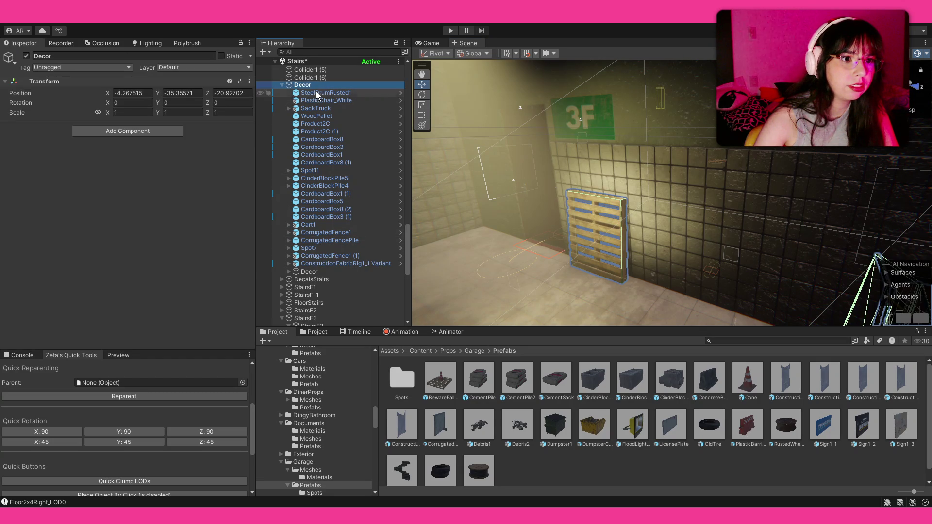
left_click(289, 272)
scroll(334, 241, "down", 5)
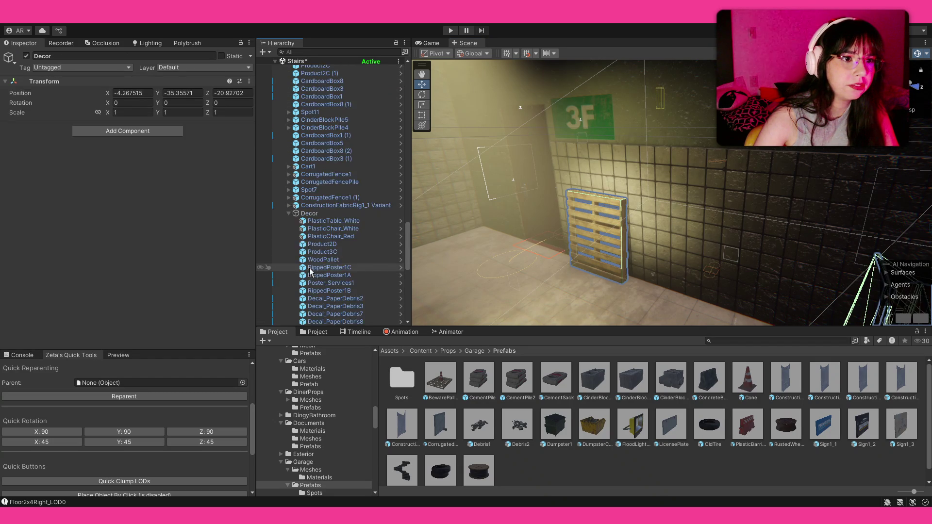
left_click(335, 205)
left_click(342, 184, "shift")
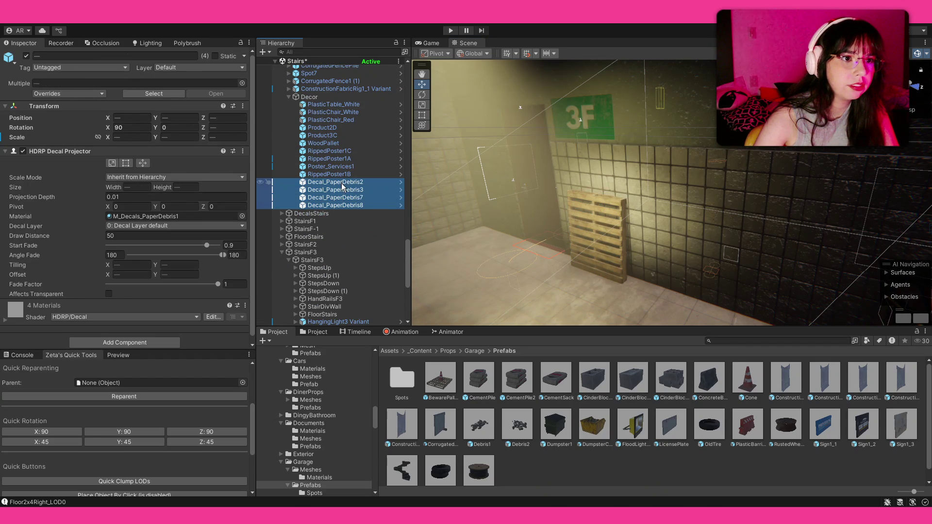
left_click_drag(338, 229, 339, 213)
left_click(337, 175)
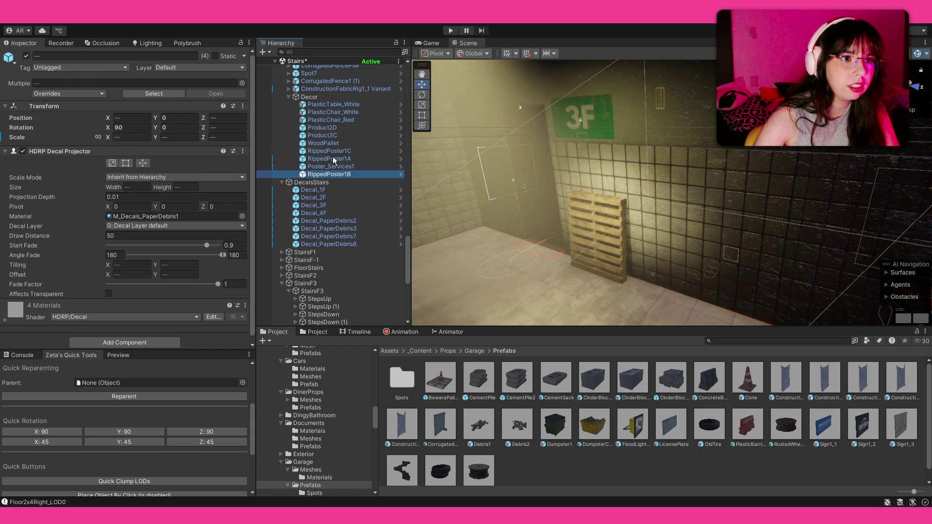
left_click(330, 151, "shift")
left_click_drag(330, 168, 330, 184)
- Move the six props from PlasticTable_White to WoodPallet out of the inner Decor group and delete the empty Decor object
left_click(334, 104)
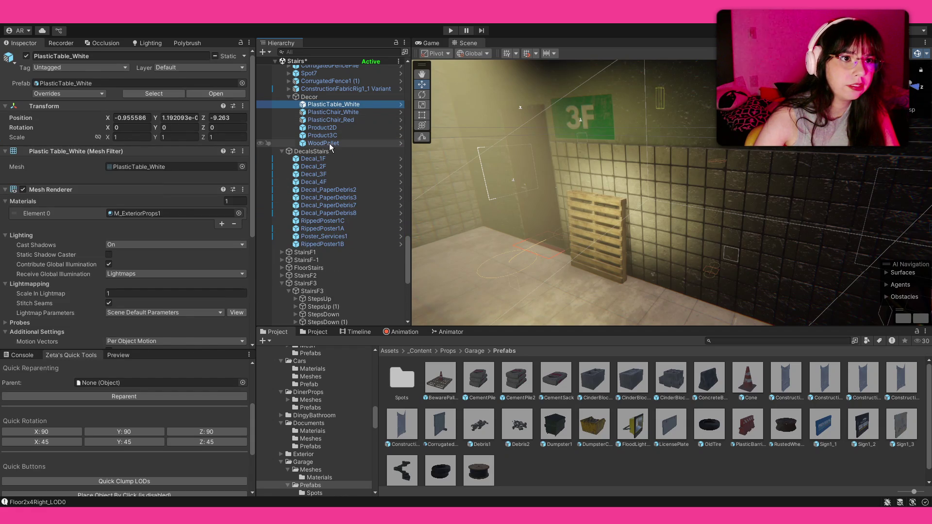
left_click(324, 143, "shift")
left_click_drag(341, 120, 335, 94)
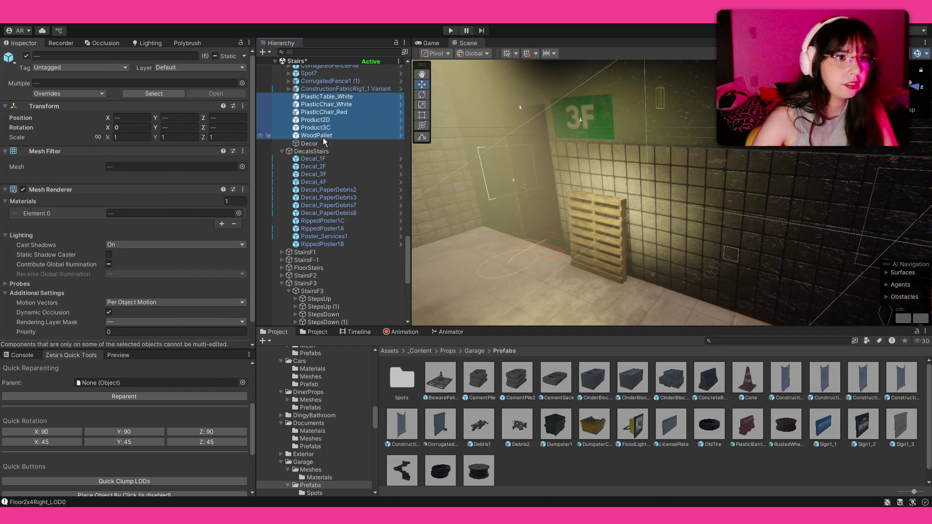
left_click(328, 151)
left_click(309, 143)
key("Delete")
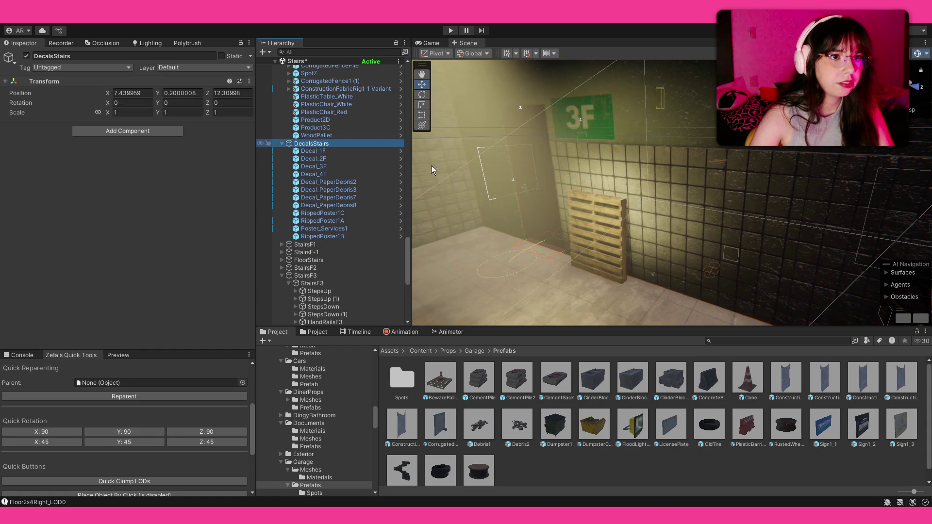
scroll(320, 408, "up", 5)
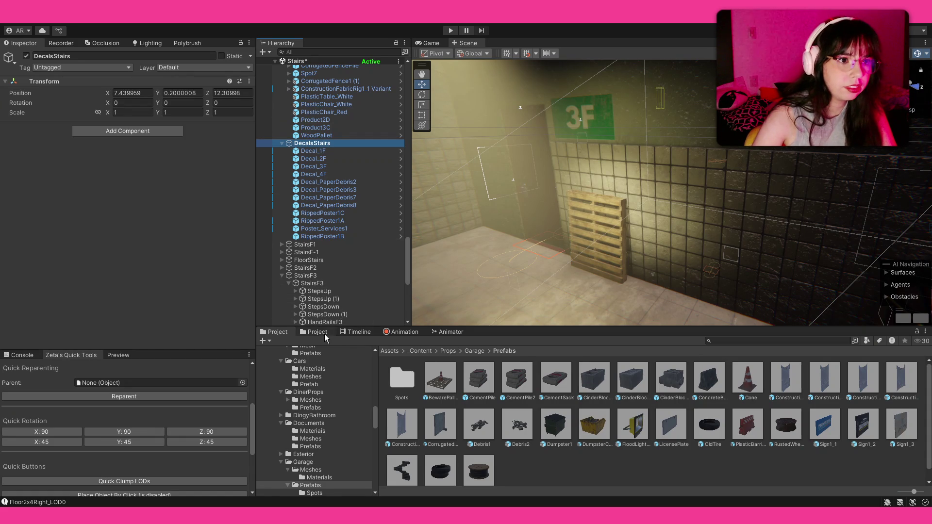
left_click(322, 389)
mouse_move(634, 248)
left_mouse_down()
mouse_move(619, 255)
mouse_move(760, 333)
mouse_move(655, 385)
mouse_move(683, 227)
mouse_move(669, 225)
left_mouse_up()
- Drop a paper debris decal on the floor beside the cart
left_click(669, 227)
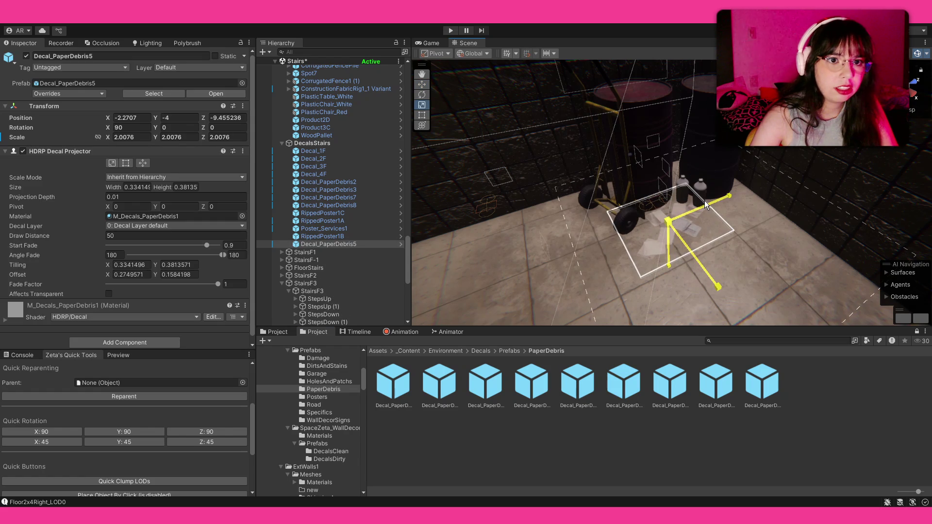
left_click(710, 418)
left_click_drag(563, 239, 562, 250)
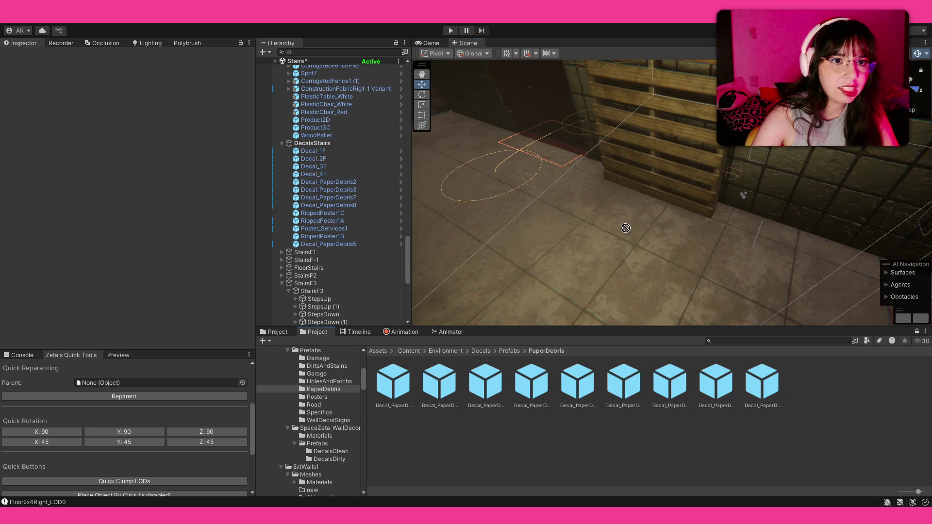
- Drop another paper debris decal near the wooden pallet, rotated about 92 degrees and scaled to about 2.14
left_click_drag(625, 219, 744, 229)
key("e")
key("r")
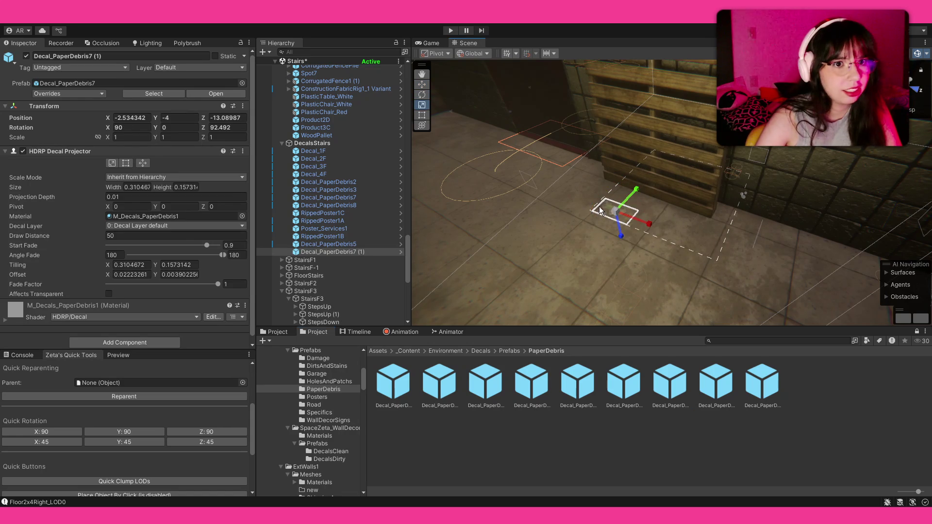
left_click_drag(622, 211, 655, 210)
key("w")
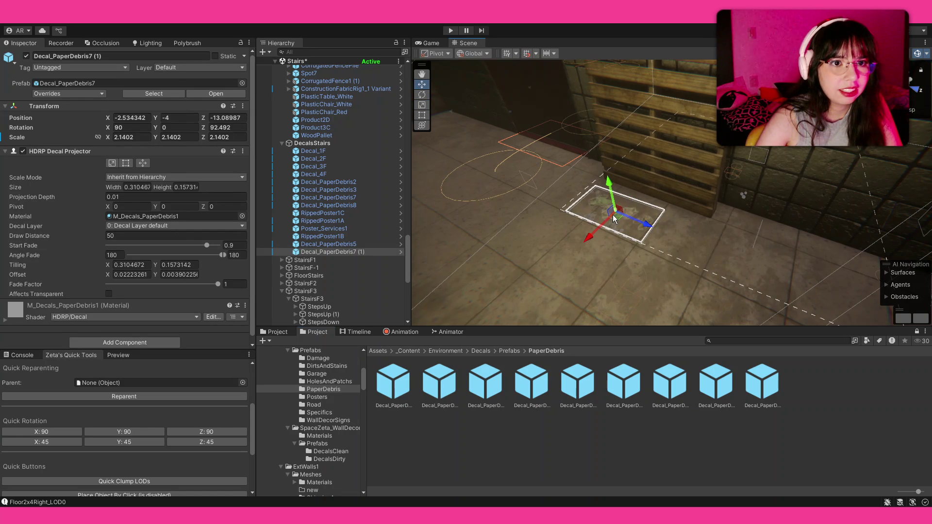
left_click_drag(602, 232, 627, 211)
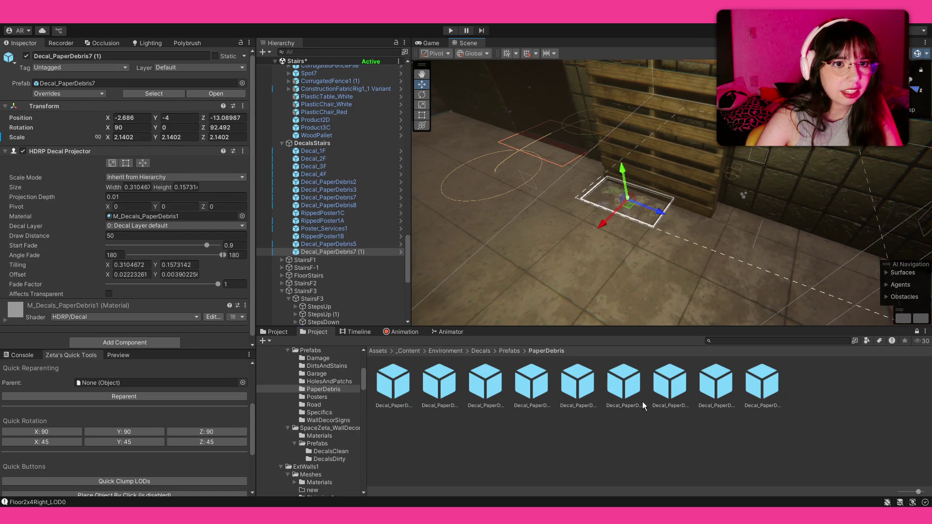
left_click(635, 205)
scroll(635, 205, "down", 3)
scroll(636, 205, "down", 3)
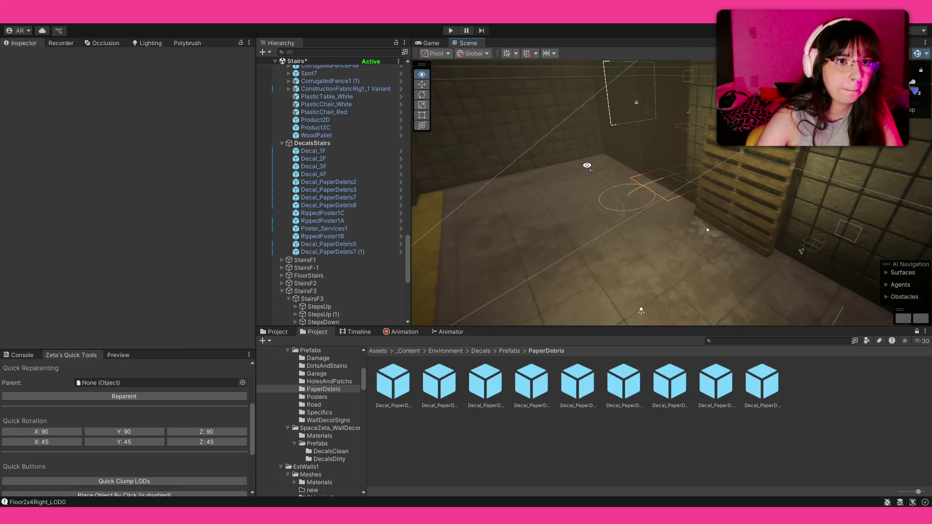
left_click(503, 350)
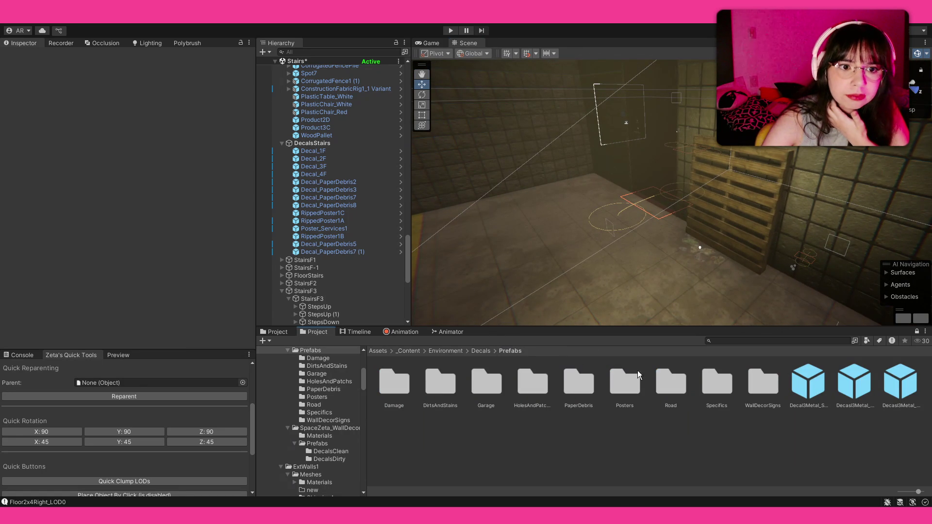
- Place a RippedPoster1A copy on the stairwell wall, turned to face it with Quick Rotation Y and resized
double_click(627, 381)
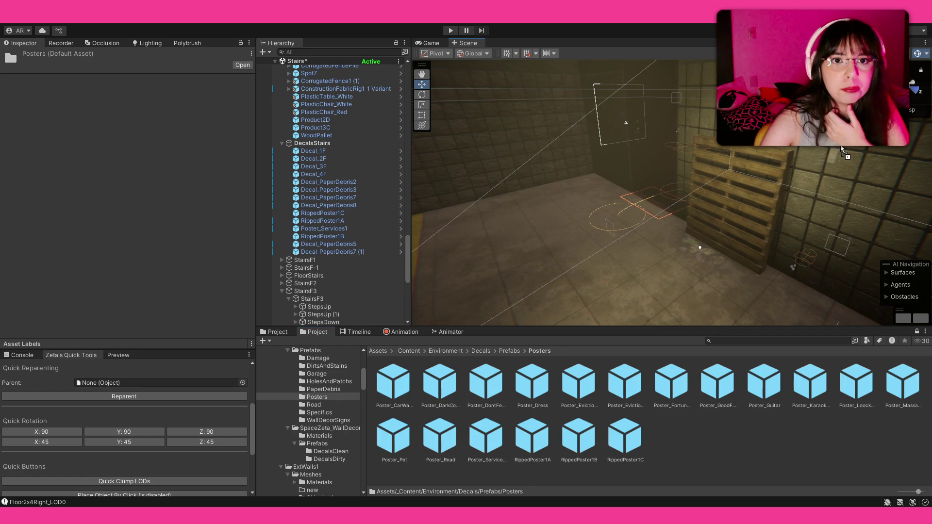
left_click_drag(532, 436, 809, 193)
left_click(124, 432)
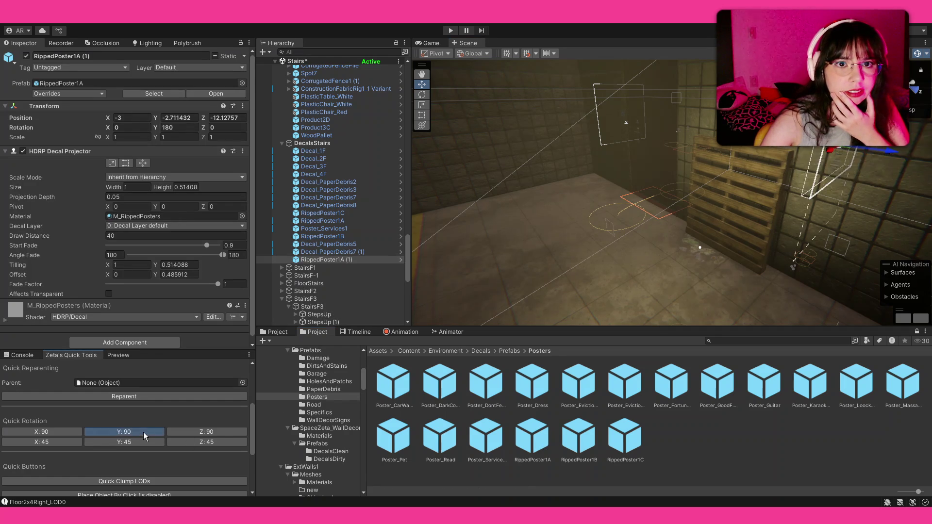
key("f")
key("e")
key("r")
mouse_move(677, 155)
left_mouse_down()
mouse_move(699, 175)
mouse_move(708, 214)
mouse_move(526, 232)
mouse_move(235, 219)
left_mouse_up()
left_click(699, 204)
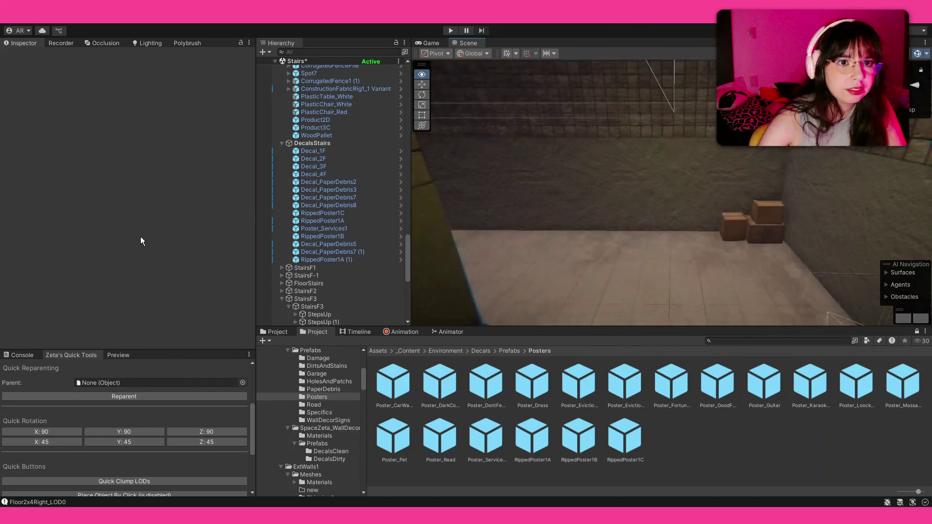
- Add RippedPoster1B, enlarged to nearly double, and RippedPoster1C facing the textured wall near the boxes
mouse_move(236, 219)
left_mouse_down()
mouse_move(101, 210)
mouse_move(250, 232)
left_mouse_up()
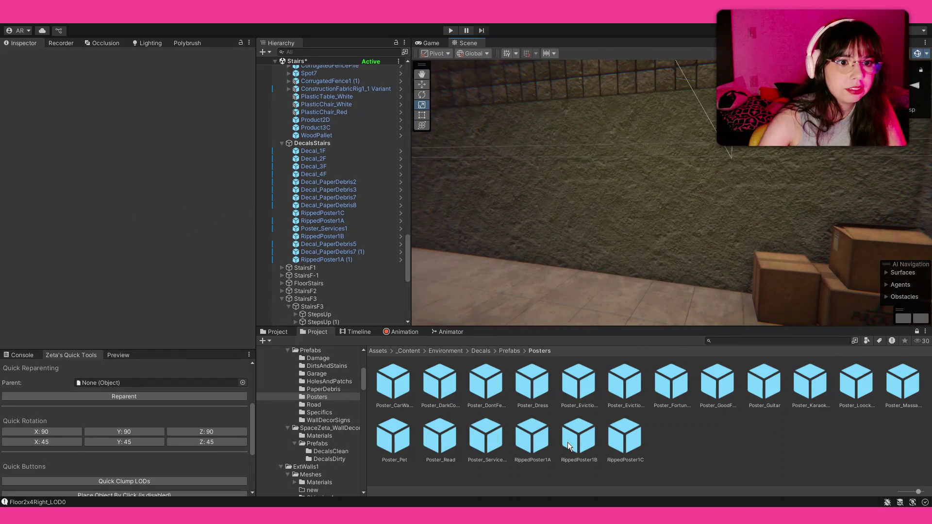
left_click_drag(670, 170, 670, 167)
left_click(107, 436)
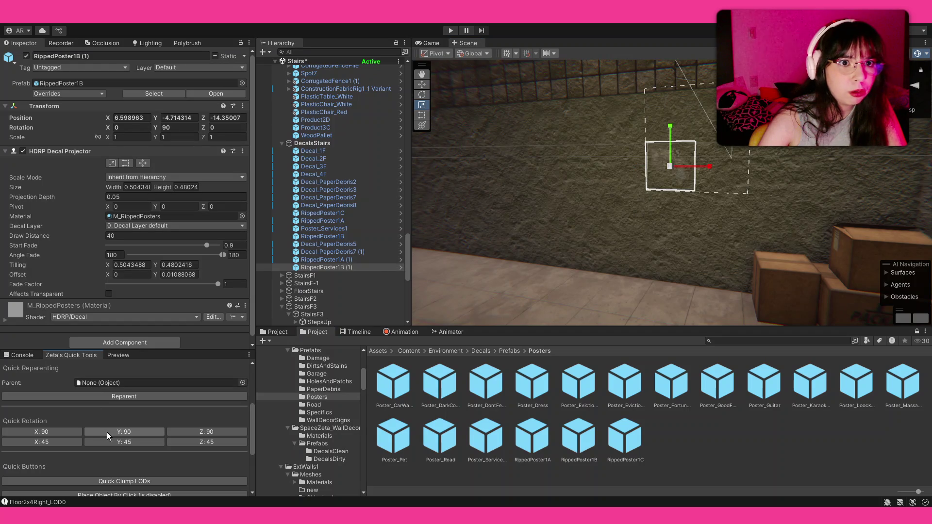
left_click_drag(675, 166, 693, 148)
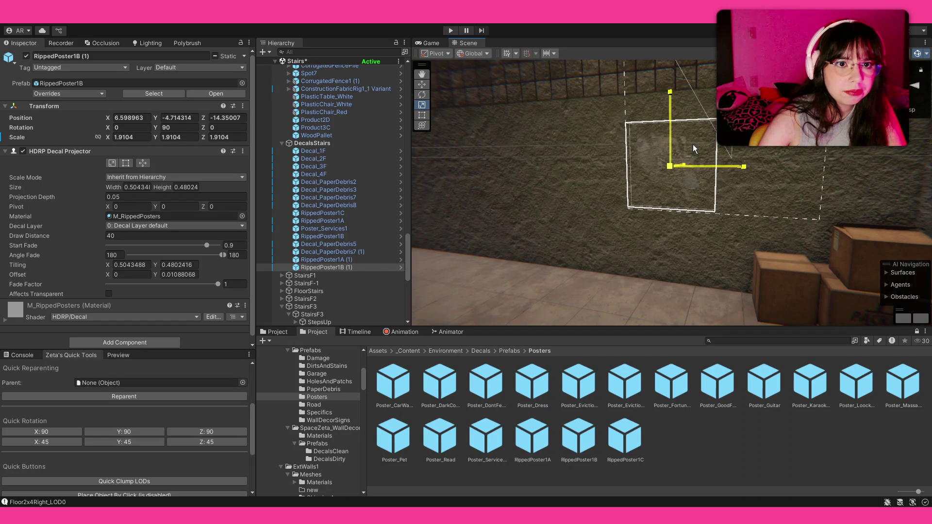
mouse_move(613, 450)
left_mouse_down()
mouse_move(716, 172)
mouse_move(743, 158)
mouse_move(718, 162)
left_mouse_up()
mouse_move(685, 192)
left_mouse_down()
mouse_move(774, 171)
mouse_move(710, 185)
left_mouse_up()
left_click(729, 183)
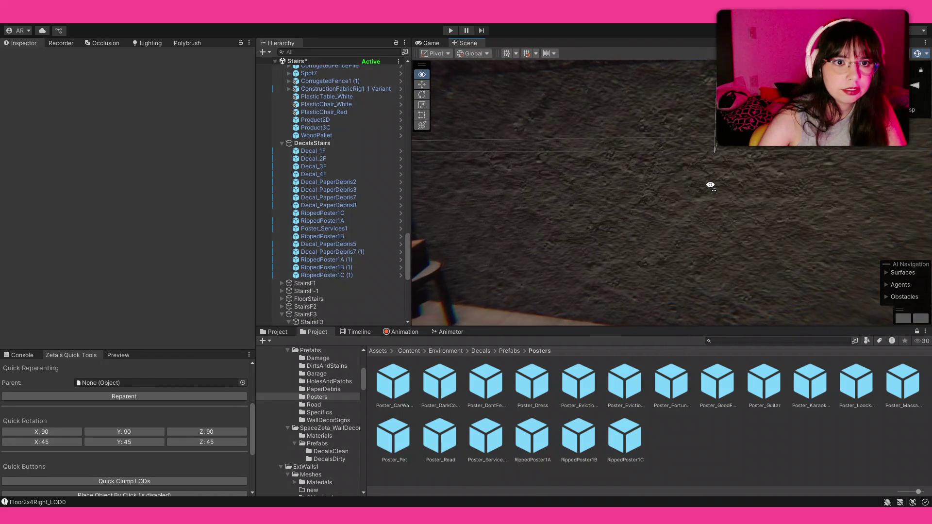
- Hang another RippedPoster1B and an enlarged Poster_Guitar on the wall, each turned Y 90 to face it
left_click_drag(579, 437, 579, 183)
left_click(124, 432)
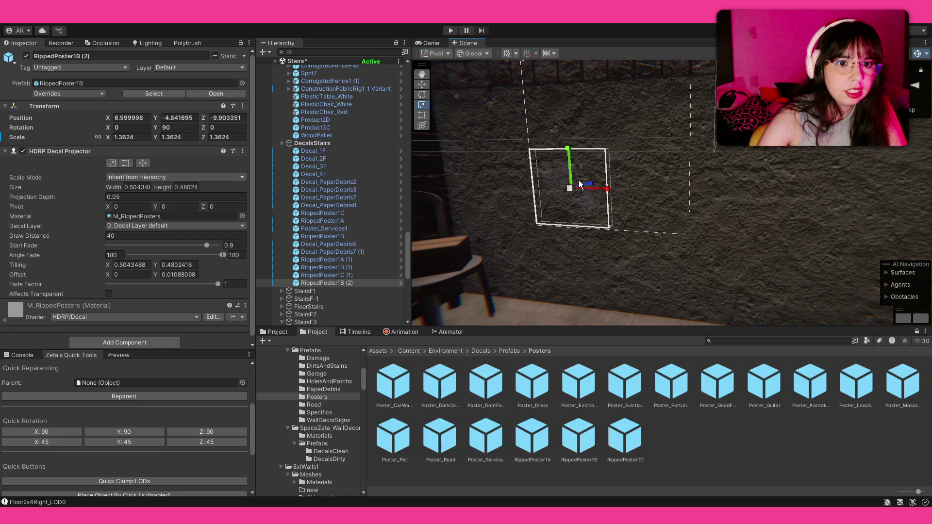
left_click_drag(766, 371, 673, 211)
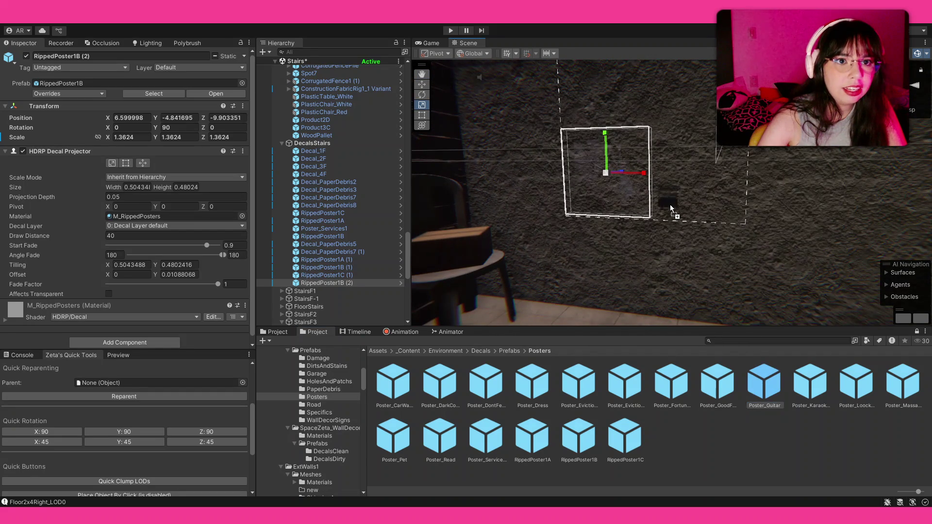
left_click(113, 431)
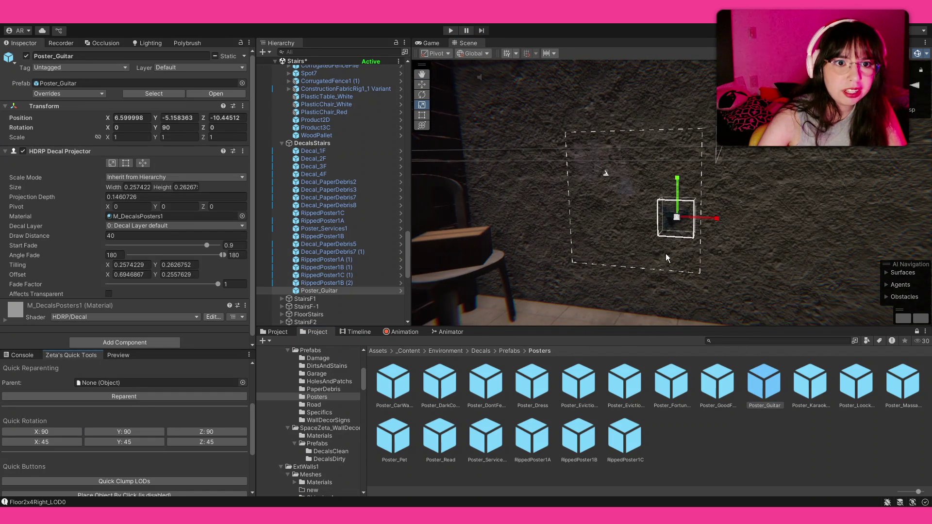
left_click_drag(676, 228, 711, 220)
key("w")
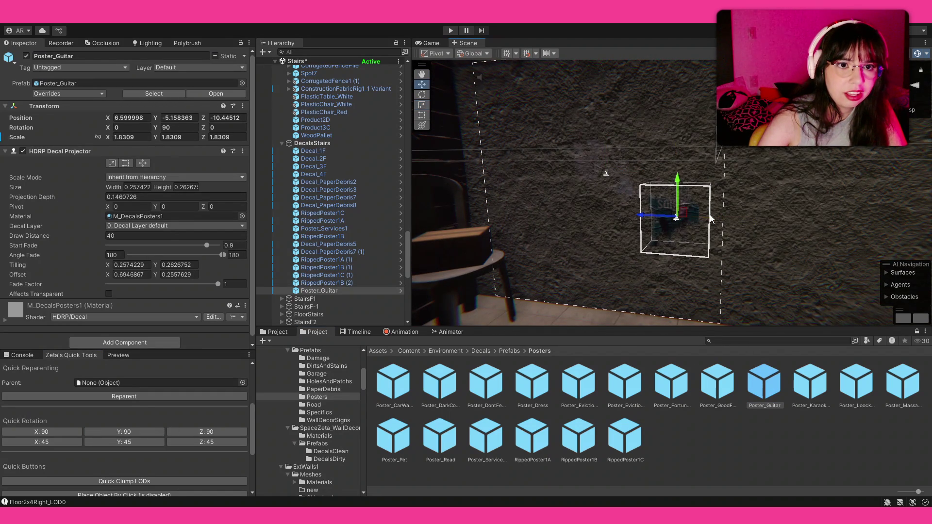
mouse_move(650, 220)
left_mouse_down()
mouse_move(623, 222)
mouse_move(653, 164)
left_mouse_up()
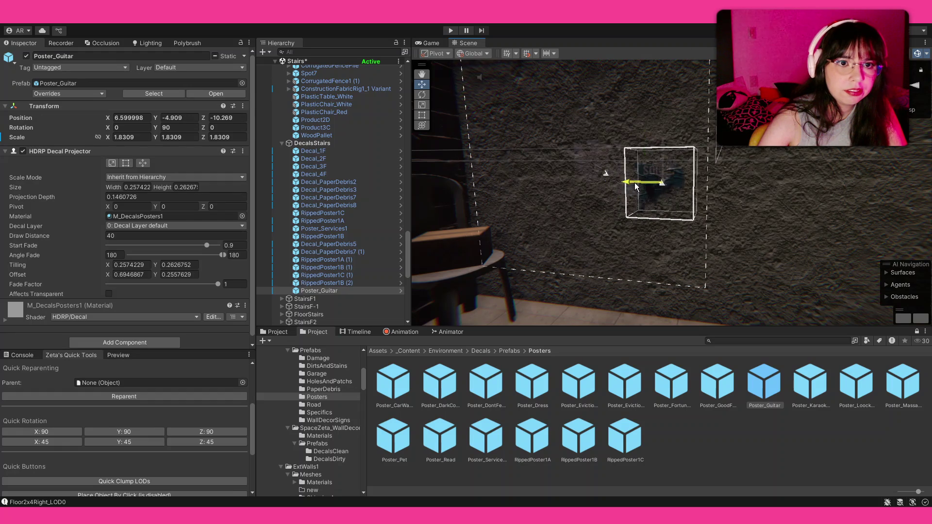
left_click(753, 287)
- Add a third RippedPoster1C copy to the wall, facing it and enlarged to about 1.8
mouse_move(753, 287)
left_mouse_down()
mouse_move(632, 230)
mouse_move(474, 234)
left_mouse_up()
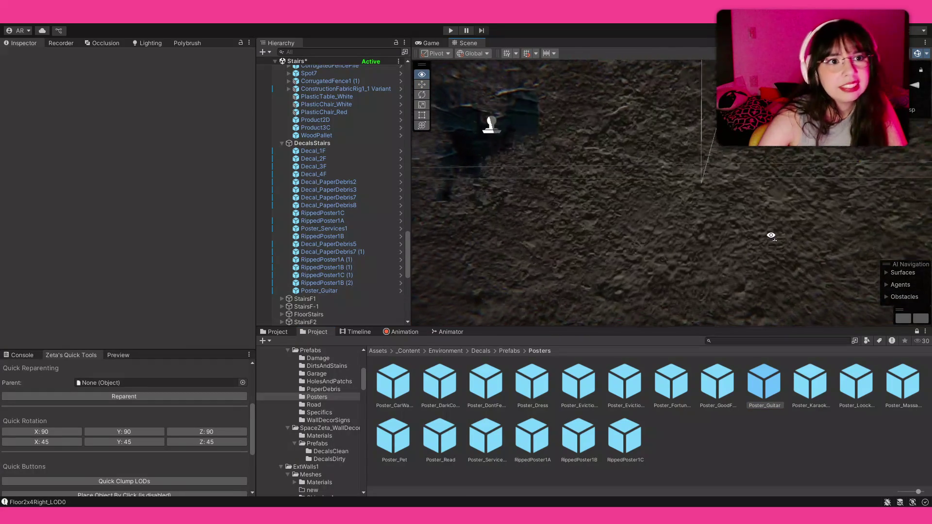
left_click_drag(753, 239, 710, 280)
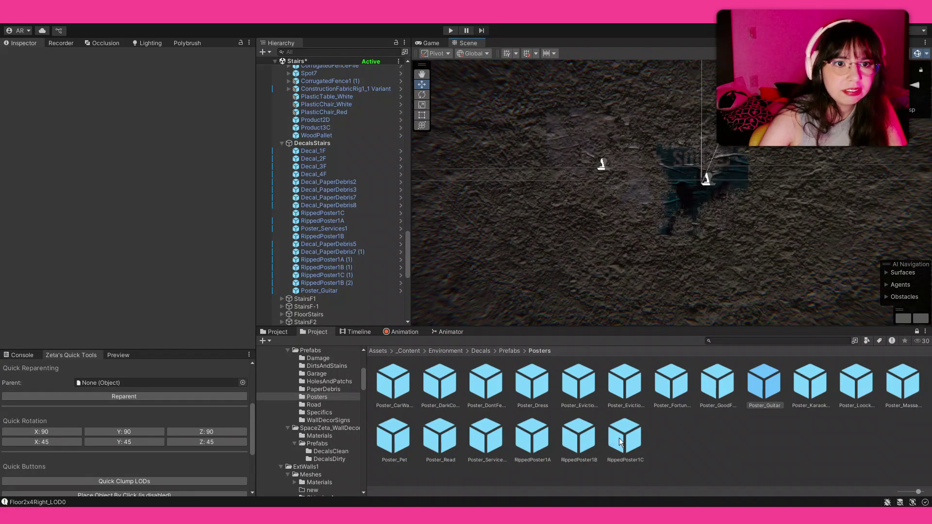
left_click_drag(623, 437, 674, 288)
left_click(132, 432)
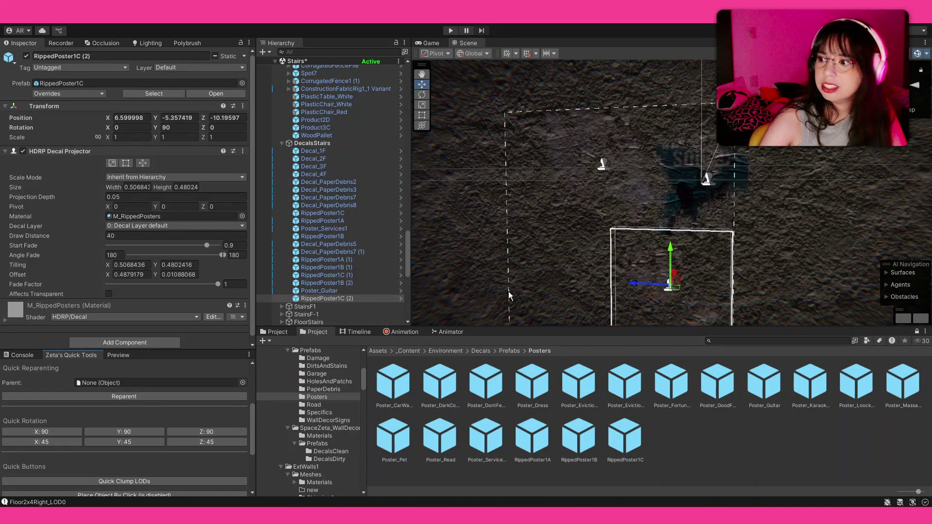
key("t")
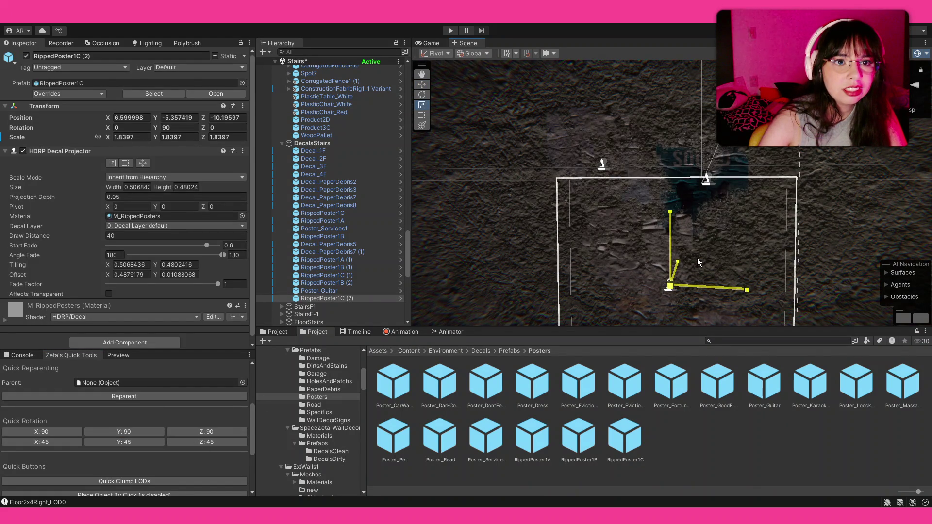
left_click(698, 258)
mouse_move(607, 252)
left_mouse_down()
mouse_move(641, 243)
mouse_move(747, 260)
left_mouse_up()
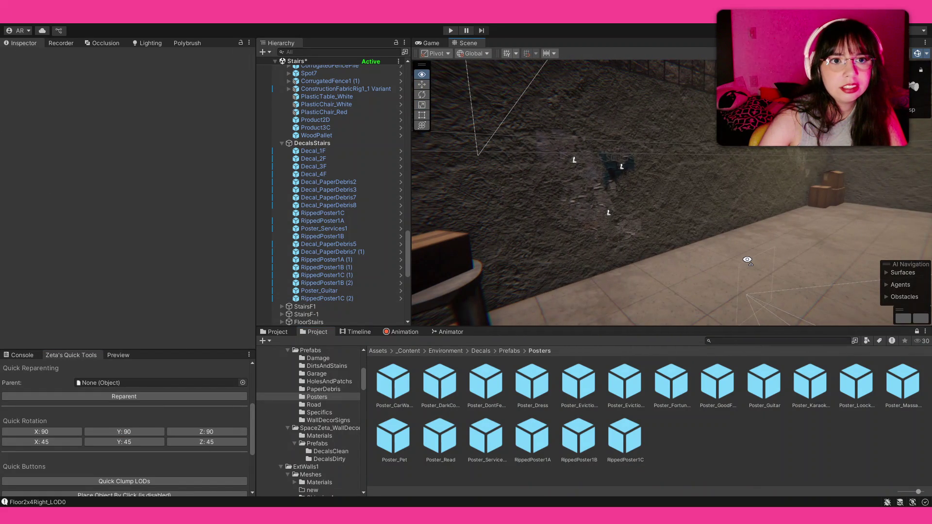
- Hang an enlarged Poster_GoodFood decal on the tiled corridor wall, turned to face it
left_click_drag(747, 260, 427, 259)
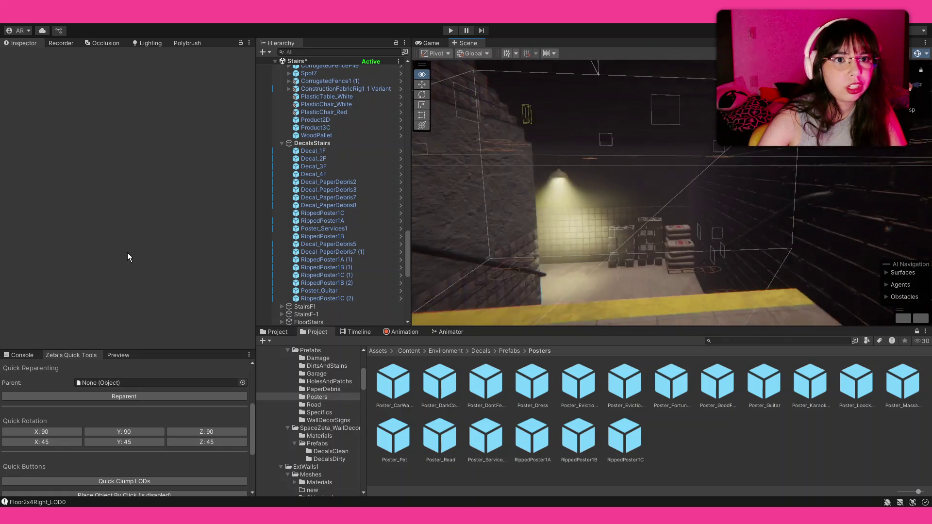
mouse_move(127, 256)
left_mouse_down()
mouse_move(67, 285)
mouse_move(132, 275)
left_mouse_up()
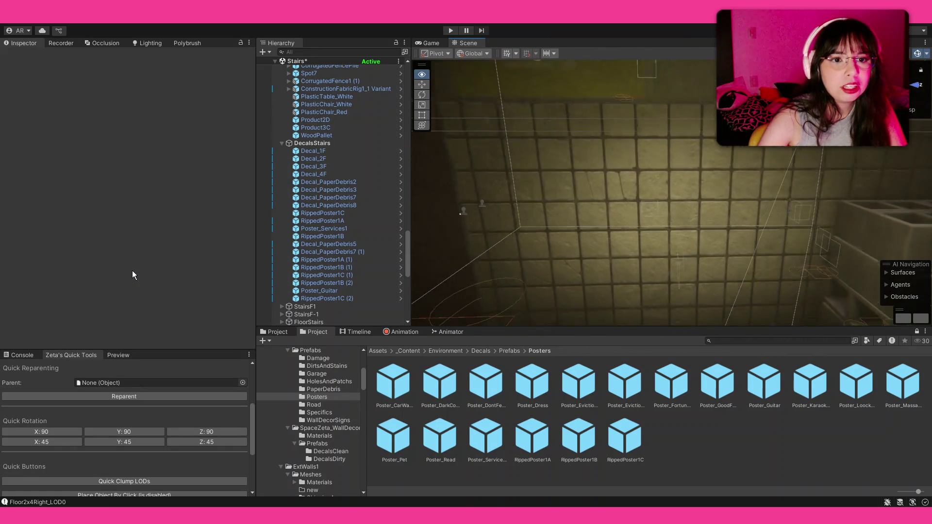
left_click_drag(732, 387, 700, 198)
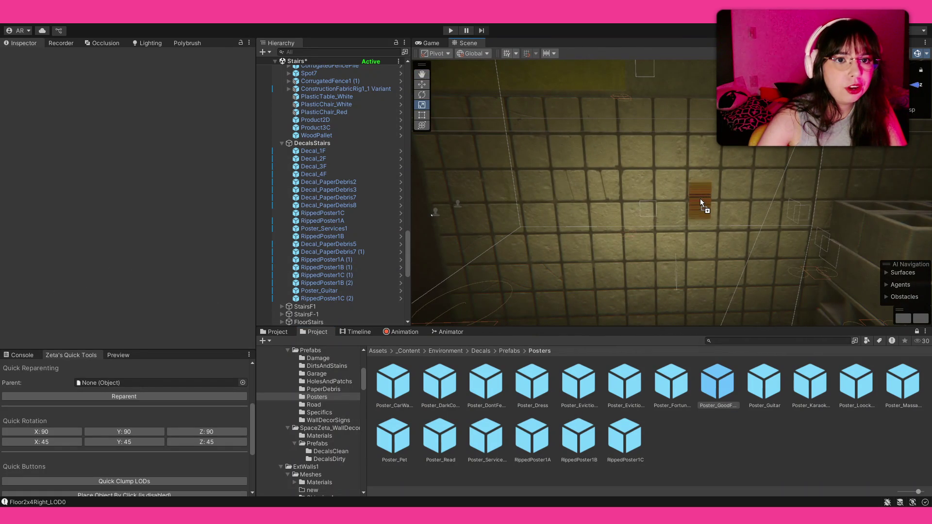
left_click(130, 431)
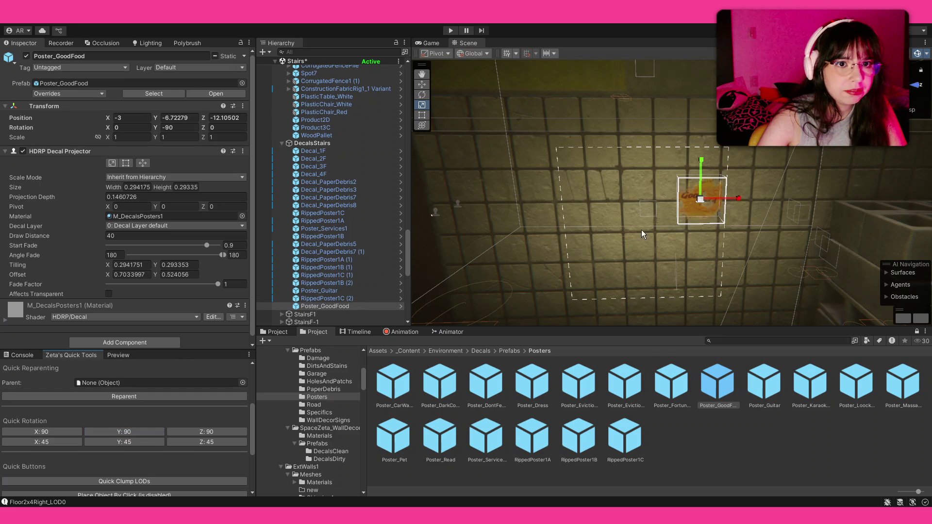
left_click_drag(700, 199, 721, 190)
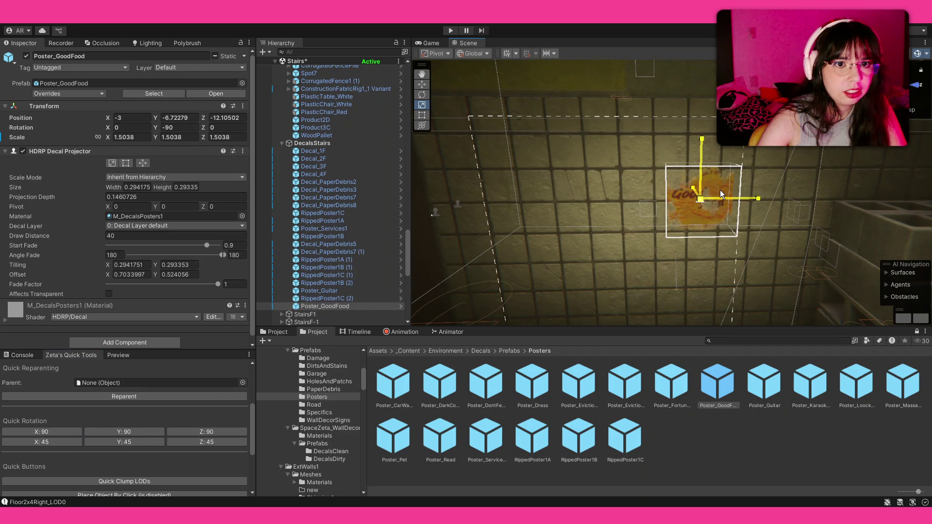
- Hang the Poster_KaraokeRave beside it, quarter-turned, roughly doubled in size and nudged onto the wall
left_click_drag(820, 390, 632, 235)
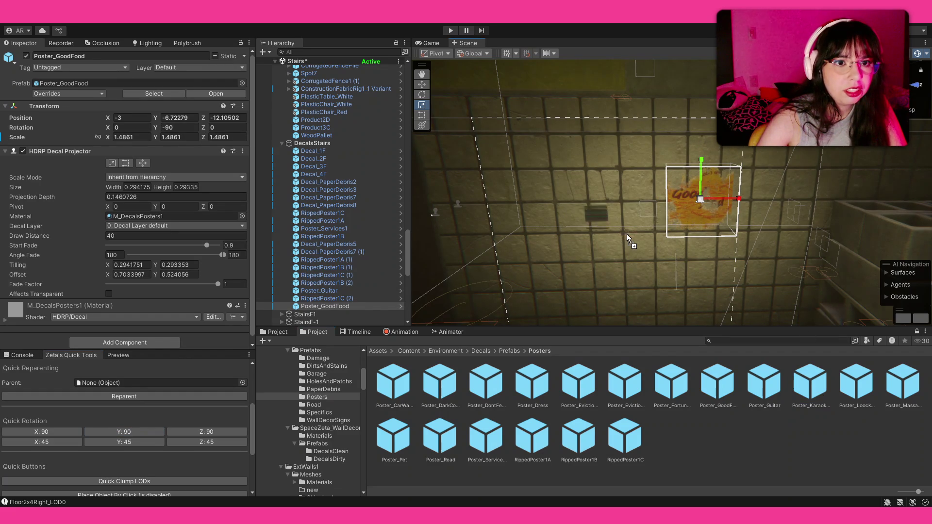
left_click(124, 433)
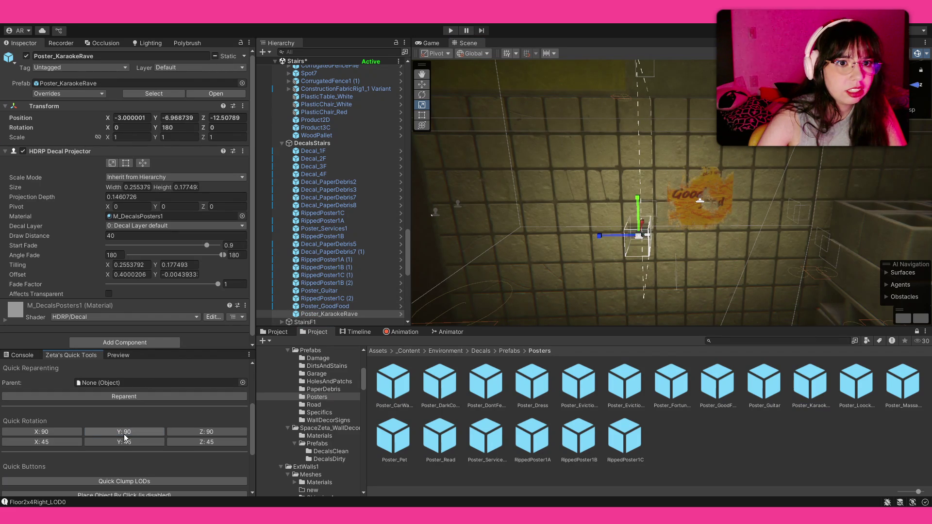
mouse_move(633, 243)
left_mouse_down()
mouse_move(682, 220)
mouse_move(687, 235)
left_mouse_up()
key("w")
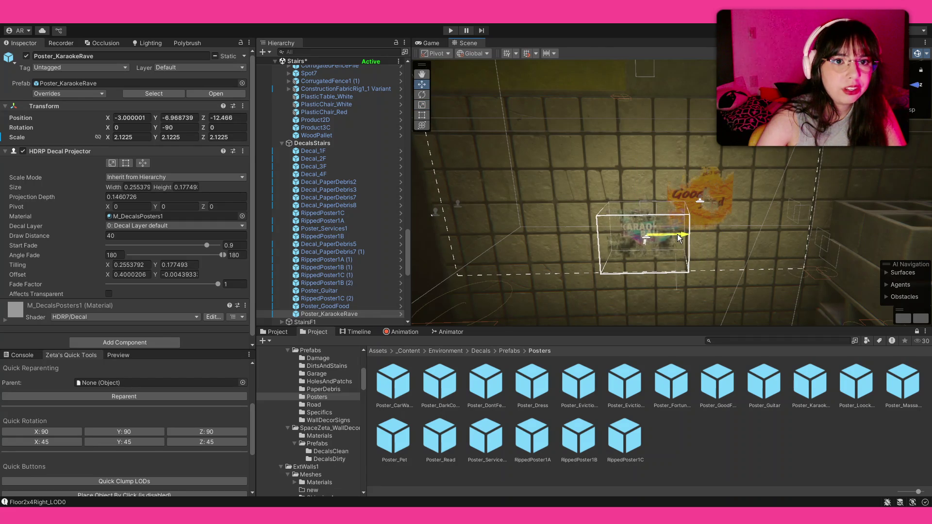
left_click_drag(650, 208, 643, 213)
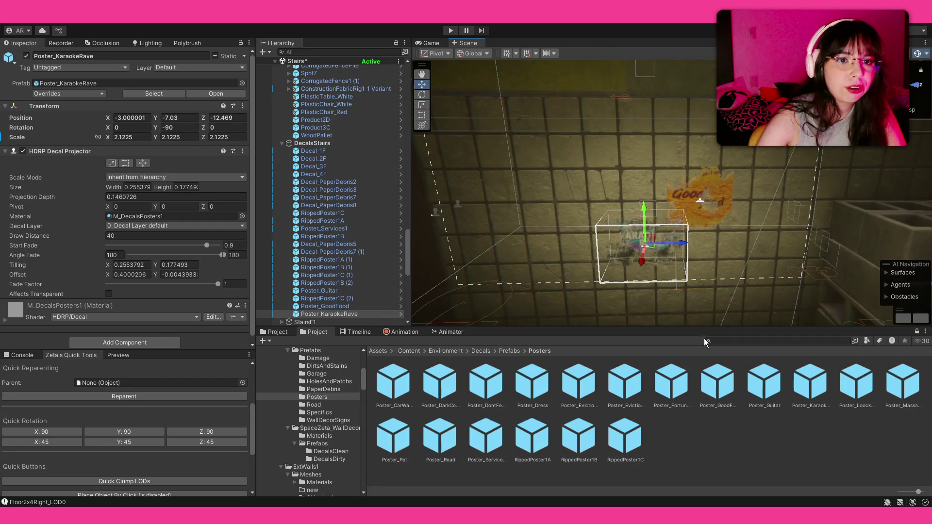
left_click(648, 280)
- Add RippedPoster1C (3) to the wall, rotated Y 90 and scaled to about 1.48
mouse_move(647, 281)
left_mouse_down()
mouse_move(624, 203)
mouse_move(636, 379)
left_mouse_up()
left_click_drag(624, 437, 637, 201)
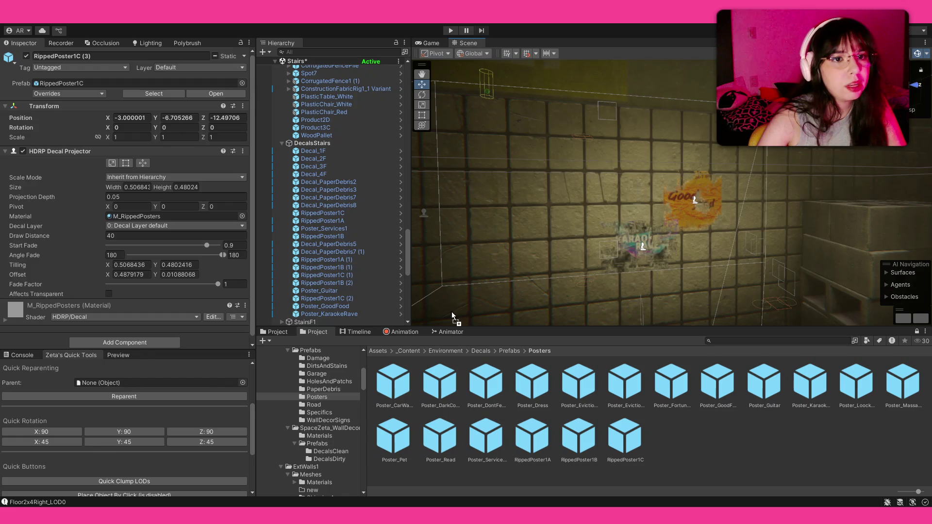
left_click(142, 429)
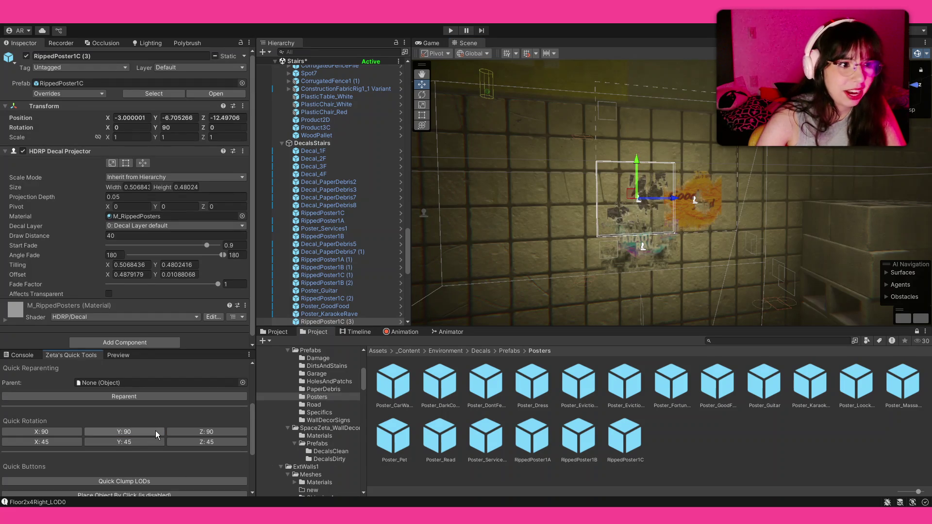
key("r")
mouse_move(635, 198)
left_mouse_down()
mouse_move(662, 199)
mouse_move(703, 231)
mouse_move(464, 230)
left_mouse_up()
left_click(743, 462)
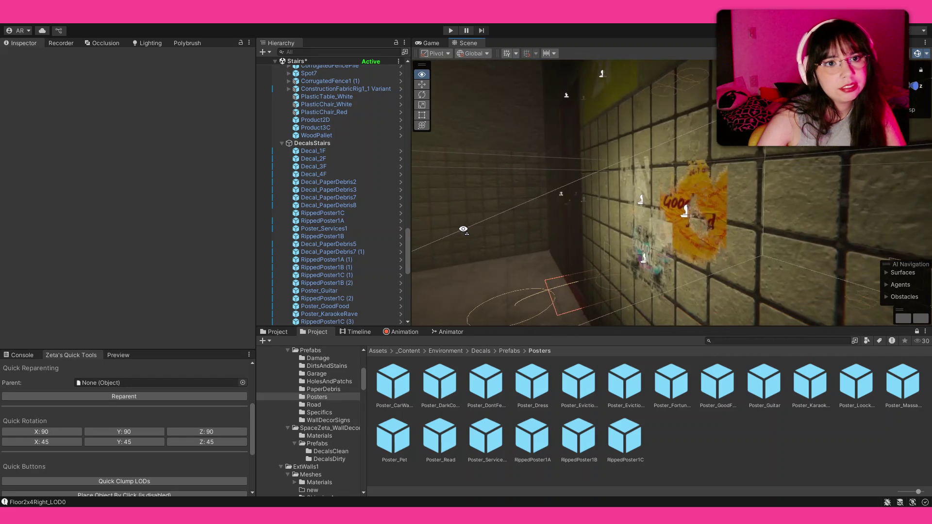
mouse_move(464, 230)
left_mouse_down()
mouse_move(442, 231)
mouse_move(626, 230)
left_mouse_up()
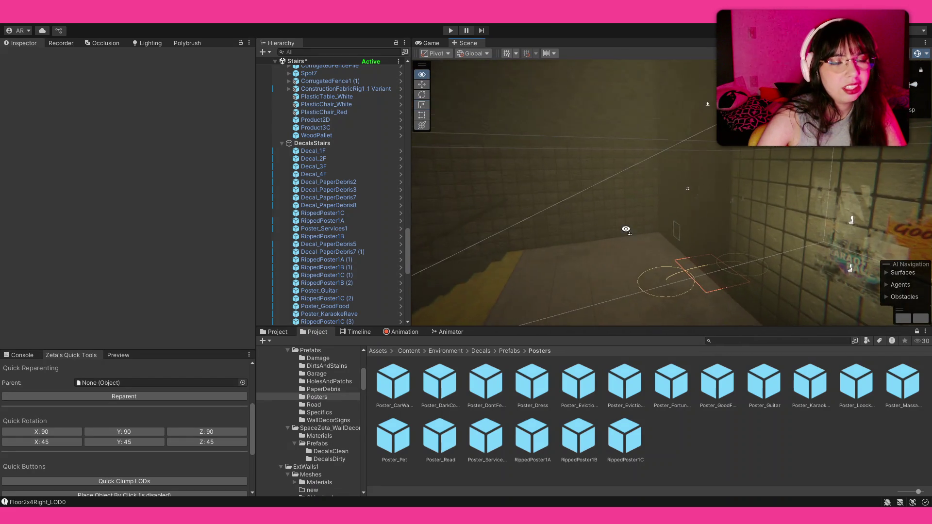
- Place the first paper debris decals from the PaperDebris folder on the floor near the cardboard boxes
mouse_move(625, 229)
left_mouse_down()
mouse_move(374, 221)
mouse_move(561, 351)
left_mouse_up()
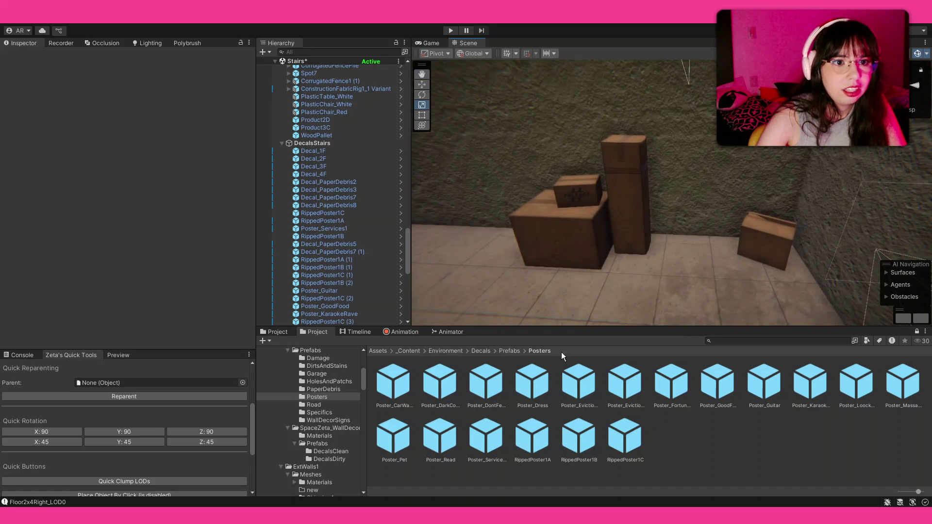
left_click(508, 352)
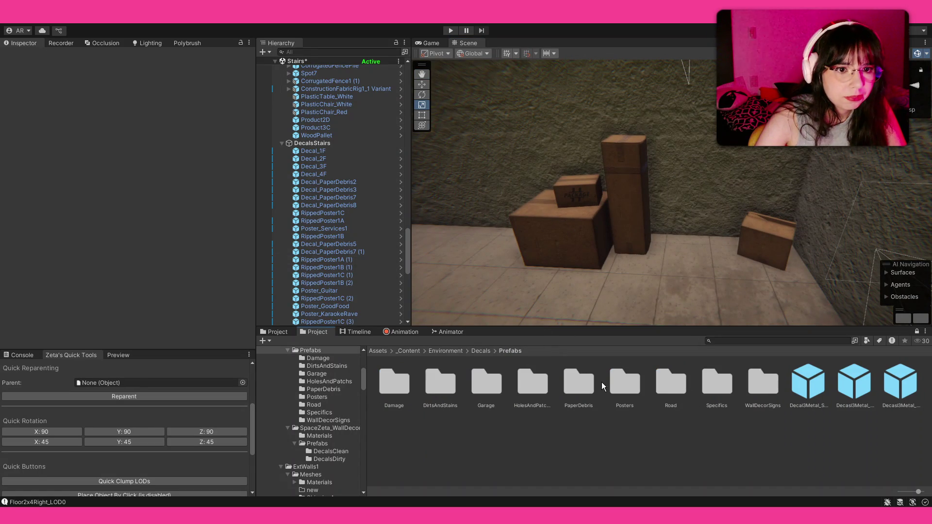
double_click(579, 386)
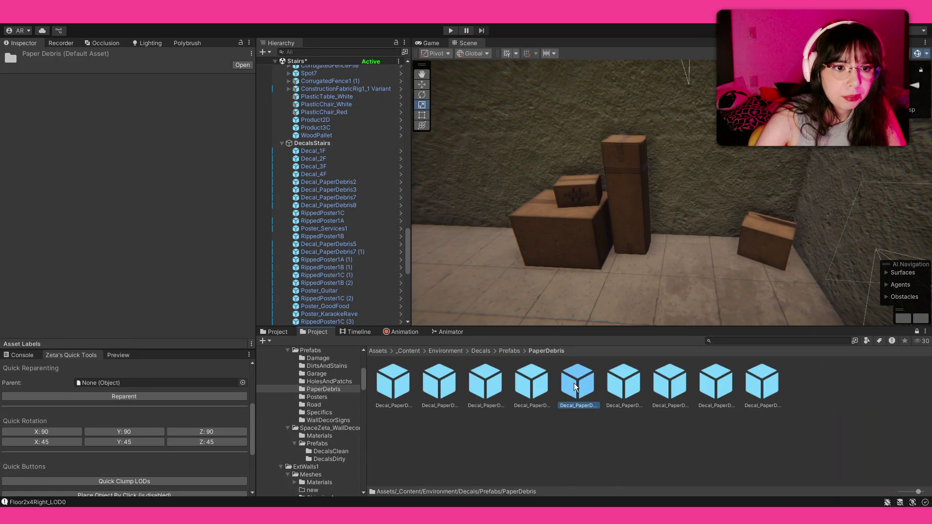
left_click_drag(574, 383, 663, 301)
left_click_drag(604, 328, 604, 271)
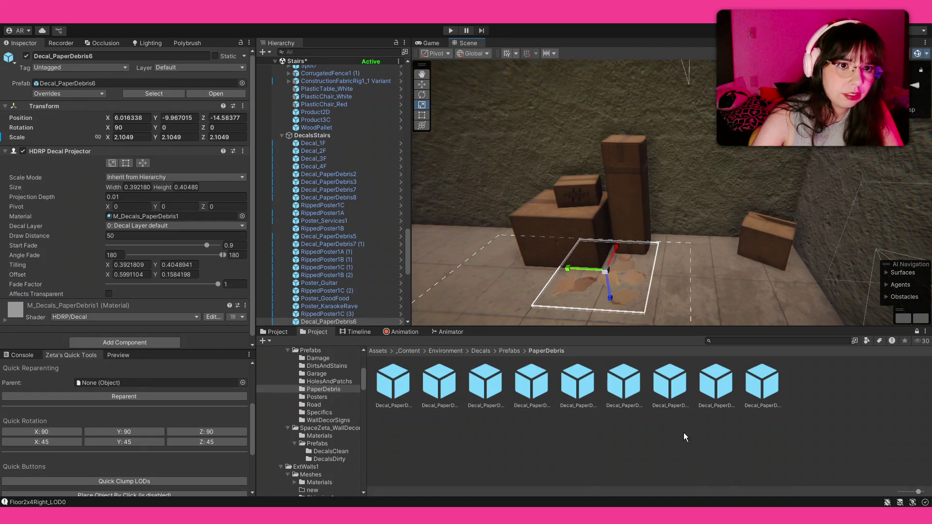
left_click_drag(652, 258, 657, 291)
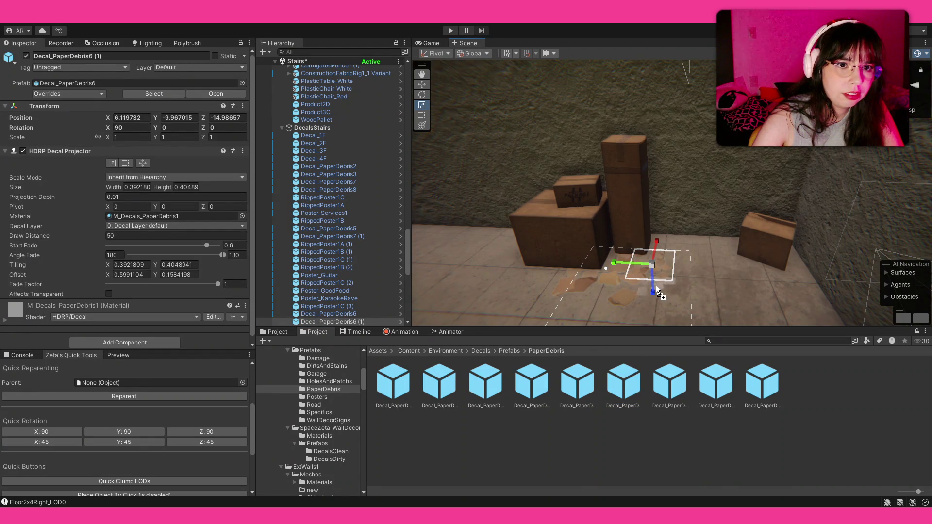
left_click(661, 288)
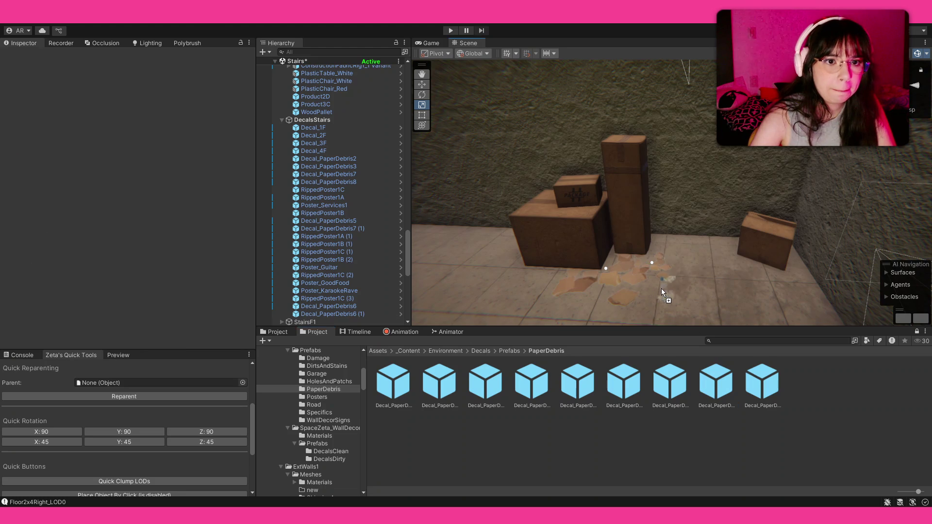
left_click_drag(661, 288, 607, 266)
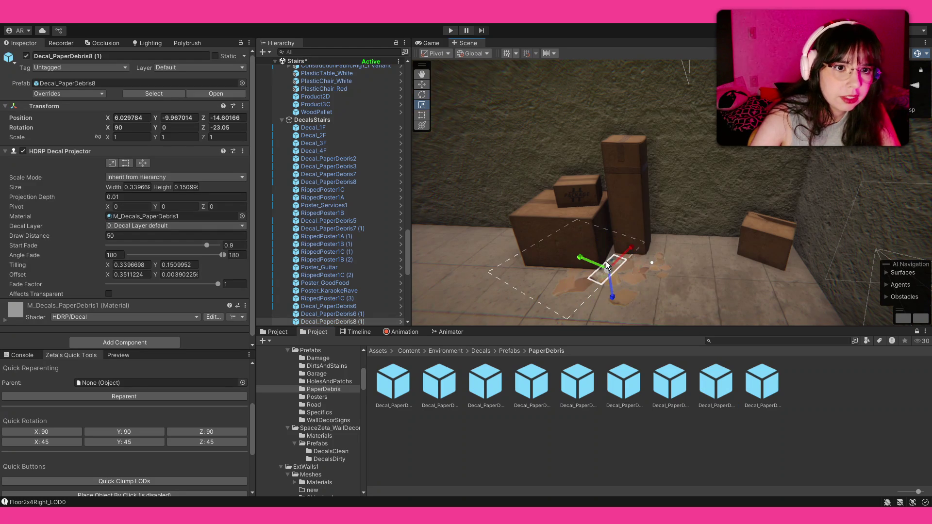
left_click(651, 246)
mouse_move(651, 246)
left_mouse_down()
mouse_move(635, 271)
mouse_move(564, 276)
mouse_move(566, 253)
mouse_move(500, 247)
mouse_move(476, 266)
mouse_move(207, 206)
mouse_move(327, 259)
mouse_move(449, 270)
mouse_move(417, 266)
mouse_move(722, 269)
mouse_move(671, 245)
mouse_move(714, 252)
mouse_move(643, 234)
mouse_move(607, 264)
left_mouse_up()
- Delete a misplaced debris decal and place another near the boxes, spun around on the floor
mouse_move(702, 387)
left_mouse_down()
mouse_move(808, 227)
mouse_move(799, 240)
left_mouse_up()
key("f")
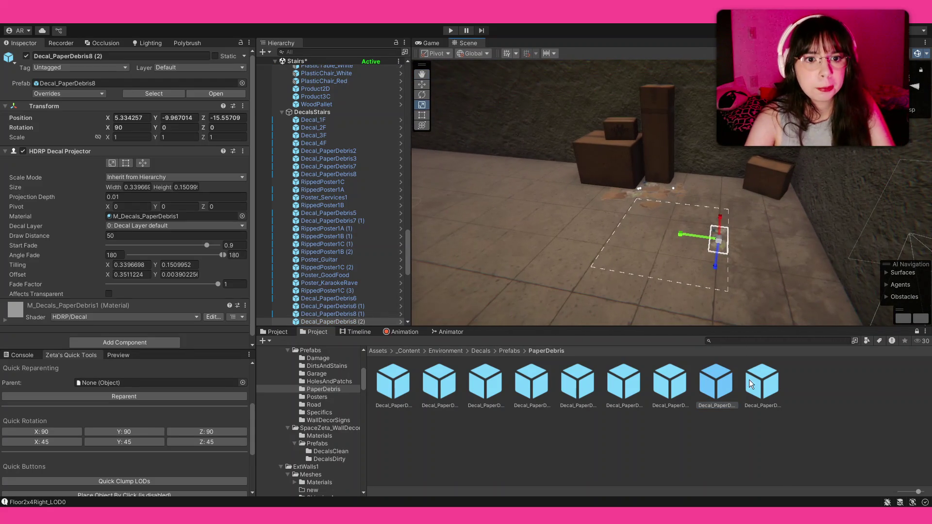
key("Delete")
mouse_move(801, 227)
left_mouse_down()
mouse_move(758, 214)
mouse_move(785, 228)
left_mouse_up()
key("r")
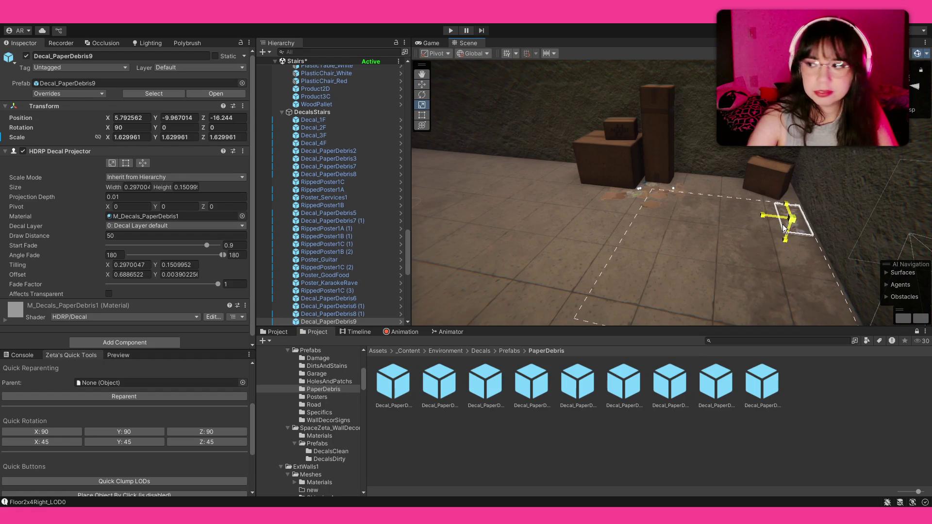
scroll(784, 229, "up", 5)
key("e")
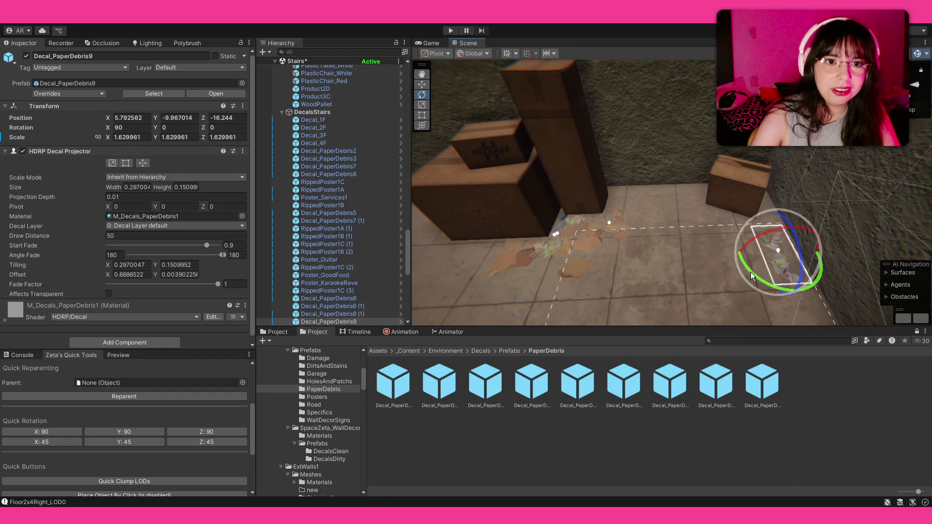
left_click_drag(752, 275, 758, 248)
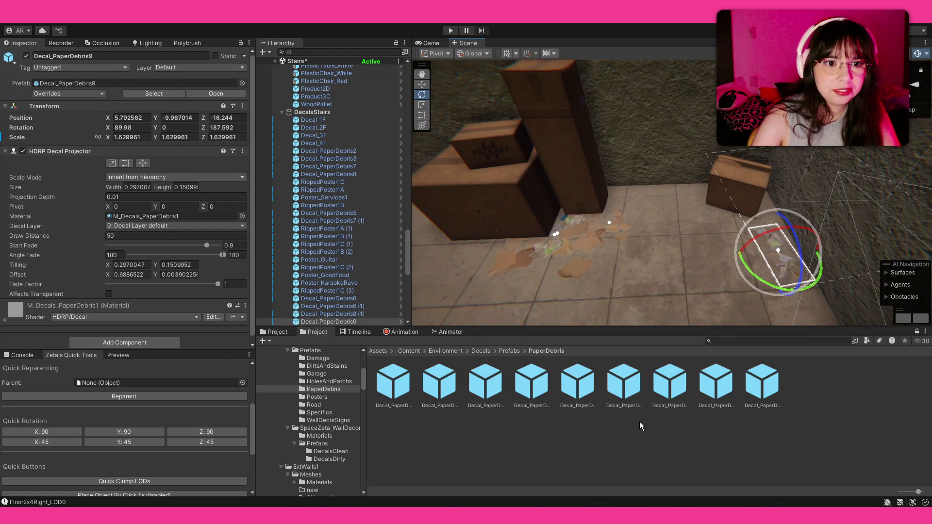
- Drop two more debris decals on the floor, the first enlarged slightly
mouse_move(669, 383)
left_mouse_down()
mouse_move(716, 249)
mouse_move(684, 196)
mouse_move(793, 234)
mouse_move(831, 236)
left_mouse_up()
key("r")
mouse_move(685, 201)
left_mouse_down()
mouse_move(712, 202)
mouse_move(679, 186)
left_mouse_up()
key("e")
key("w")
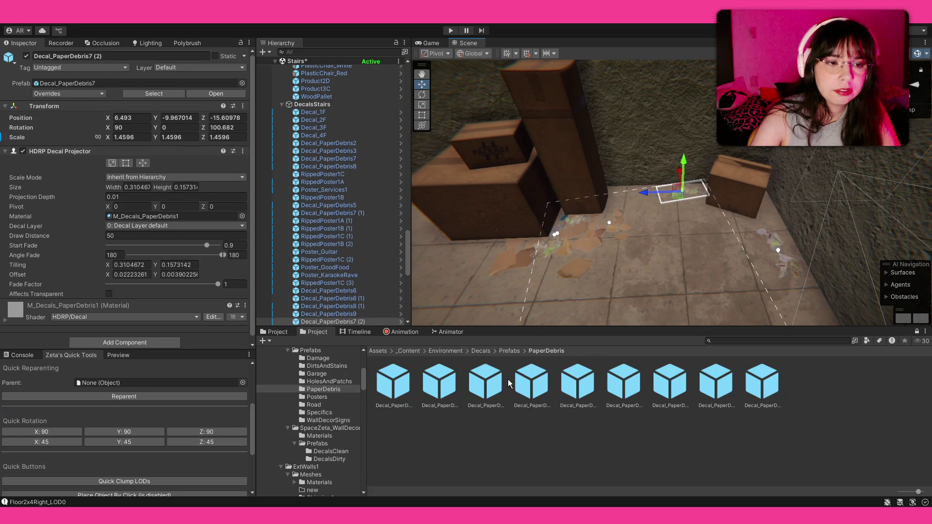
mouse_move(509, 384)
left_mouse_down()
mouse_move(751, 210)
mouse_move(711, 197)
left_mouse_up()
key("r")
left_click(728, 218)
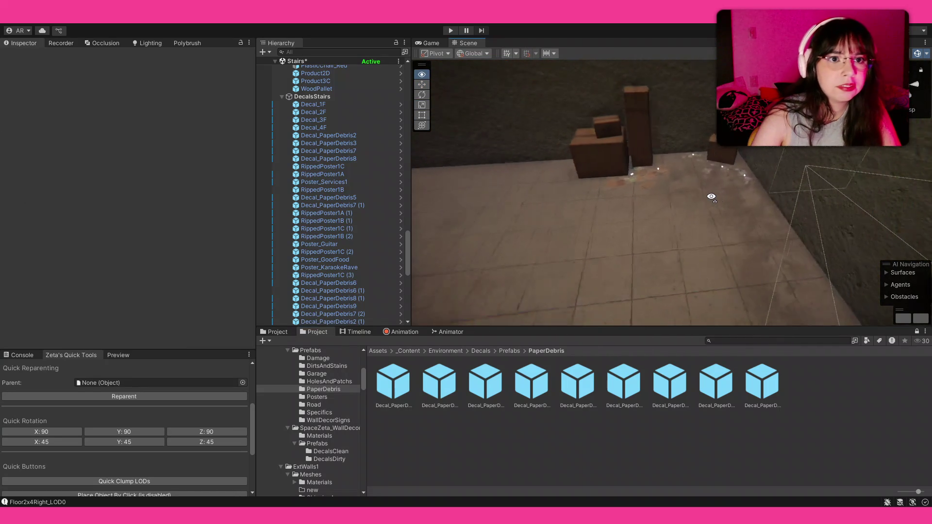
- Place a final paper debris decal on the floor along the wall from a new view angle
mouse_move(712, 197)
left_mouse_down()
mouse_move(654, 176)
mouse_move(663, 227)
mouse_move(703, 215)
mouse_move(659, 229)
mouse_move(714, 333)
left_mouse_up()
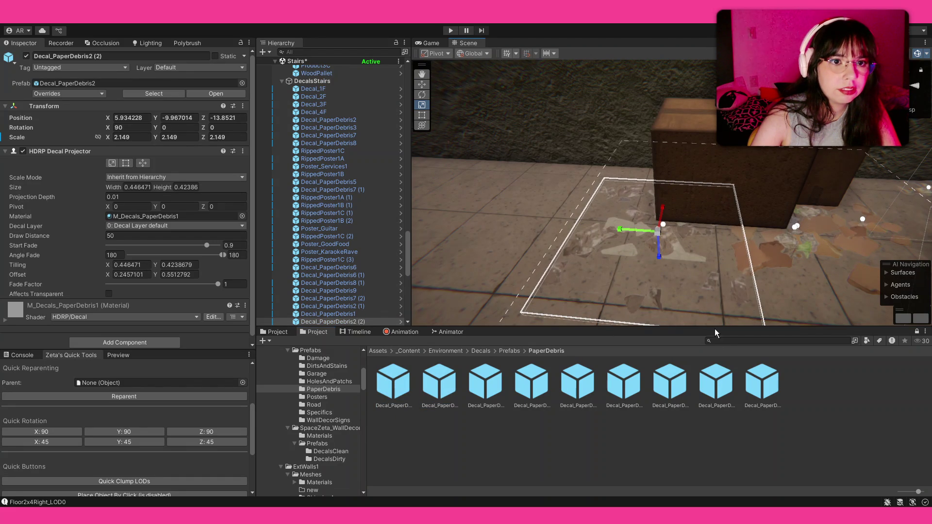
left_click(675, 276)
mouse_move(675, 276)
left_mouse_down()
mouse_move(757, 192)
mouse_move(526, 190)
mouse_move(496, 208)
left_mouse_up()
left_click_drag(441, 380, 649, 212)
mouse_move(441, 381)
left_mouse_down()
mouse_move(648, 212)
mouse_move(626, 194)
left_mouse_up()
key("w")
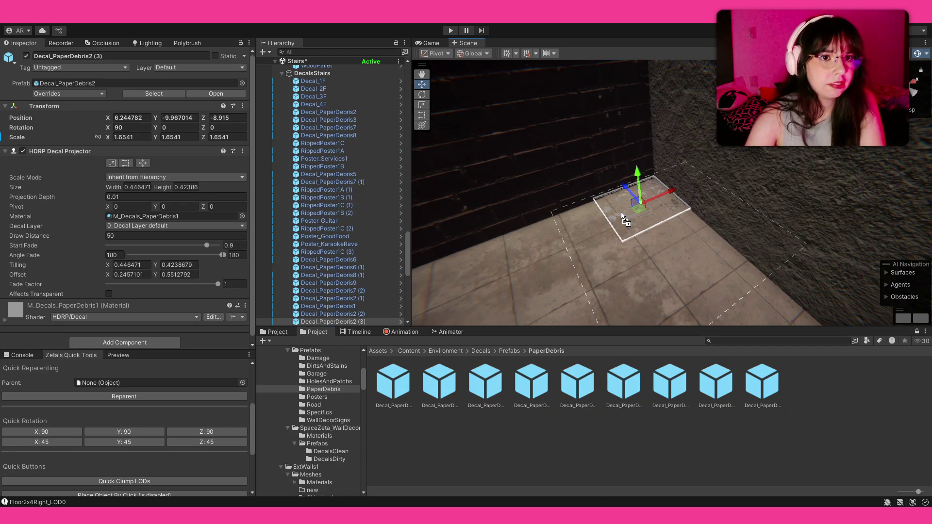
mouse_move(635, 199)
left_mouse_down()
mouse_move(684, 269)
mouse_move(632, 183)
left_mouse_up()
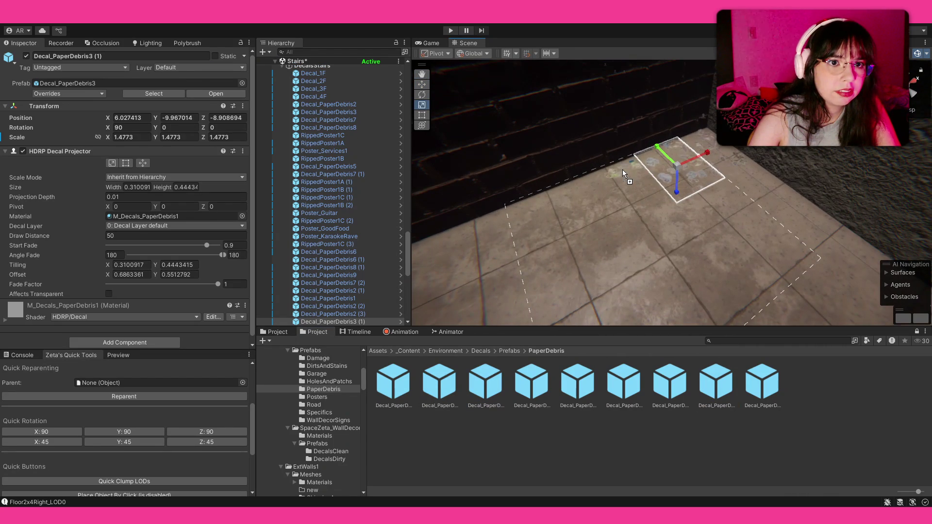
mouse_move(623, 170)
left_mouse_down()
mouse_move(674, 174)
mouse_move(383, 172)
left_mouse_up()
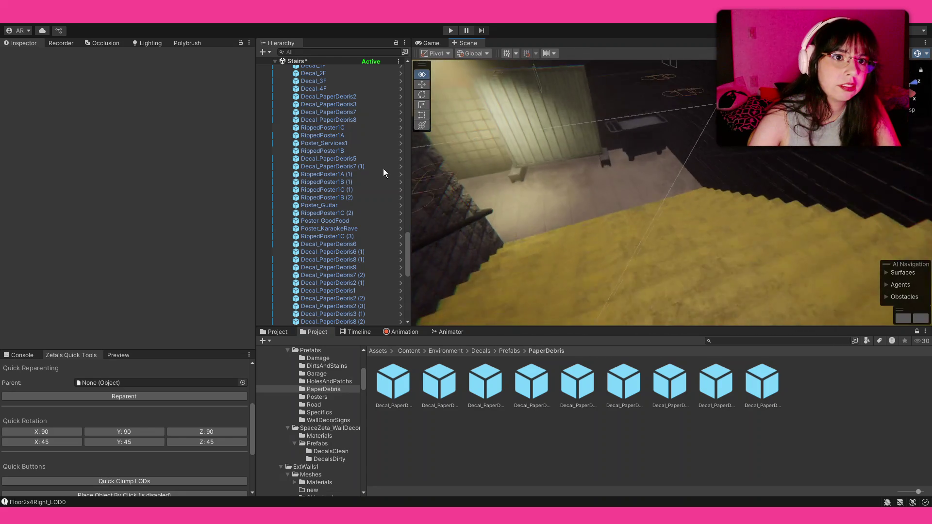
- Enlarge a floor debris decal to about double and spin it on the tiled floor
left_click_drag(383, 173, 363, 172)
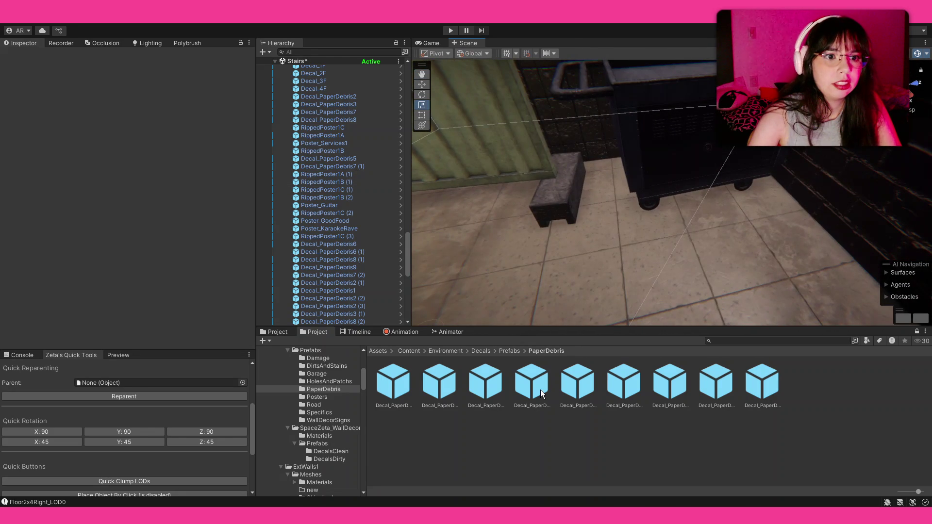
left_click(723, 208)
key("e")
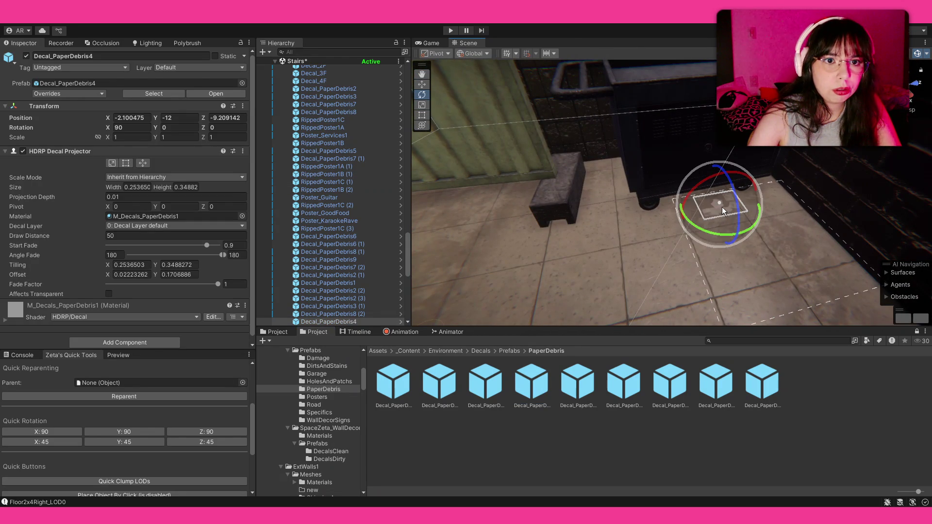
key("r")
left_click_drag(722, 207, 764, 197)
key("e")
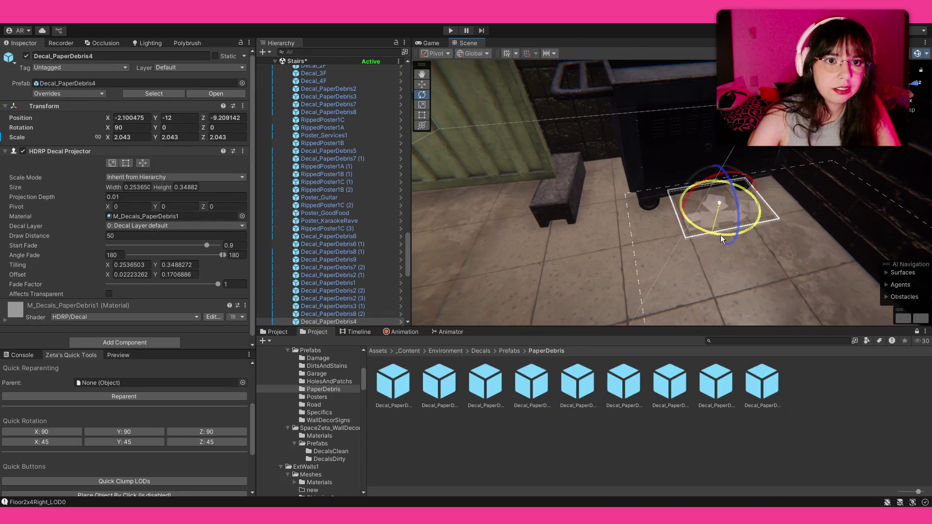
left_click_drag(720, 236, 764, 216)
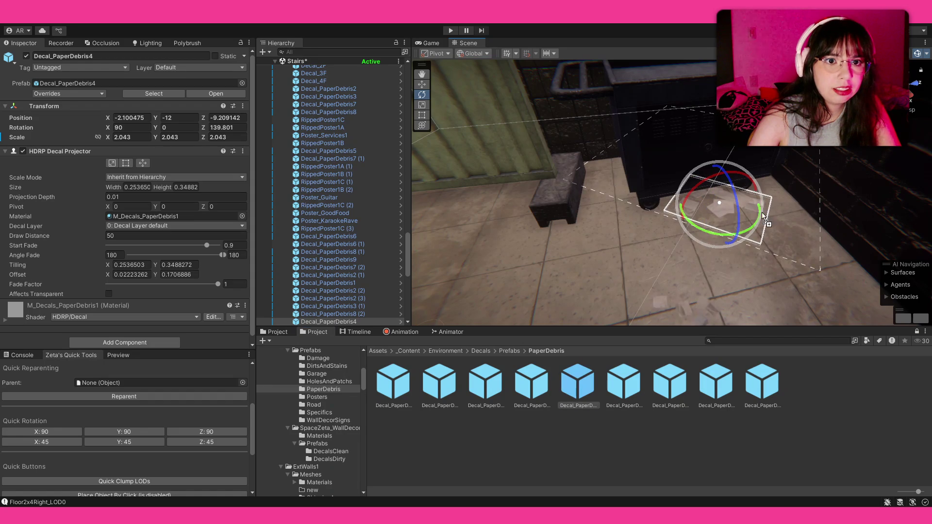
- Drop two more paper debris decals onto the floor and enlarge each to about double
mouse_move(669, 382)
left_mouse_down()
mouse_move(695, 238)
mouse_move(786, 212)
left_mouse_up()
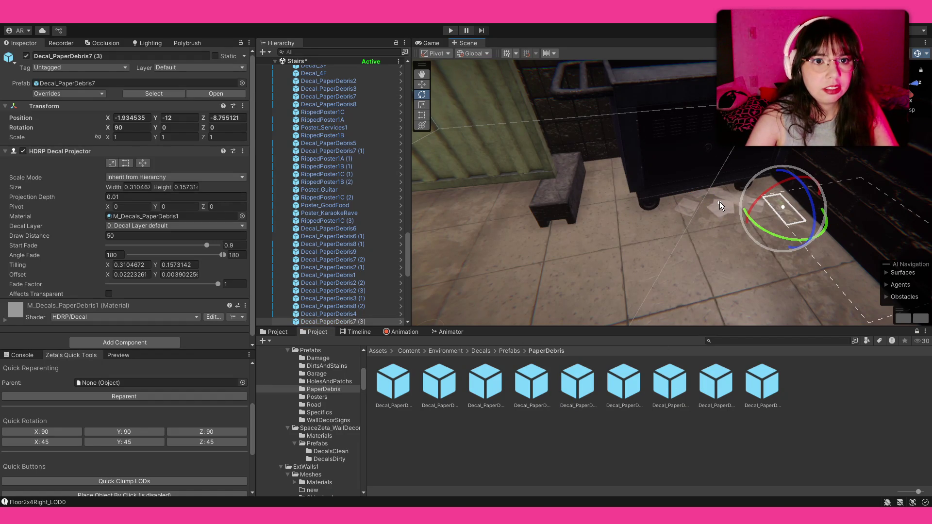
left_click(782, 206)
left_click(783, 210)
key("r")
left_click_drag(787, 208, 817, 187)
mouse_move(756, 384)
left_mouse_down()
mouse_move(724, 198)
mouse_move(860, 235)
left_mouse_up()
key("e")
key("r")
left_click_drag(718, 198, 767, 174)
left_click(776, 430)
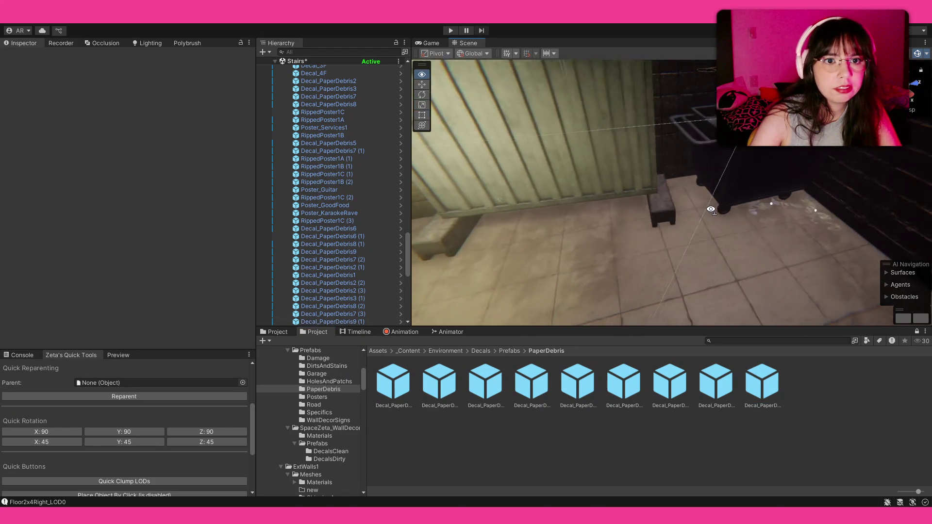
- Place two further debris decals on the floor, enlarging one, then face the tiled wall
left_click_drag(439, 383, 704, 219)
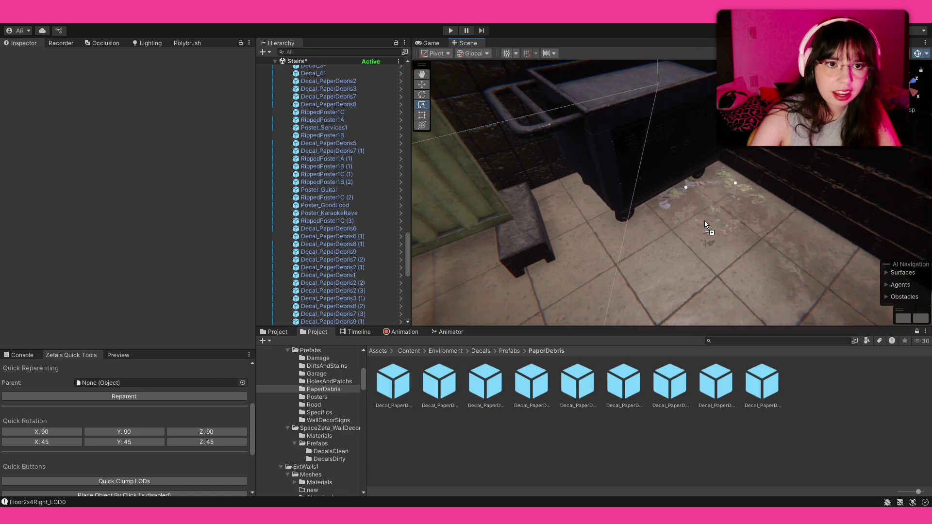
mouse_move(706, 217)
left_mouse_down()
mouse_move(725, 204)
mouse_move(564, 313)
left_mouse_up()
left_click(801, 412)
left_click_drag(444, 391, 670, 205)
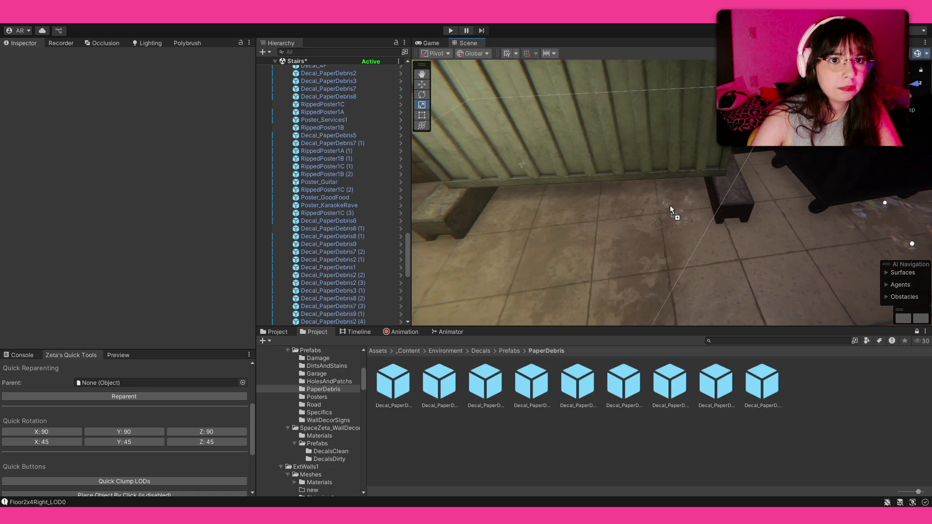
left_click(762, 382)
mouse_move(690, 312)
left_mouse_down()
mouse_move(842, 216)
mouse_move(432, 209)
left_mouse_up()
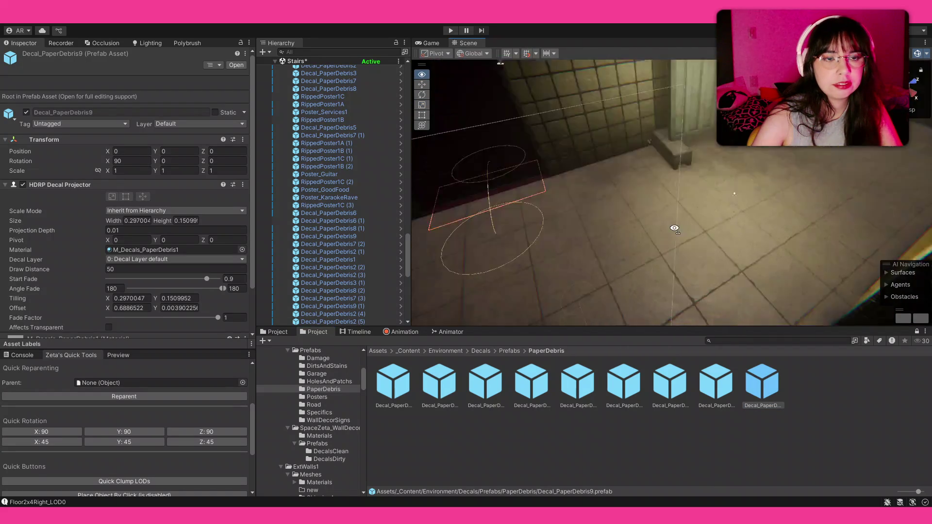
mouse_move(431, 209)
left_mouse_down()
mouse_move(737, 385)
mouse_move(720, 340)
mouse_move(712, 201)
mouse_move(735, 182)
left_mouse_up()
- Add a last debris decal by the tiled wall, turned a quarter turn and slightly enlarged
mouse_move(761, 382)
left_mouse_down()
mouse_move(743, 274)
mouse_move(746, 218)
left_mouse_up()
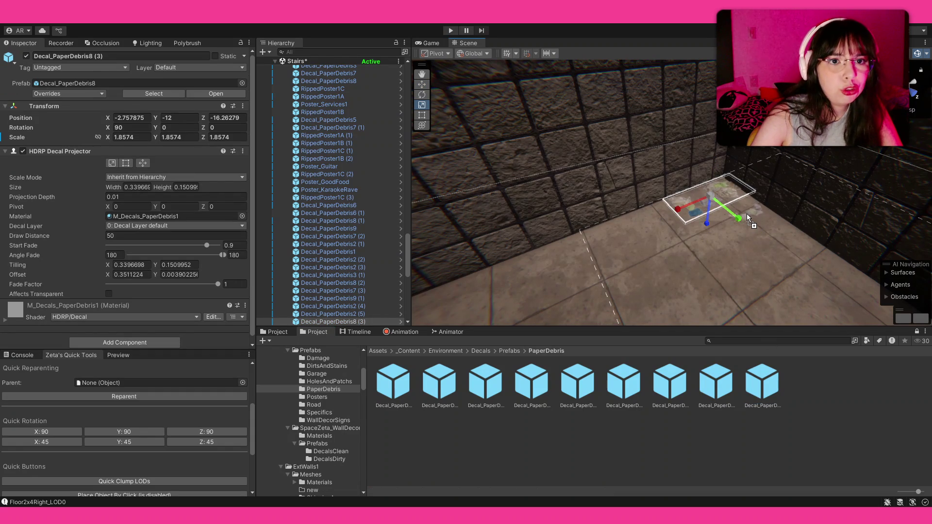
key("e")
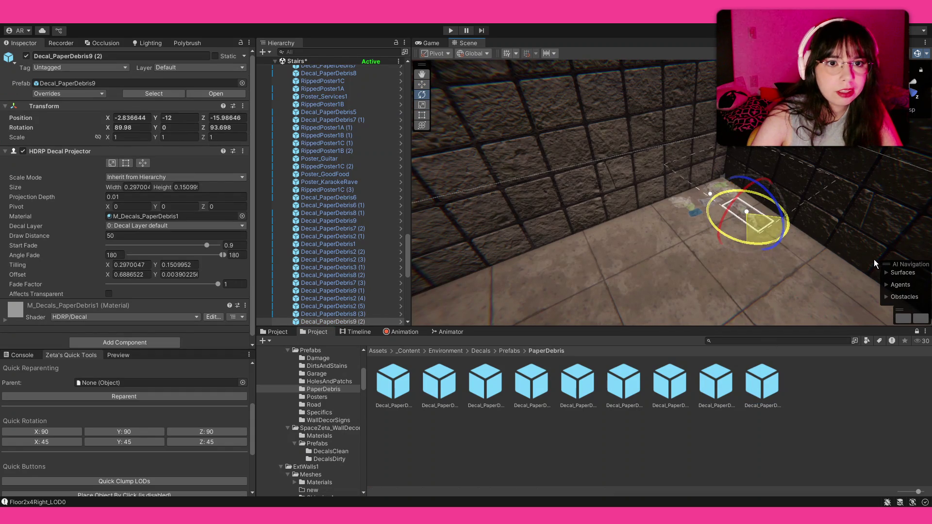
left_click_drag(776, 244, 829, 225)
key("r")
left_click_drag(749, 218, 767, 211)
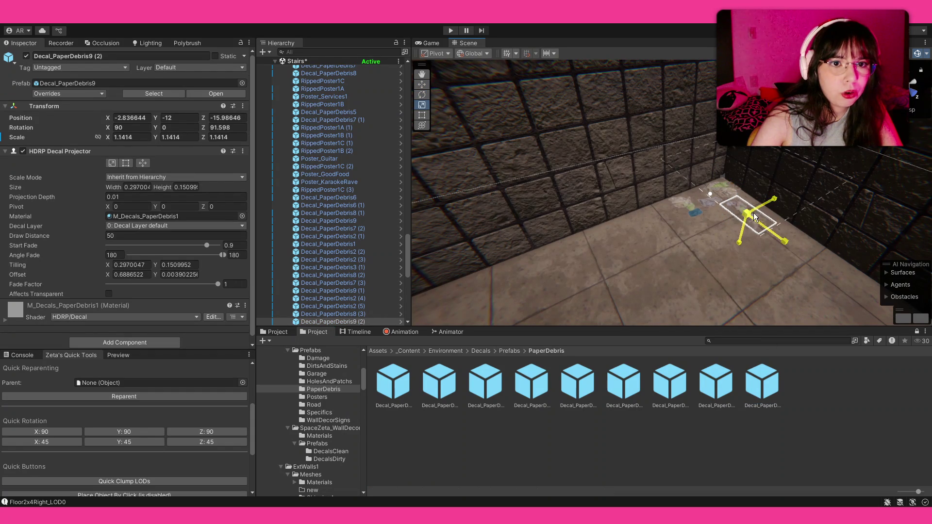
key("w")
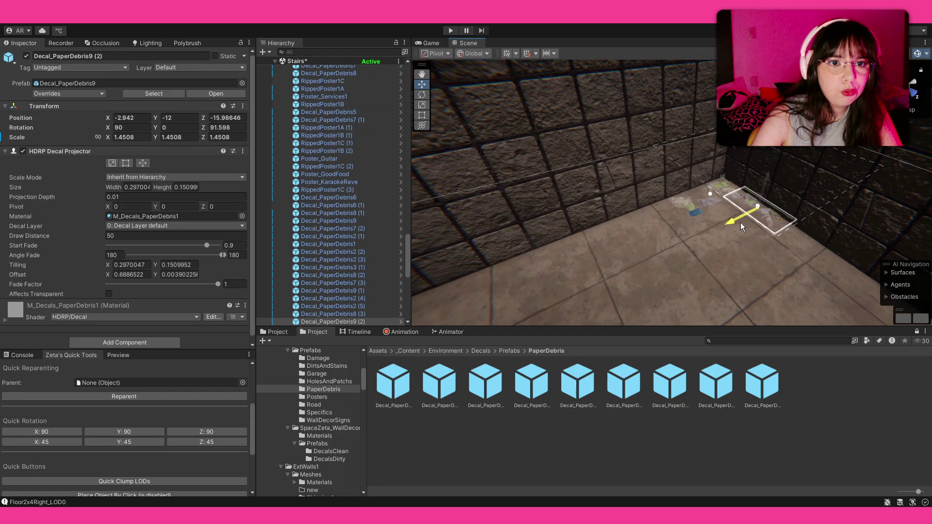
left_click(737, 223)
mouse_move(737, 223)
left_mouse_down()
mouse_move(748, 226)
mouse_move(472, 252)
left_mouse_up()
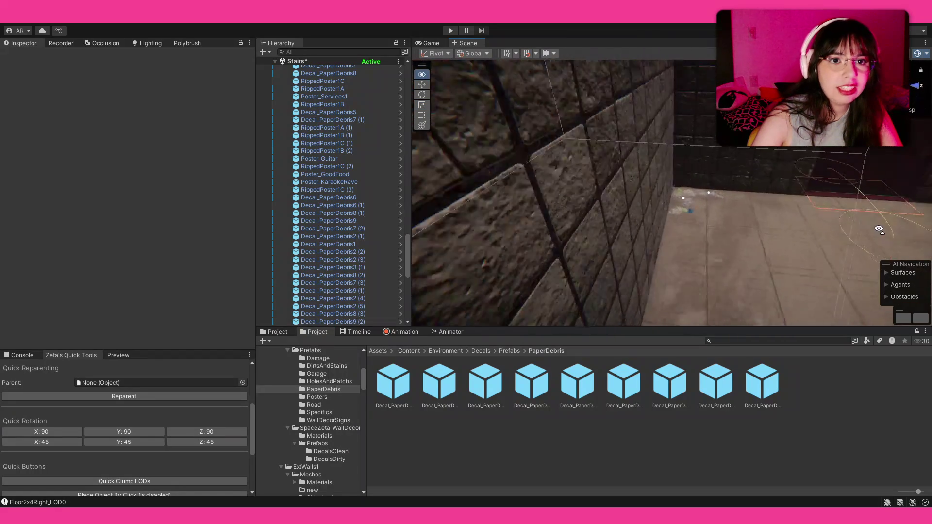
left_click_drag(649, 246, 631, 245)
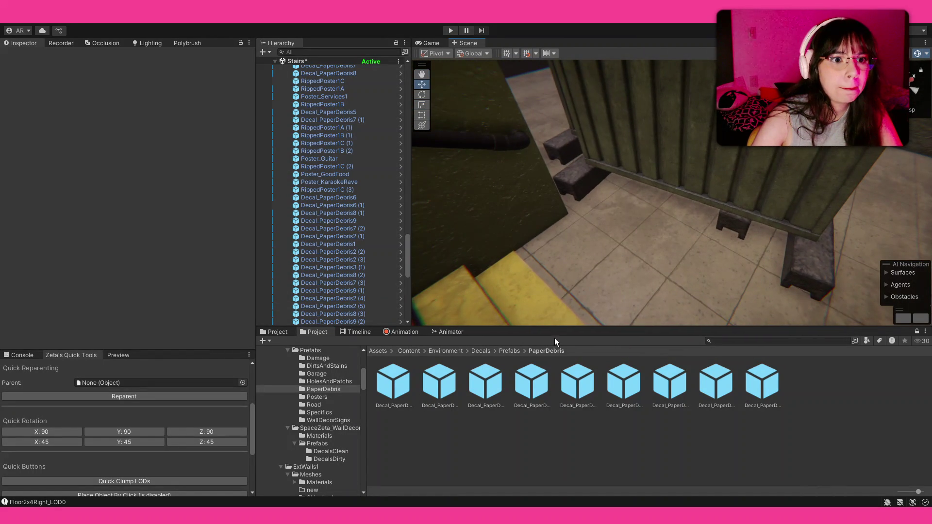
left_click(509, 351)
- Place a DecalDirtBottomSpot stain before the fence, rotated, widened, flattened and nudged into place
double_click(437, 378)
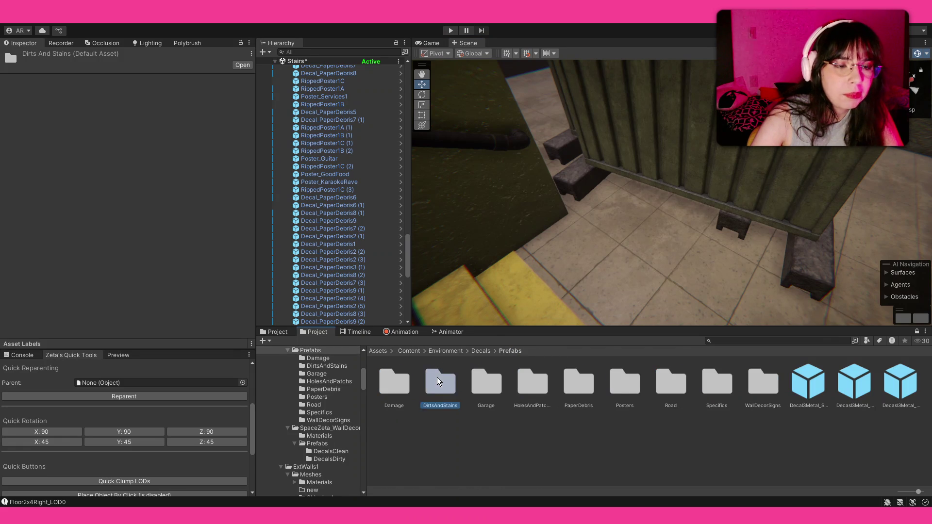
left_click(423, 382)
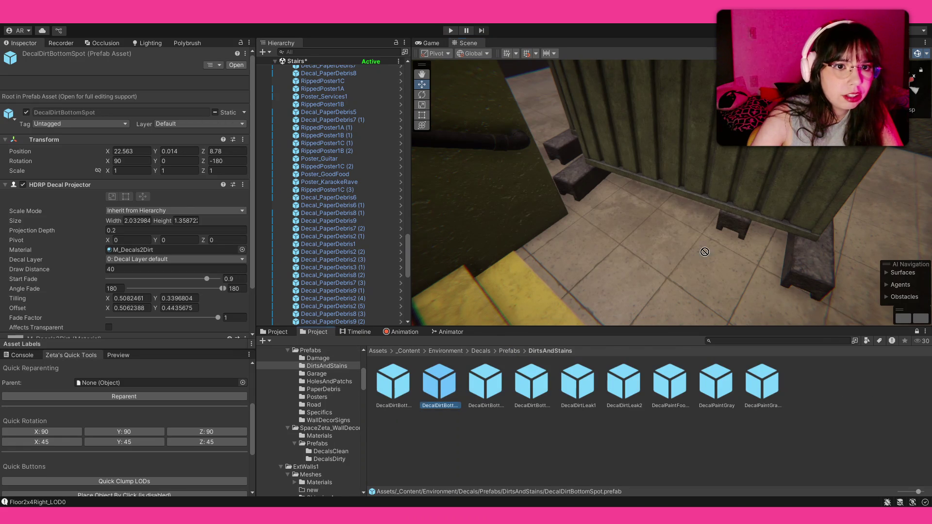
left_click_drag(705, 251, 662, 224)
key("e")
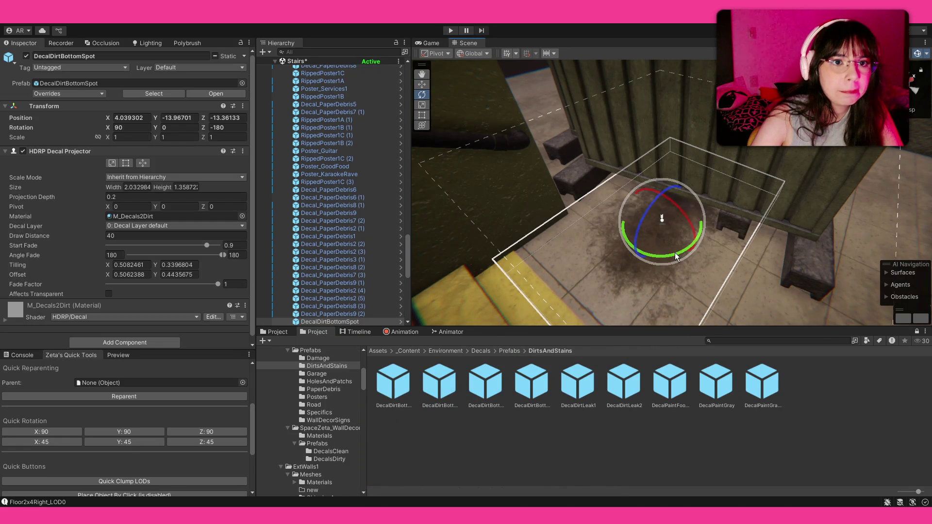
left_click_drag(676, 256, 590, 266)
key("r")
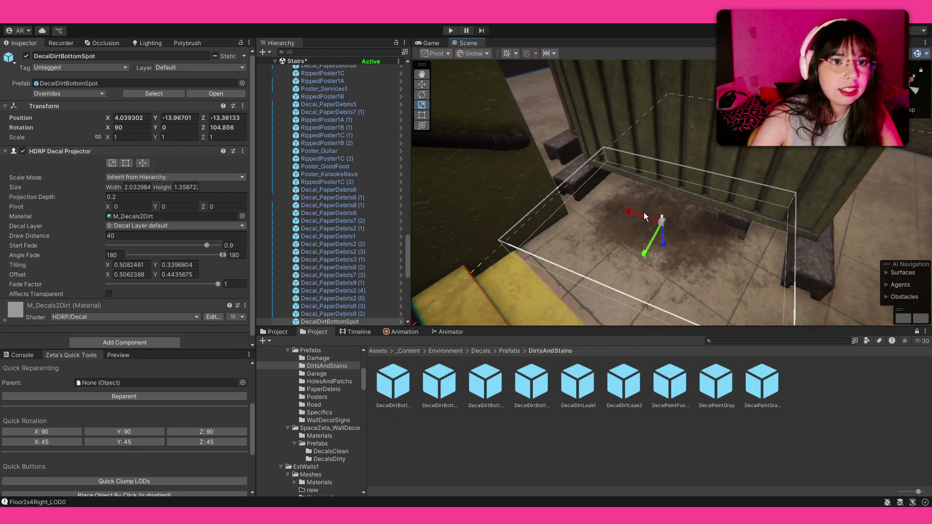
left_click_drag(644, 212, 624, 219)
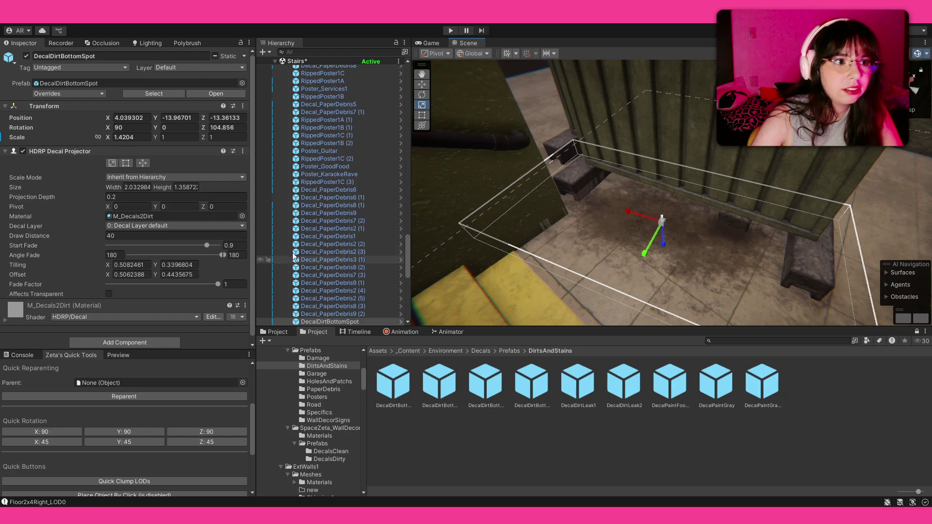
left_click_drag(664, 246, 661, 227)
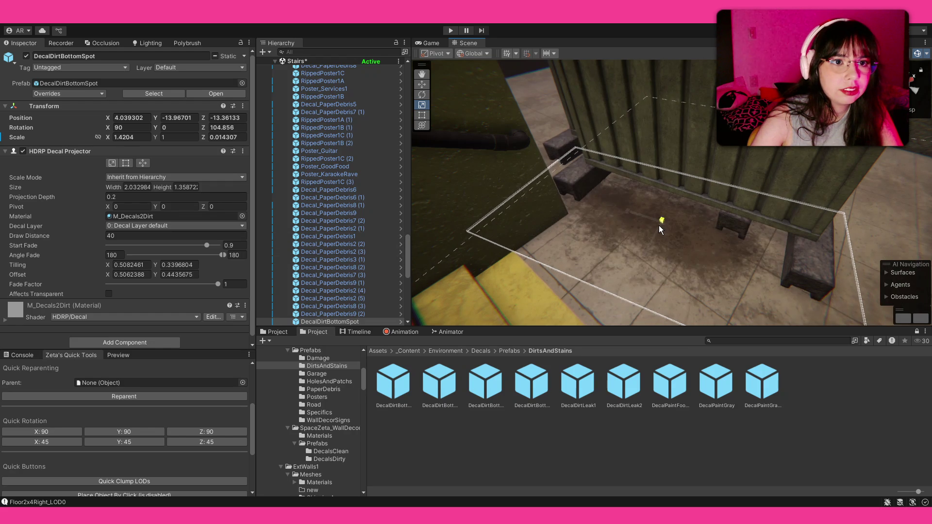
key("w")
left_click_drag(673, 201, 685, 209)
left_click(794, 476)
- Drop a second dirt stain onto the floor near the tiled wall corner
mouse_move(656, 255)
left_mouse_down()
mouse_move(540, 274)
mouse_move(310, 233)
left_mouse_up()
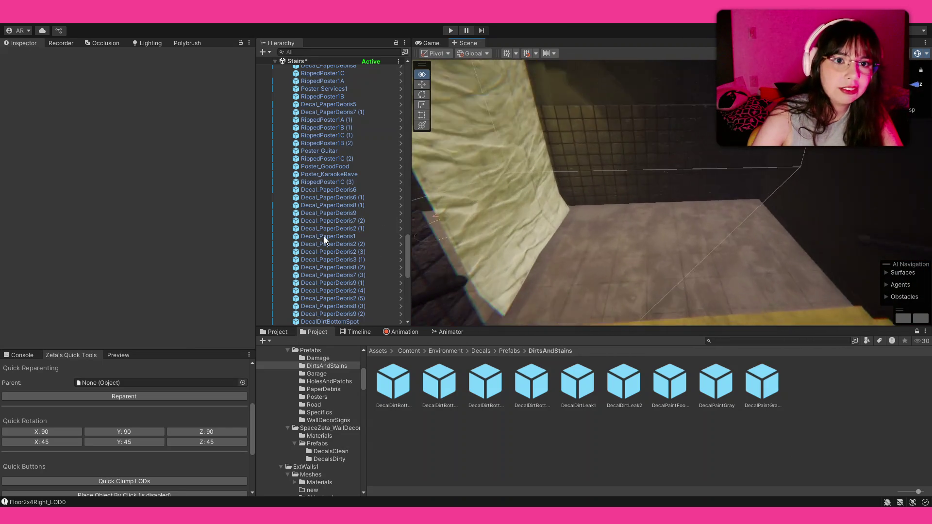
left_click_drag(309, 232, 326, 239)
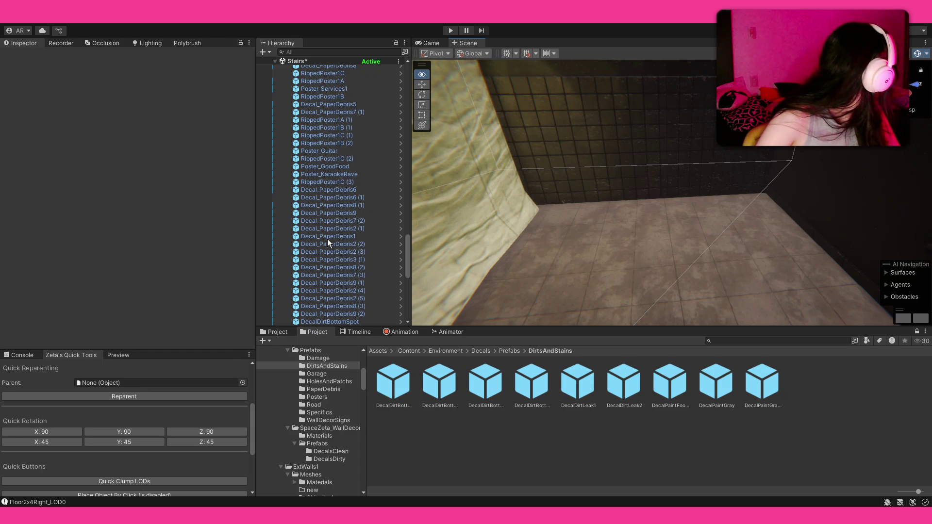
left_click_drag(327, 239, 489, 306)
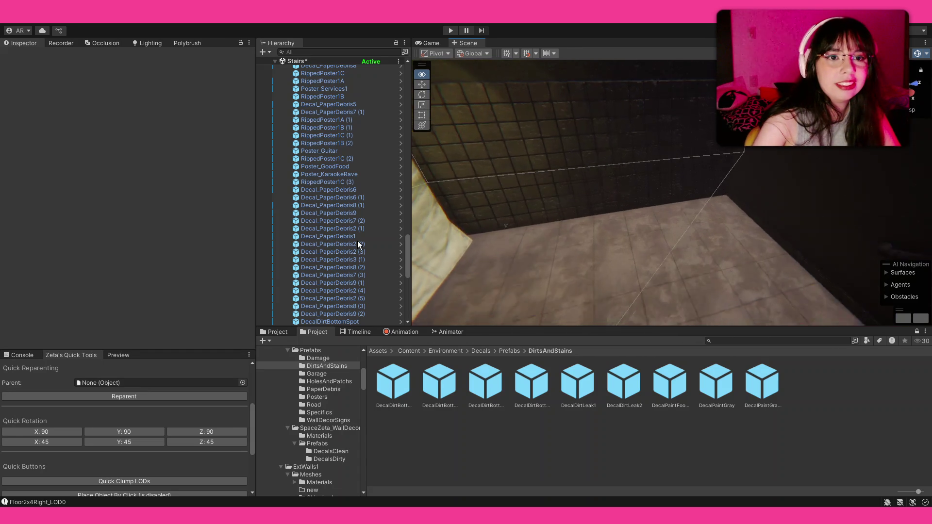
left_click_drag(448, 373, 717, 221)
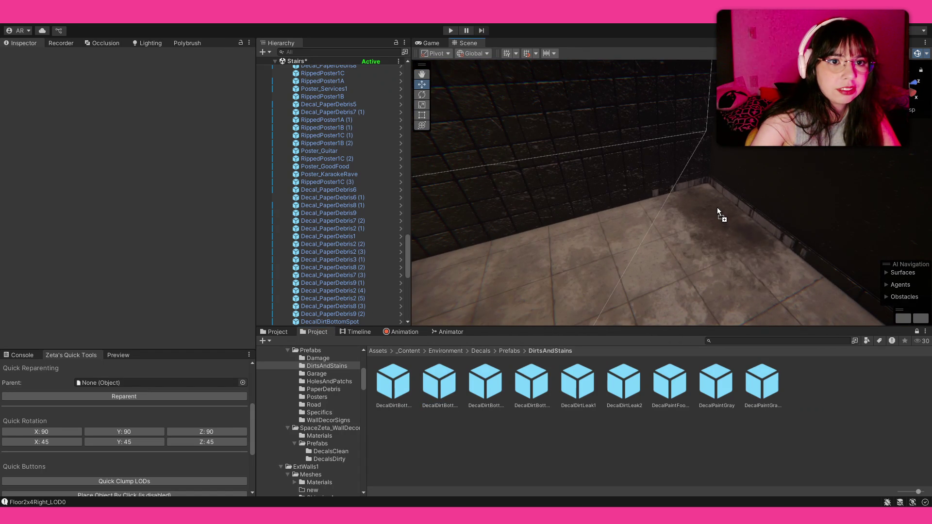
mouse_move(716, 214)
left_mouse_down()
mouse_move(705, 202)
mouse_move(773, 272)
left_mouse_up()
key("r")
- Delete both extra wall-corner dirt stains, leaving only the one before the fence
left_click(729, 215)
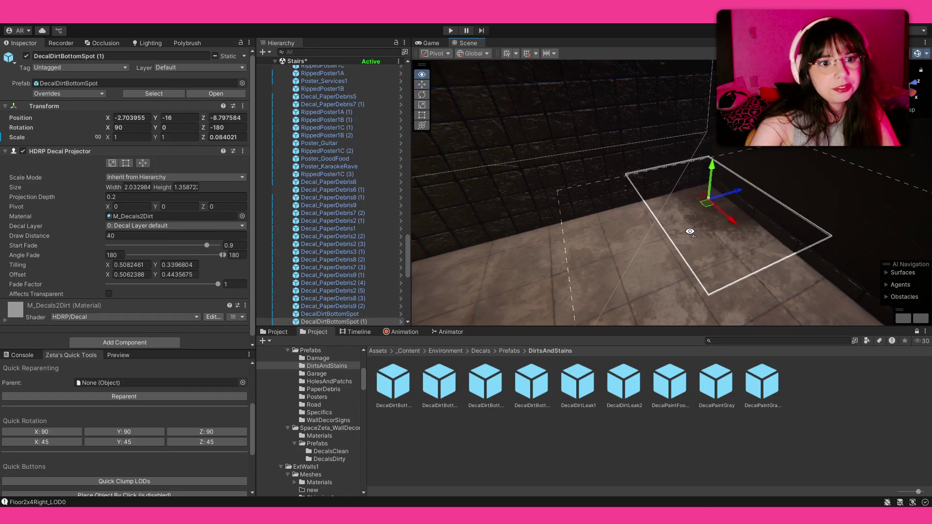
left_click_drag(786, 225, 683, 245)
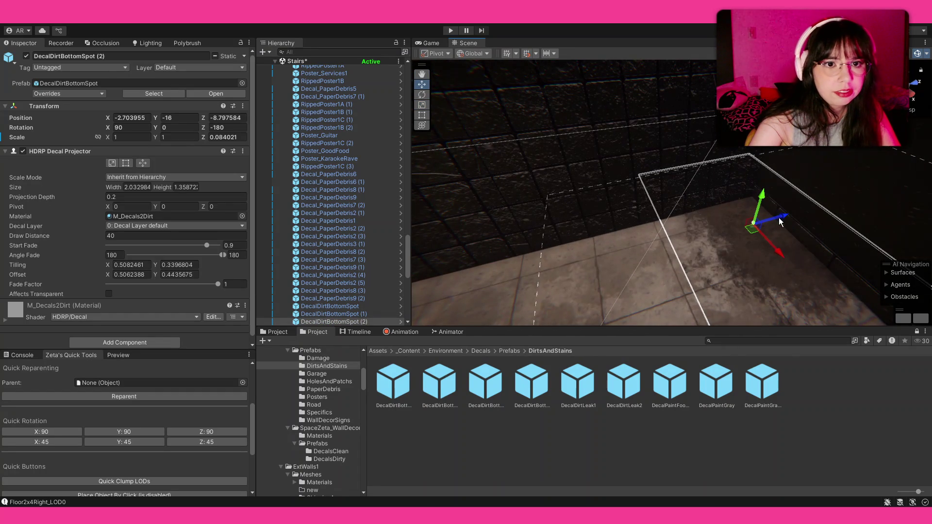
key("Delete")
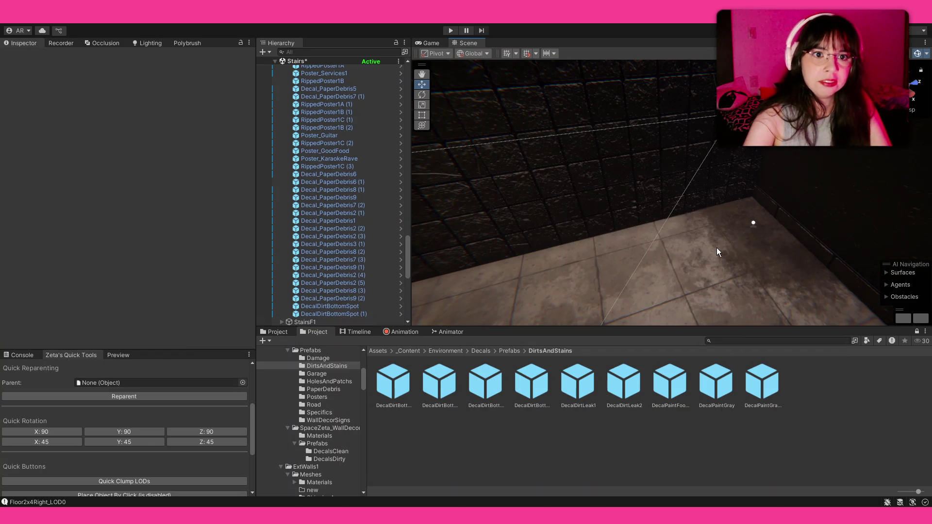
left_click(751, 224)
key("Delete")
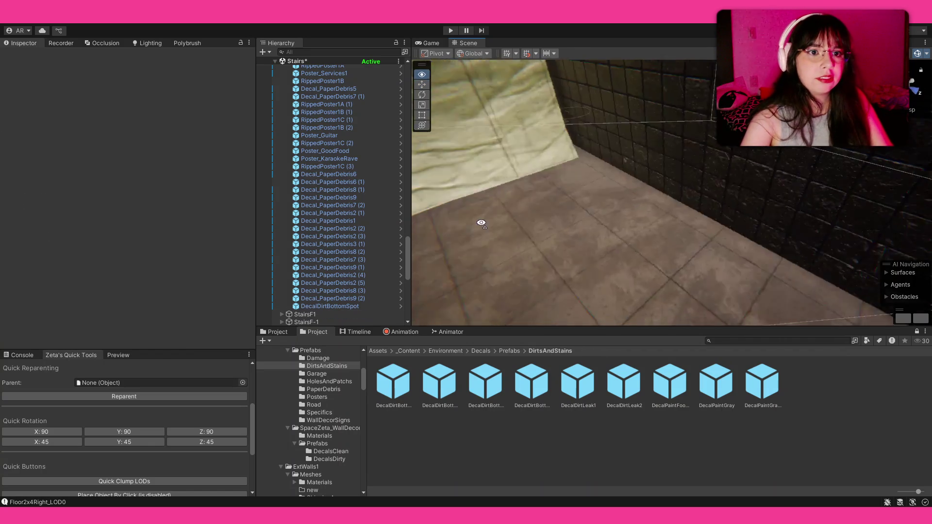
left_click_drag(751, 224, 438, 197)
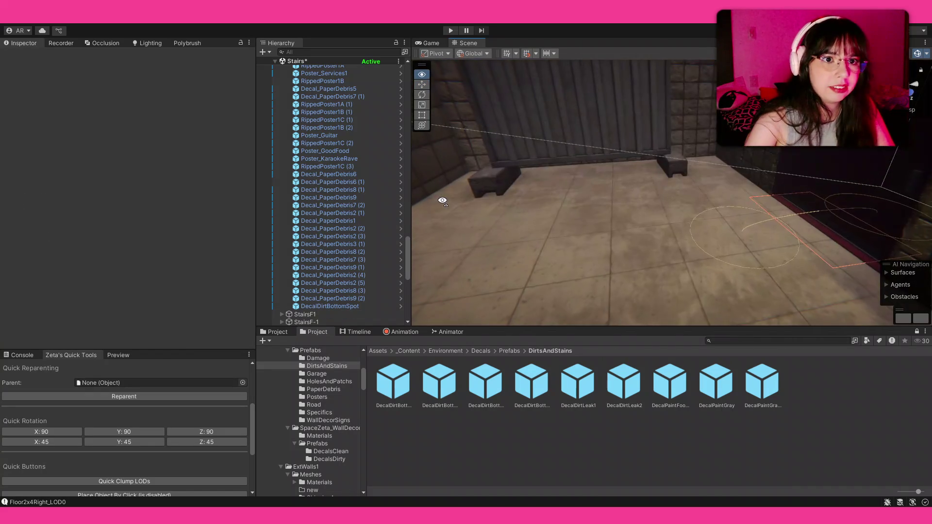
mouse_move(439, 197)
left_mouse_down()
mouse_move(223, 183)
mouse_move(581, 214)
mouse_move(808, 192)
mouse_move(853, 214)
mouse_move(814, 190)
left_mouse_up()
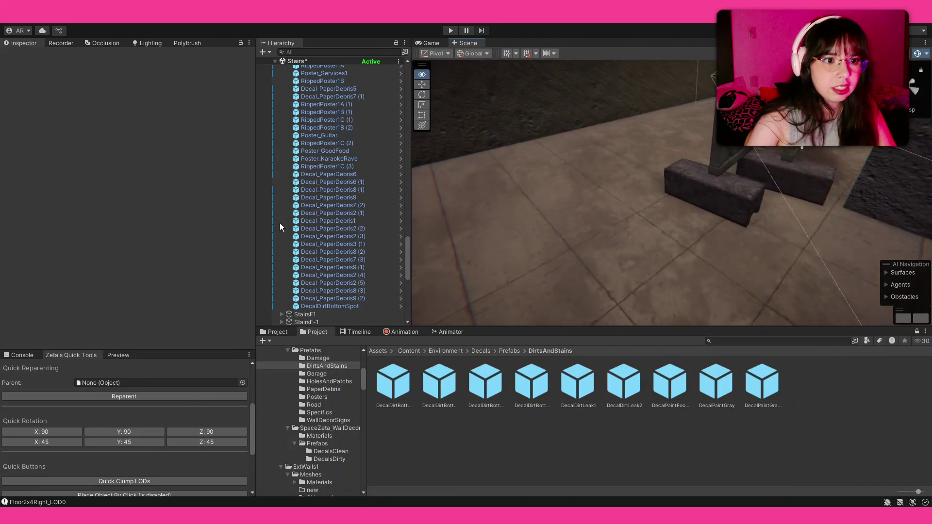
left_click(510, 352)
- Place a paper debris decal on the floor by the concrete blocks and enlarge it
double_click(573, 379)
mouse_move(457, 370)
left_mouse_down()
mouse_move(618, 222)
mouse_move(654, 207)
left_mouse_up()
mouse_move(717, 243)
left_mouse_down()
mouse_move(728, 260)
mouse_move(778, 235)
mouse_move(815, 296)
left_mouse_up()
key("e")
key("w")
- Add a second debris decal, enlarged, turned and shifted sideways on the floor
left_click_drag(659, 157, 640, 170)
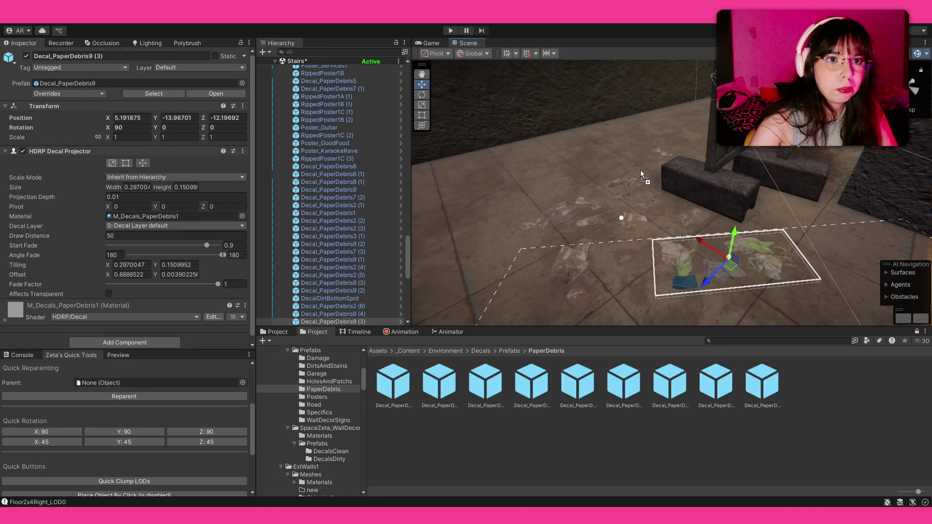
key("f")
left_click_drag(707, 181, 753, 166)
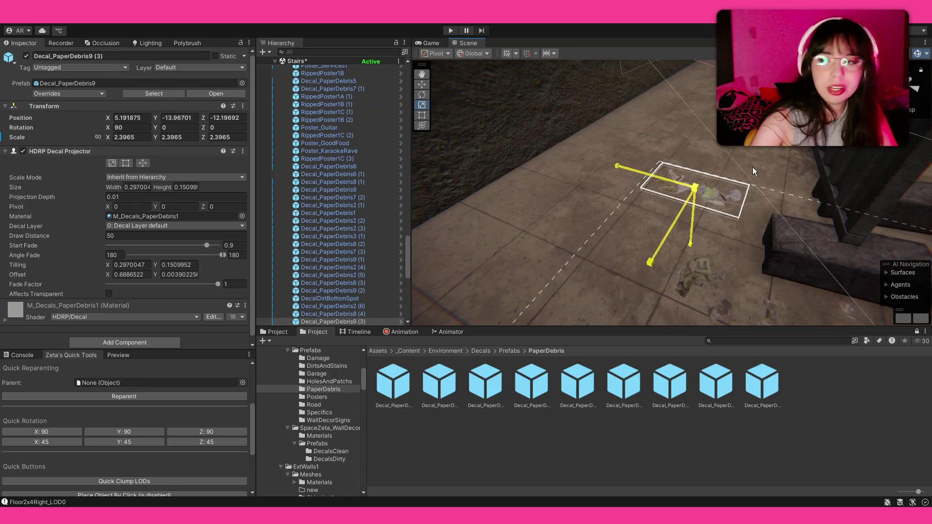
key("e")
left_click_drag(685, 225, 622, 236)
key("w")
left_click_drag(684, 191, 722, 259)
- Drop a third paper debris decal onto the floor ready for resizing
left_click(761, 382)
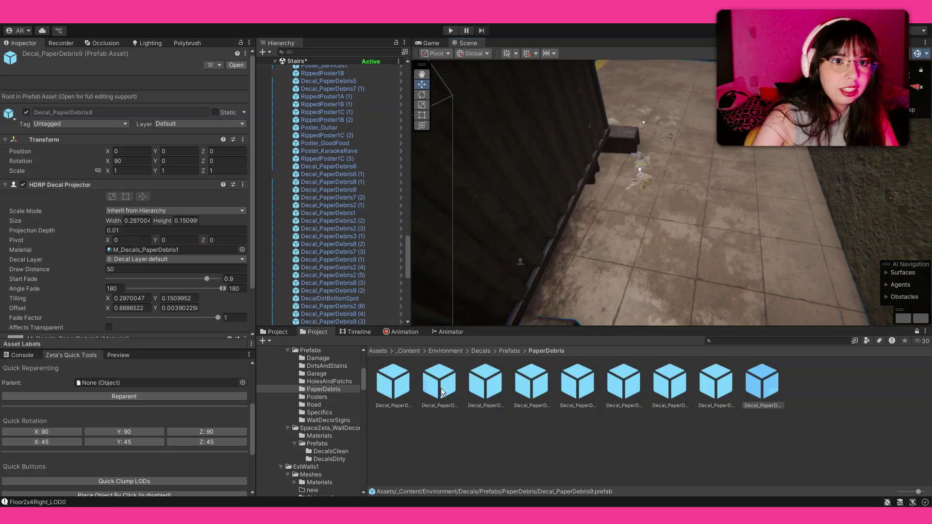
left_click_drag(719, 201, 787, 187)
key("r")
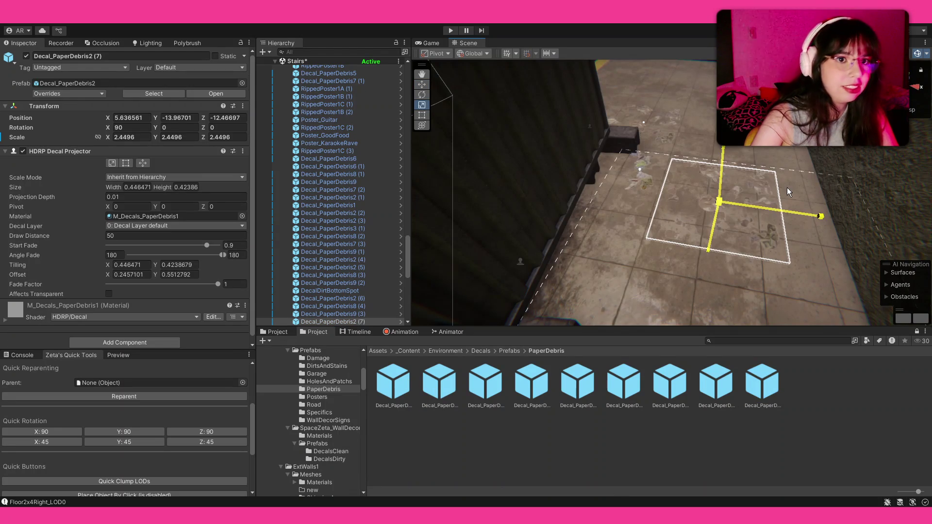
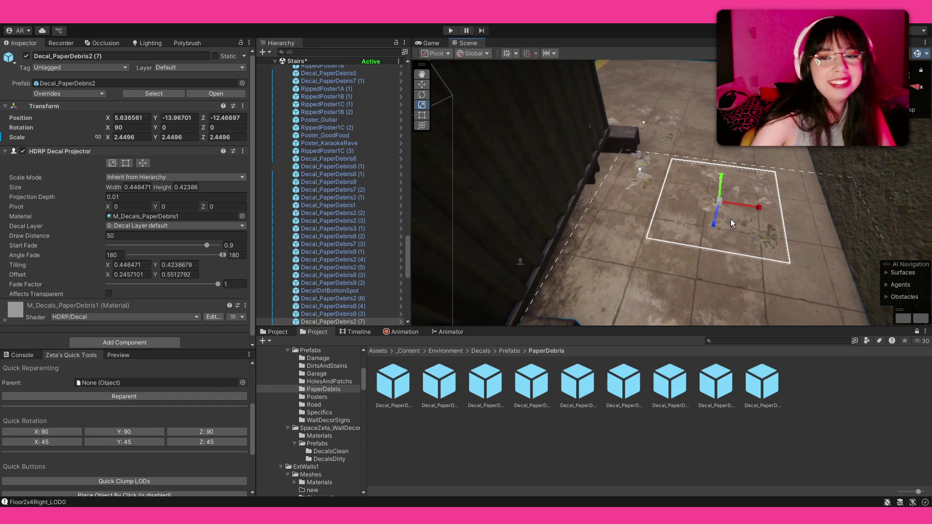
- Nudge the paper debris decal along X and place another debris decal on the floor beside it
key("w")
left_click_drag(743, 206, 775, 211)
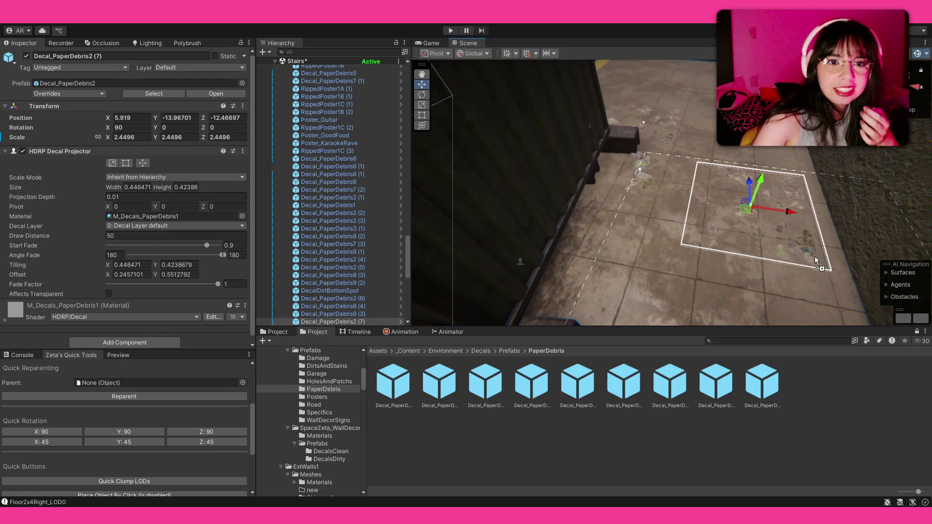
left_click_drag(824, 280, 824, 281)
- Turn the new decal about 94 degrees and enlarge it slightly before deselecting
key("e")
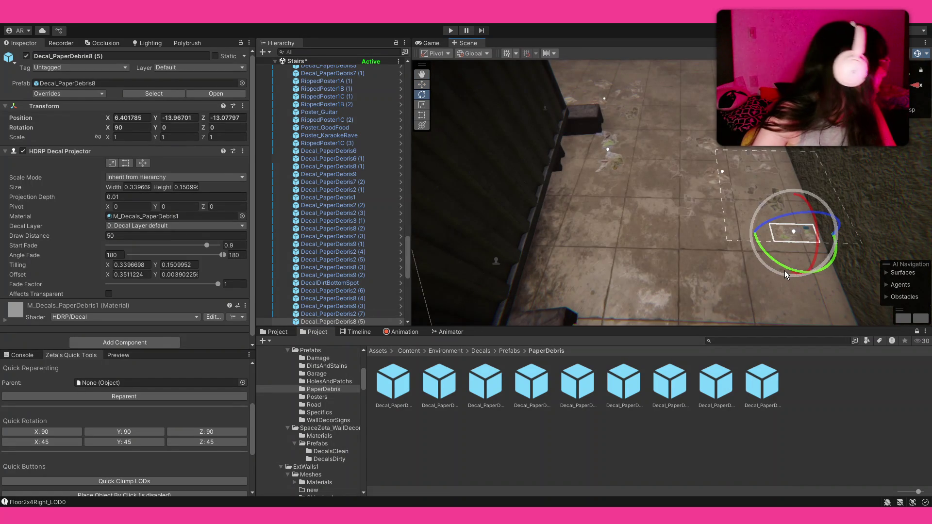
left_click_drag(787, 270, 828, 251)
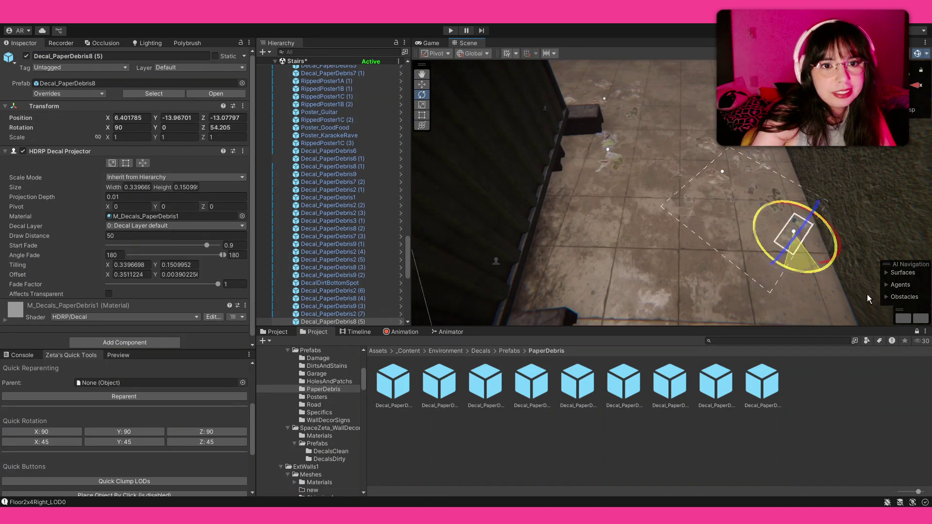
key("r")
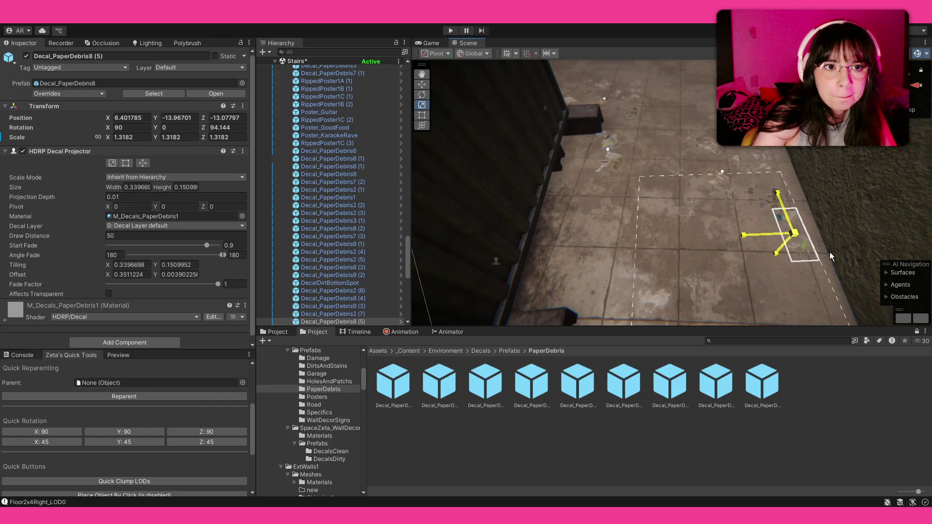
left_click(847, 281)
mouse_move(800, 240)
left_mouse_down()
mouse_move(758, 210)
mouse_move(530, 403)
left_mouse_up()
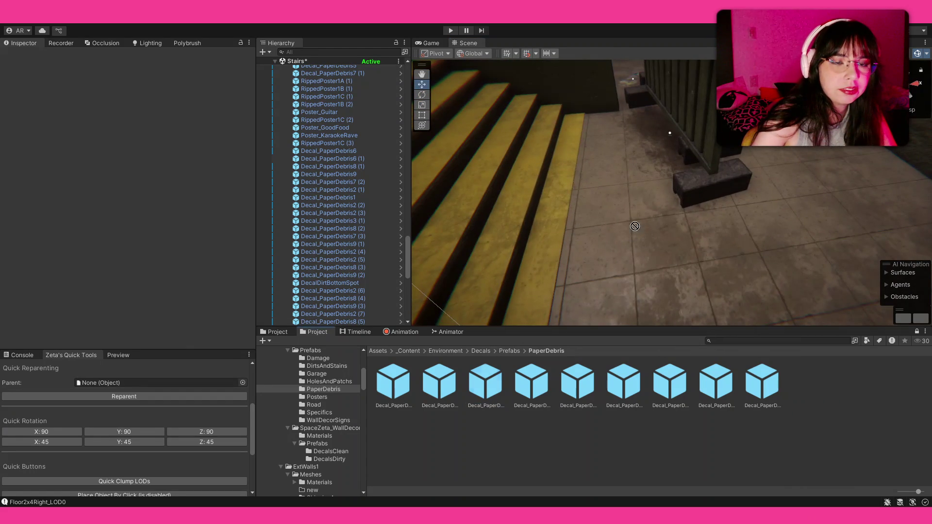
- Place two paper debris decals beside the stairs and near the concrete block
mouse_move(654, 214)
left_mouse_down()
mouse_move(749, 200)
mouse_move(794, 266)
left_mouse_up()
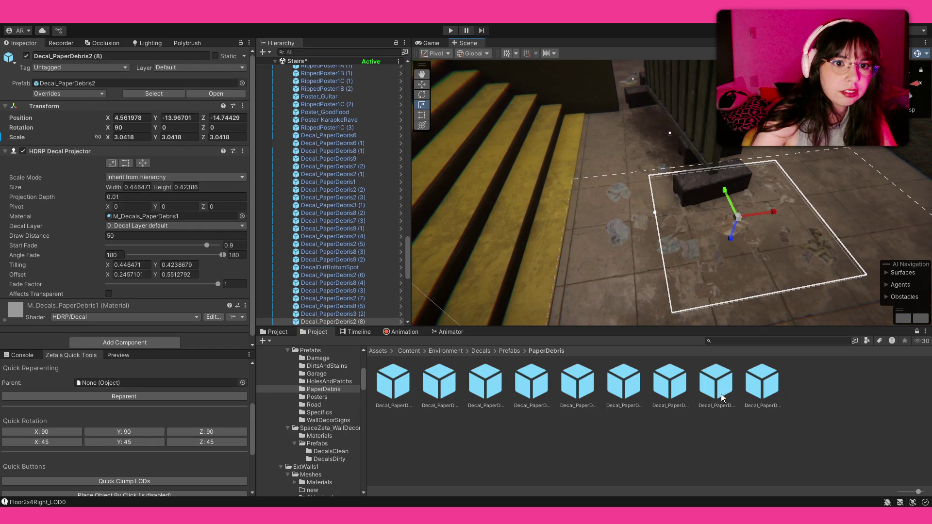
mouse_move(720, 397)
left_mouse_down()
mouse_move(650, 269)
mouse_move(887, 264)
left_mouse_up()
left_click(660, 261)
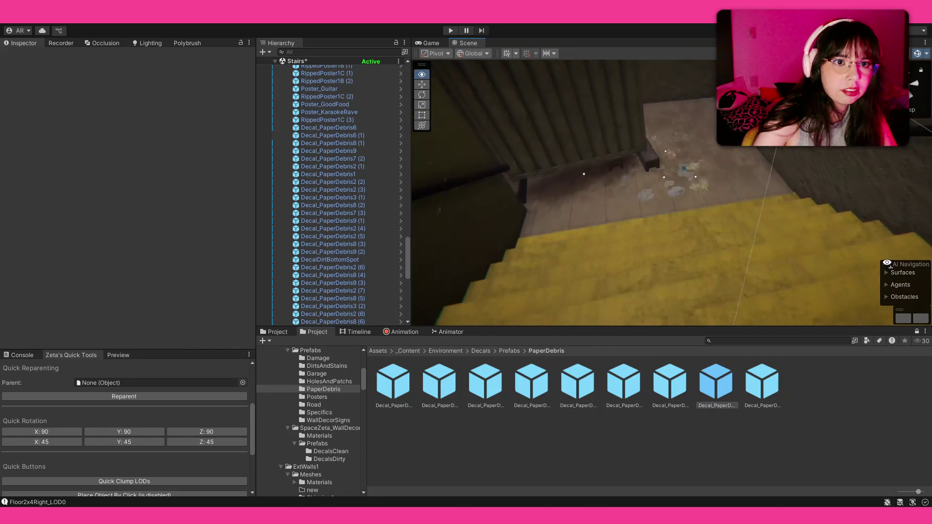
mouse_move(887, 264)
left_mouse_down()
mouse_move(547, 219)
mouse_move(551, 226)
left_mouse_up()
- Drop a debris decal on the upper landing and enlarge it to about 2.36 scale
mouse_move(445, 401)
left_mouse_down()
mouse_move(559, 257)
mouse_move(502, 319)
left_mouse_up()
key("f")
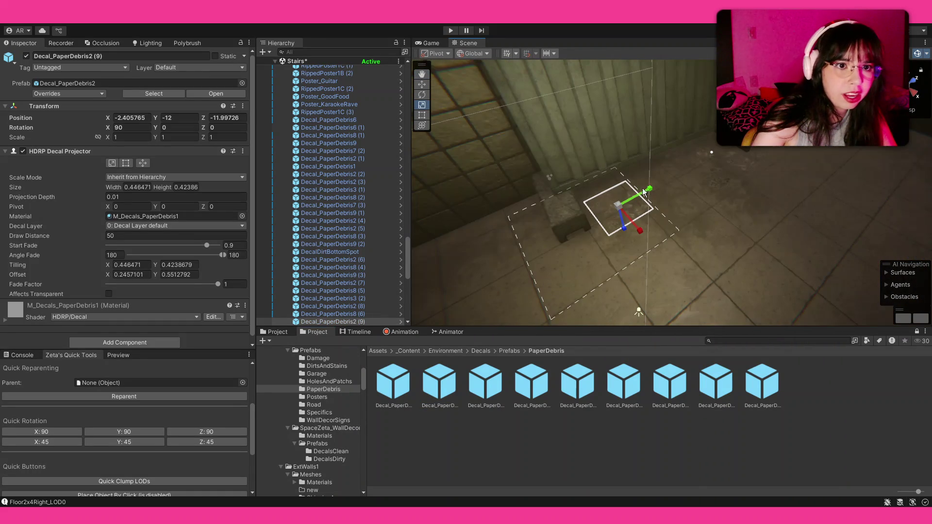
left_click_drag(617, 206, 676, 196)
key("f")
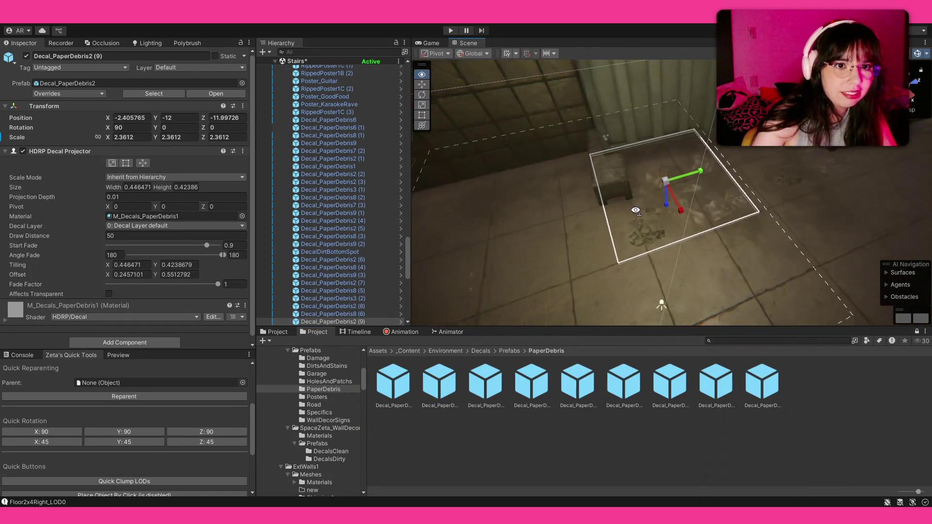
- Add another debris decal to the landing, then bring the lower tiled floor into view
mouse_move(491, 389)
left_mouse_down()
mouse_move(576, 211)
mouse_move(565, 197)
left_mouse_up()
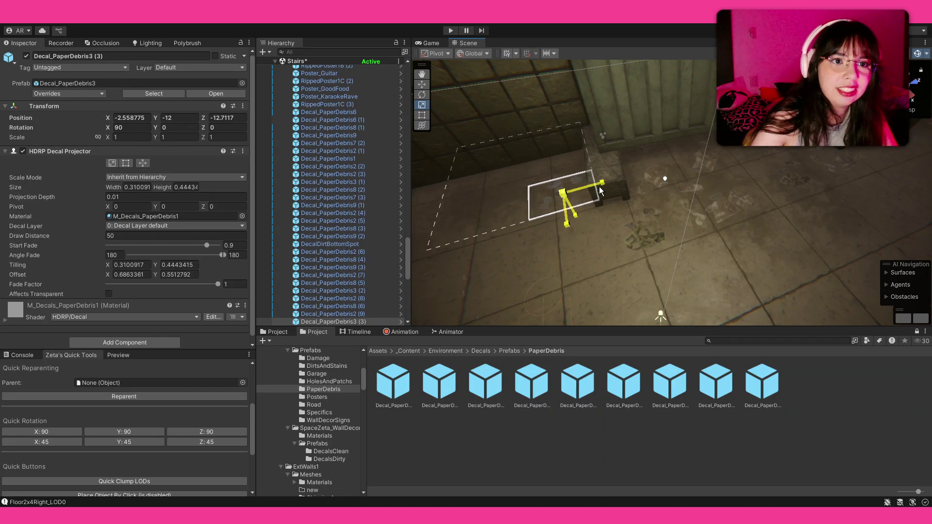
left_click(719, 306)
mouse_move(719, 306)
left_mouse_down()
mouse_move(81, 237)
mouse_move(125, 215)
mouse_move(683, 203)
left_mouse_up()
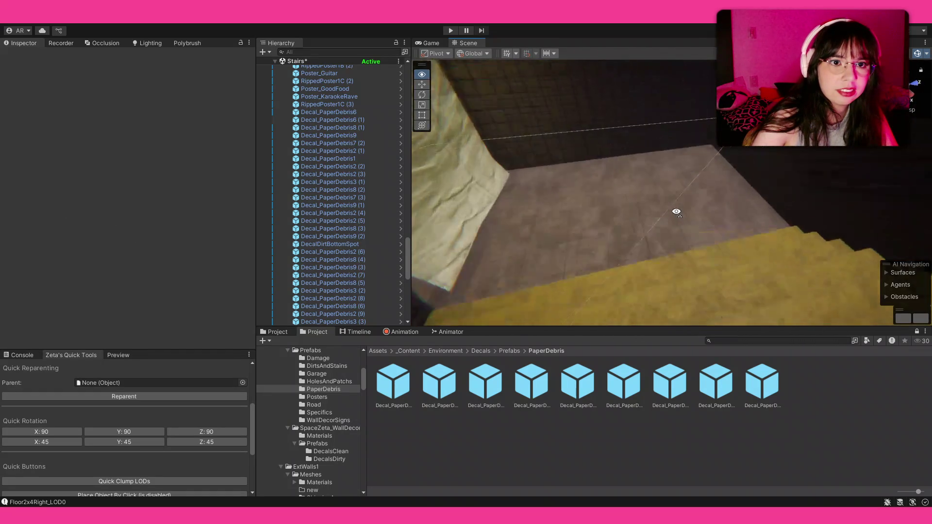
left_click_drag(683, 204, 665, 240)
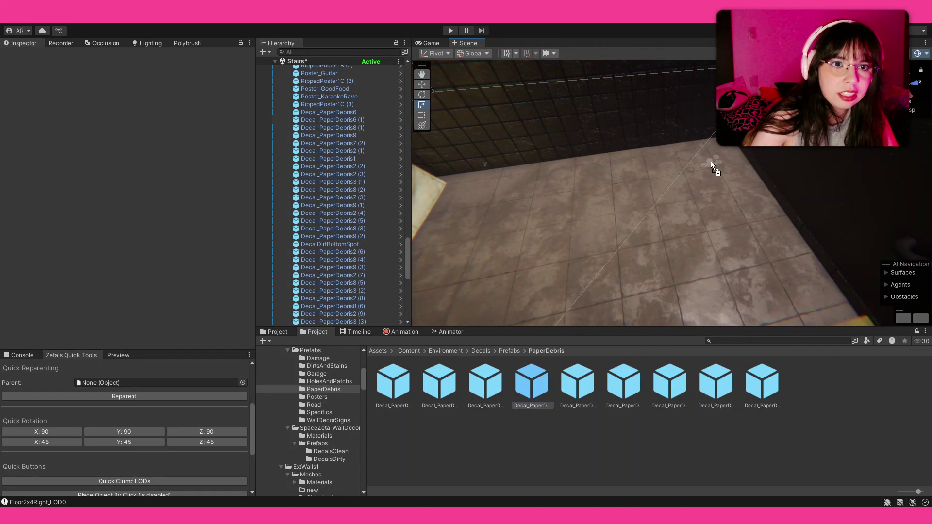
- Place two paper debris decals on the lower floor and select the Decal_PaperDebris3 (4) one
left_click_drag(744, 150, 712, 162)
left_click(496, 385)
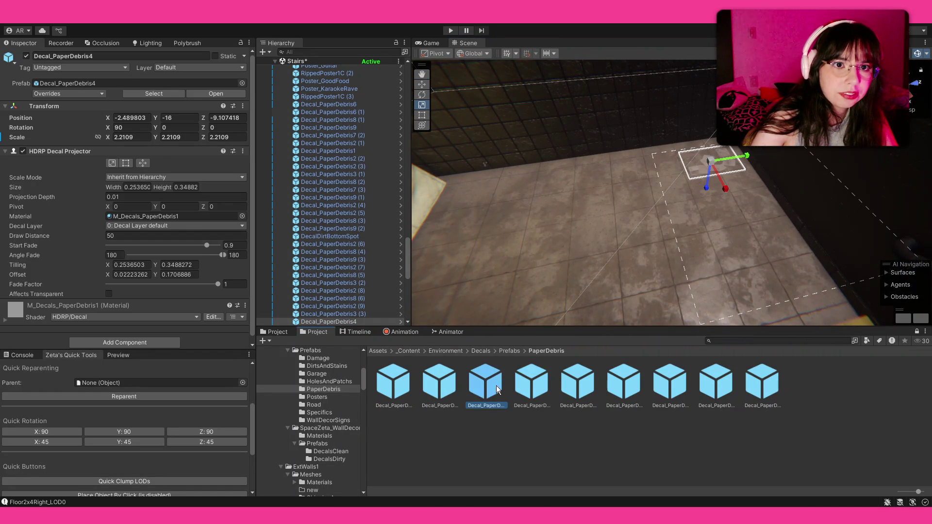
left_click_drag(753, 172, 732, 179)
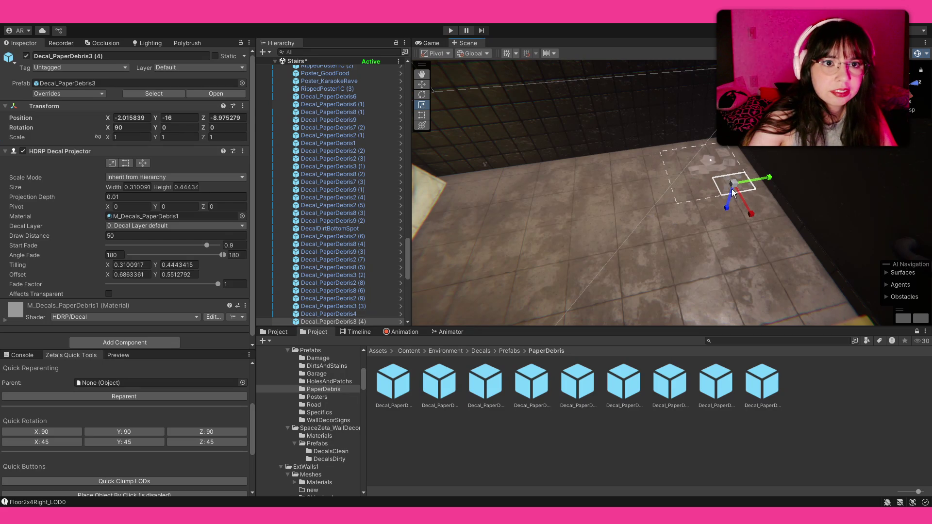
left_click(711, 160)
left_click(709, 164)
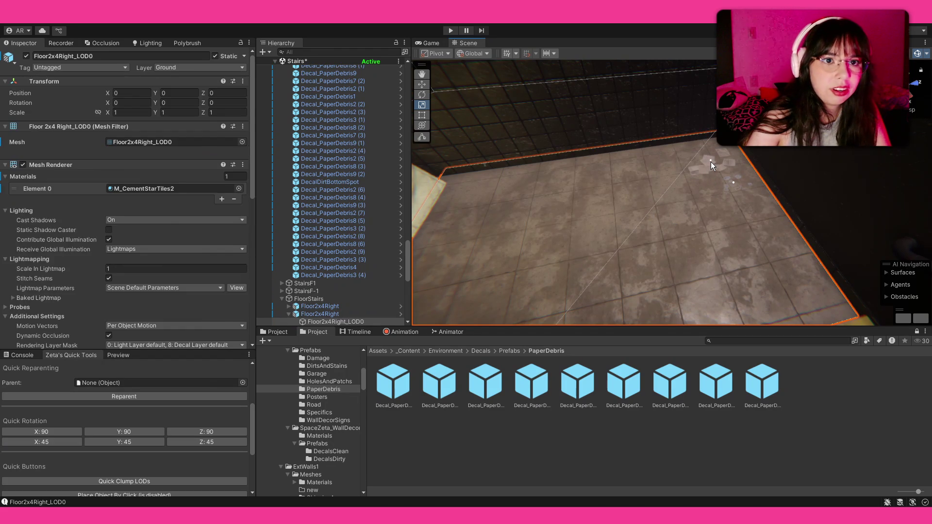
left_click(732, 192)
left_click(732, 182)
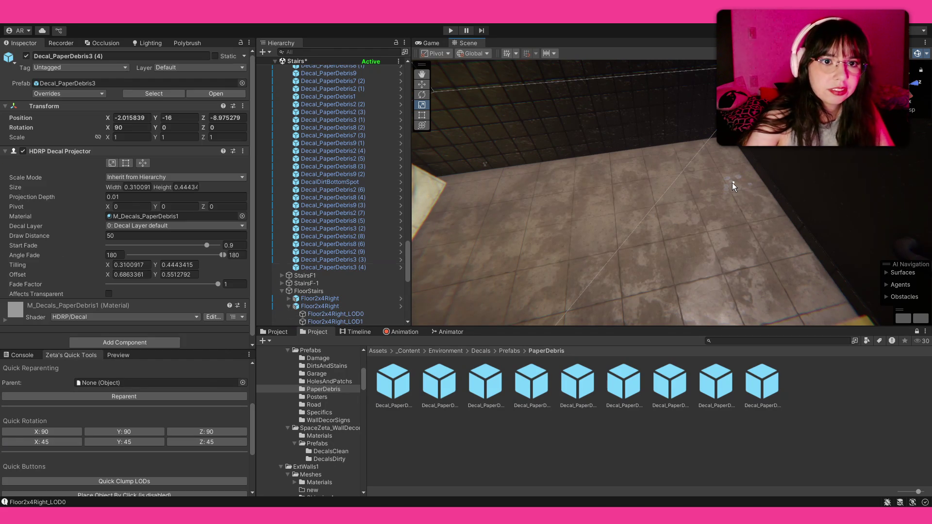
- Enlarge that decal slightly and turn it to a new angle
key("r")
left_click_drag(731, 183, 774, 172)
key("e")
mouse_move(748, 200)
left_mouse_down()
mouse_move(742, 217)
mouse_move(901, 252)
mouse_move(859, 241)
left_mouse_up()
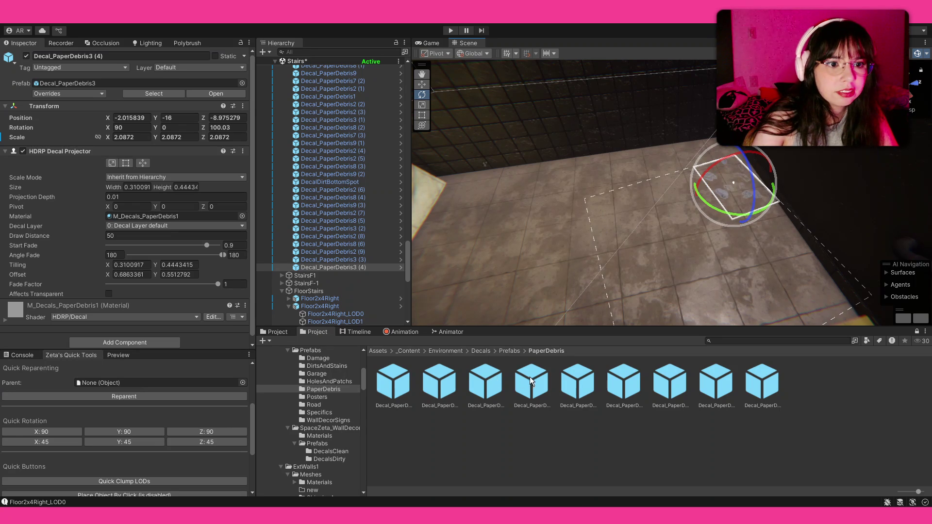
key("r")
- Try three more debris decals on the floor and delete each as unwanted
mouse_move(680, 165)
left_mouse_down()
mouse_move(713, 235)
mouse_move(718, 162)
mouse_move(706, 215)
left_mouse_up()
key("Delete")
left_click_drag(578, 382, 697, 189)
key("Delete")
mouse_move(624, 382)
left_mouse_down()
mouse_move(722, 192)
mouse_move(725, 238)
left_mouse_up()
key("Delete")
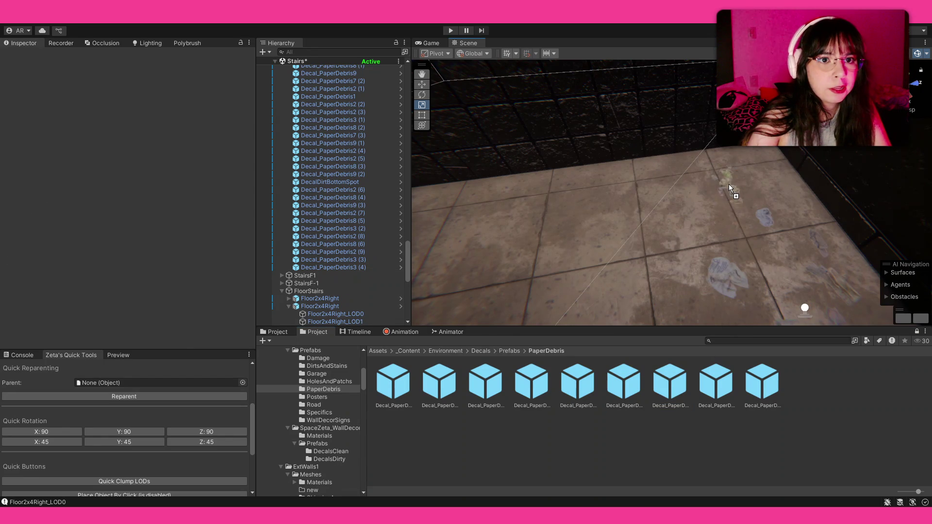
- Place a debris decal near the far wall, turn it about 100 degrees and shift it along X
left_click_drag(729, 184, 706, 193)
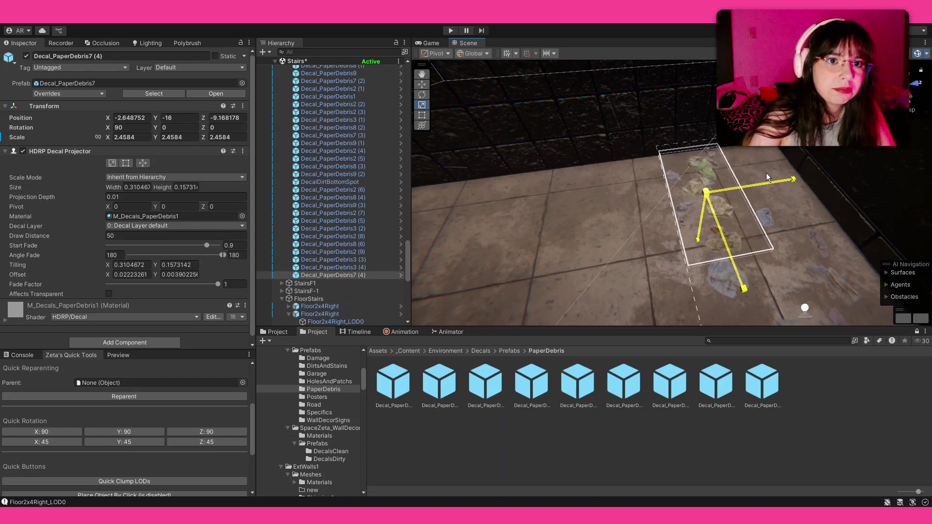
key("e")
left_click_drag(705, 224, 827, 238)
key("w")
left_click_drag(715, 223, 711, 210)
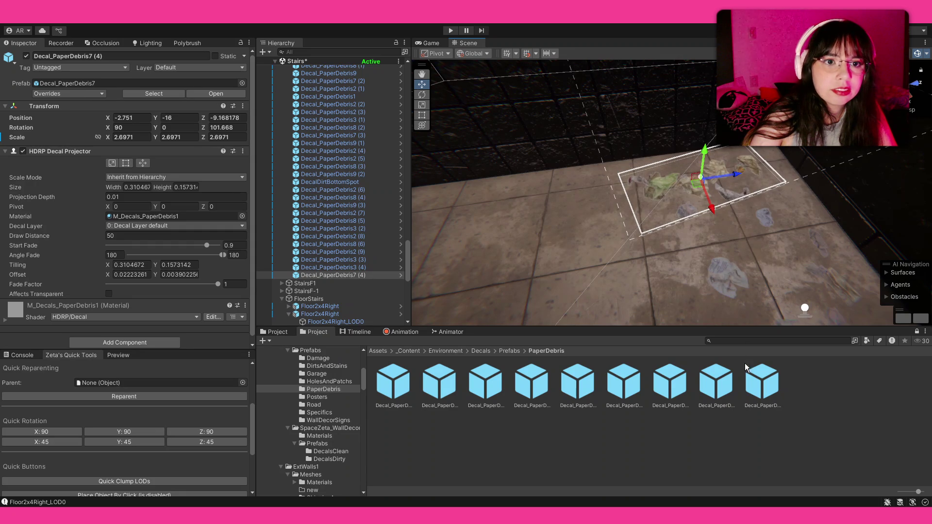
- Add three more debris decals to the cluster, one turned about 50 degrees
left_click(611, 230)
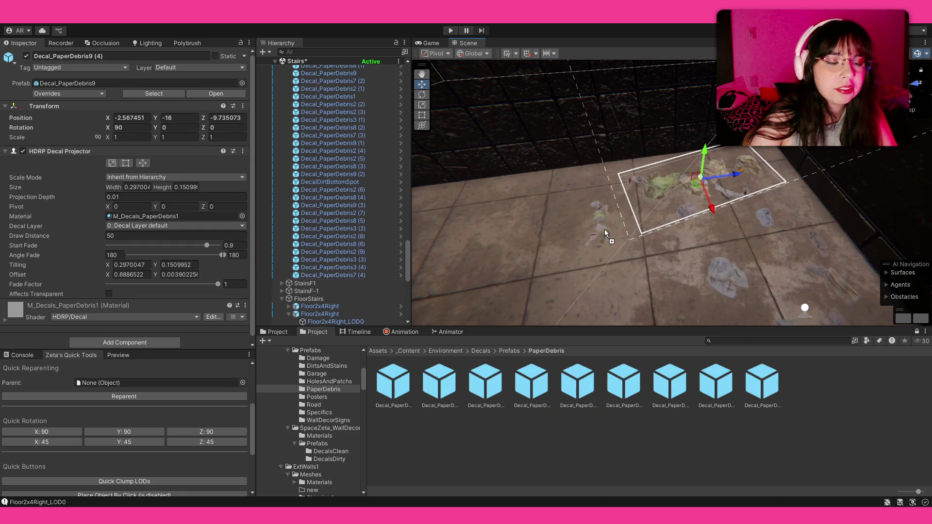
key("e")
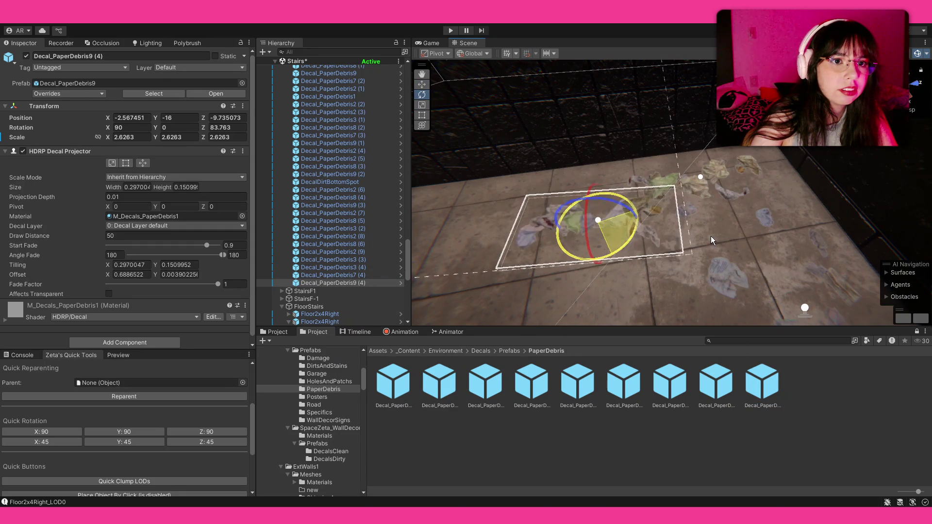
left_click_drag(614, 259, 678, 262)
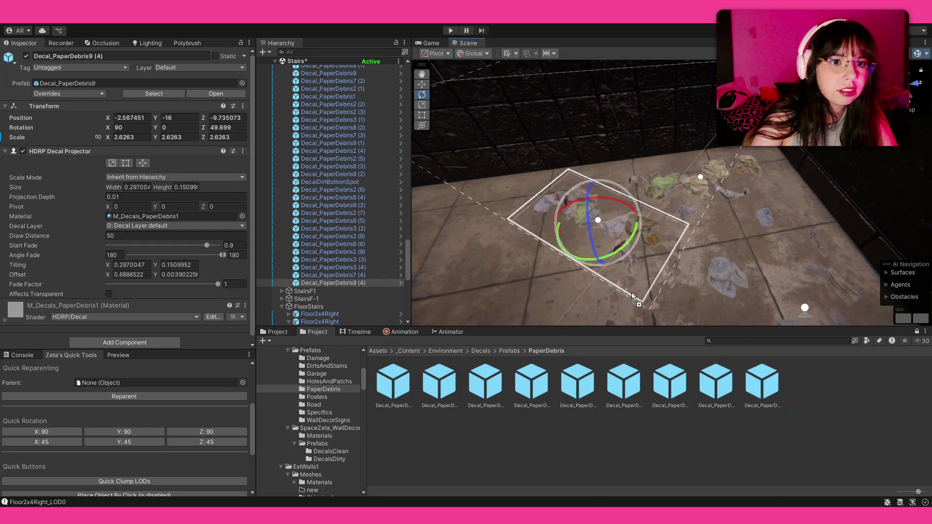
mouse_move(444, 379)
left_mouse_down()
mouse_move(707, 261)
mouse_move(692, 223)
mouse_move(571, 331)
left_mouse_up()
key("r")
left_click_drag(490, 381, 645, 209)
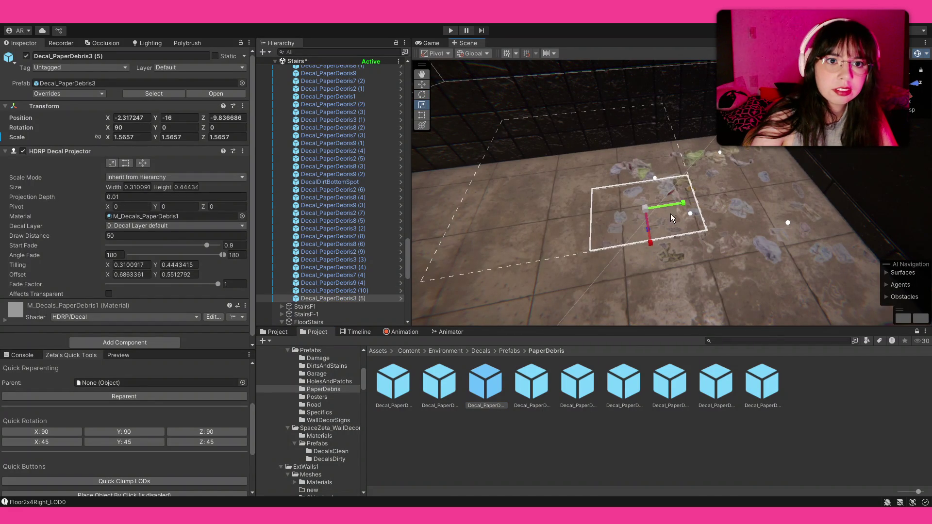
left_click(602, 182)
mouse_move(602, 181)
left_mouse_down()
mouse_move(600, 143)
mouse_move(538, 204)
left_mouse_up()
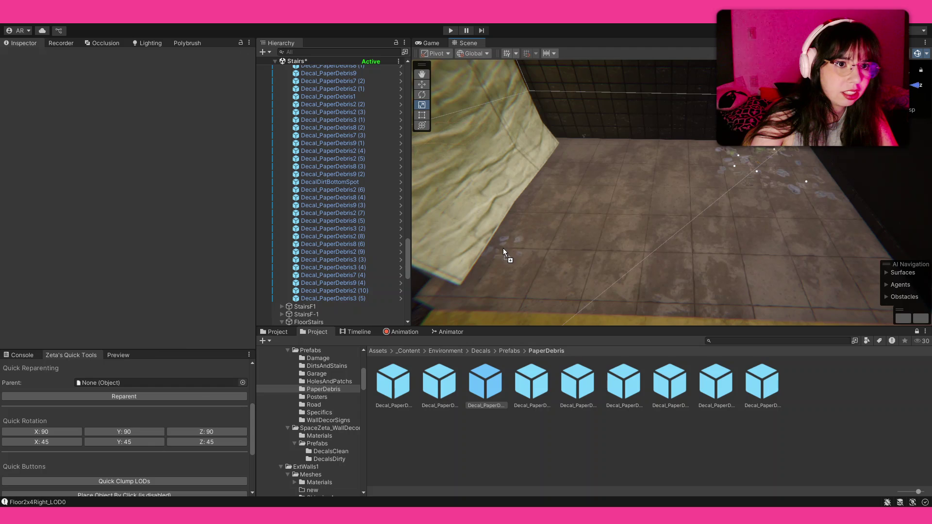
- Place three paper debris decals on the floor by the wall and rotate the last one
left_click_drag(503, 252, 537, 251)
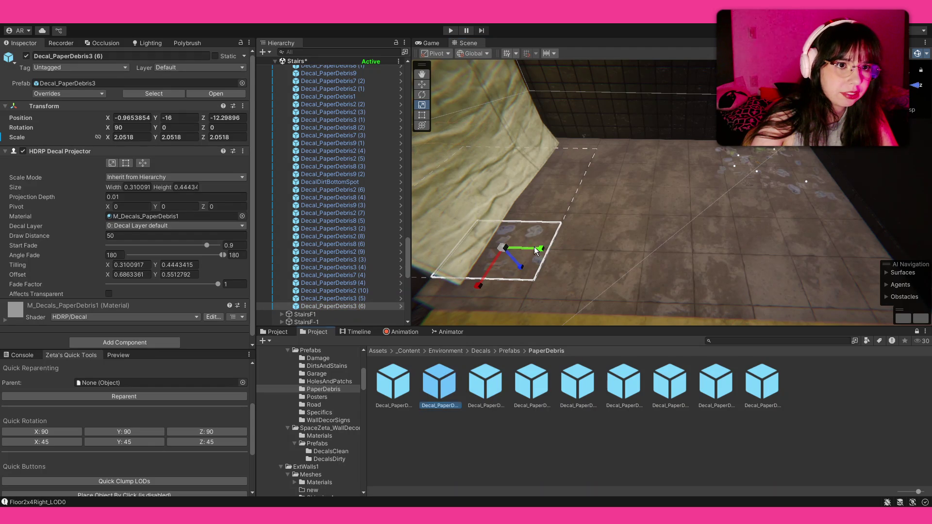
left_click_drag(439, 383, 532, 237)
key("w")
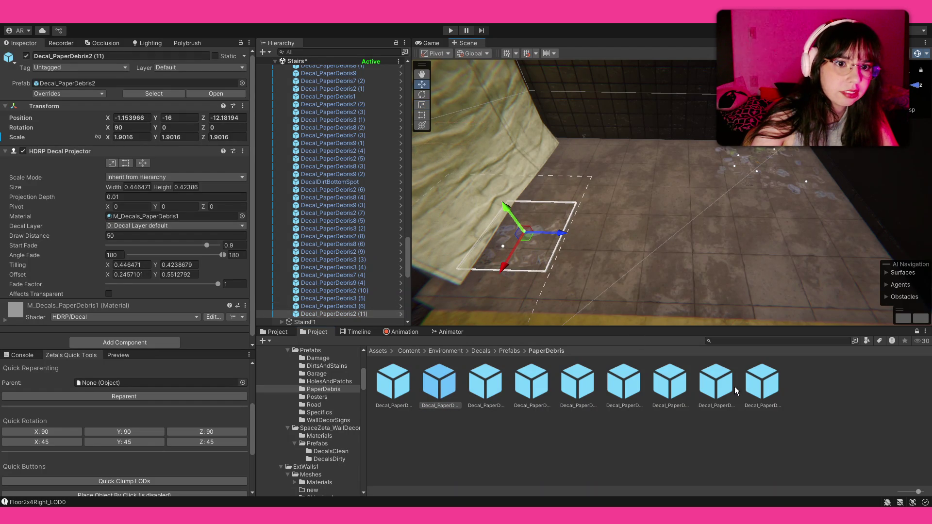
mouse_move(729, 393)
left_mouse_down()
mouse_move(544, 242)
mouse_move(575, 237)
left_mouse_up()
key("r")
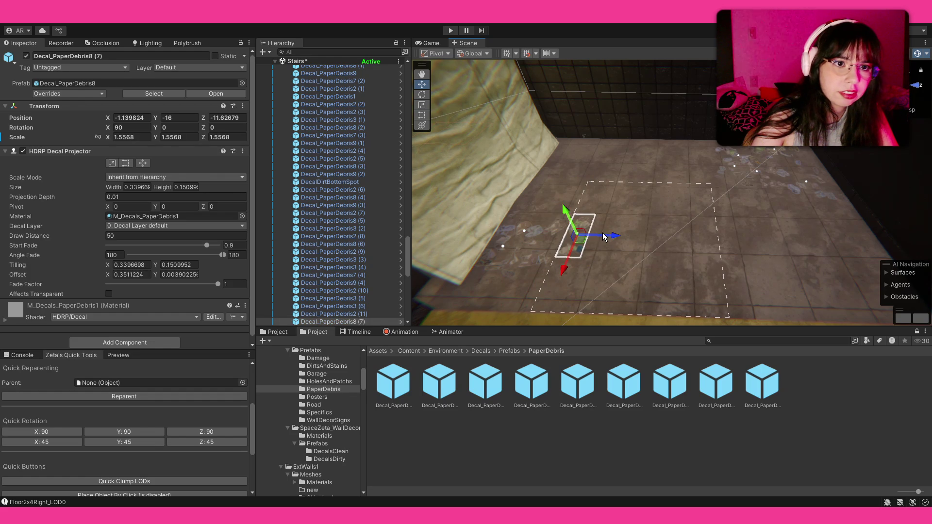
key("e")
left_click_drag(603, 256, 646, 320)
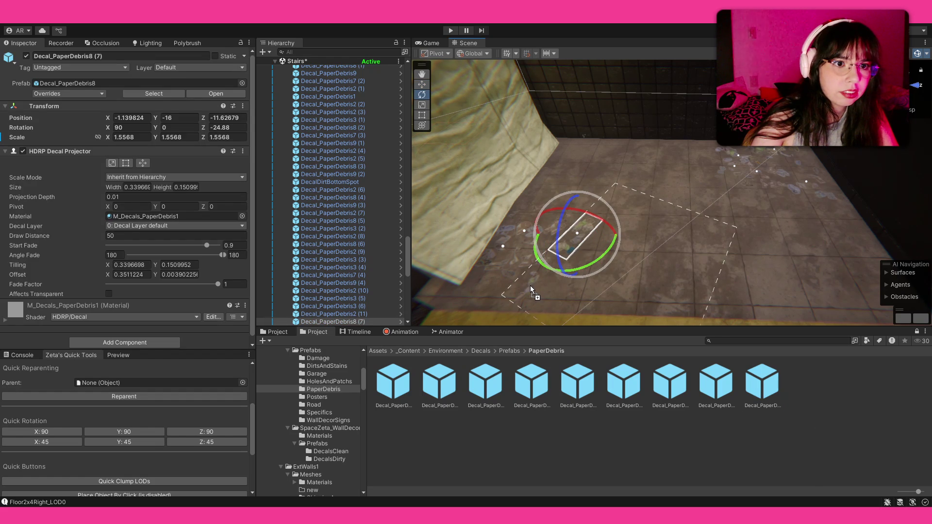
- Rotate another debris decal around its vertical axis and enlarge it
left_click(532, 290)
left_click_drag(509, 313, 440, 362)
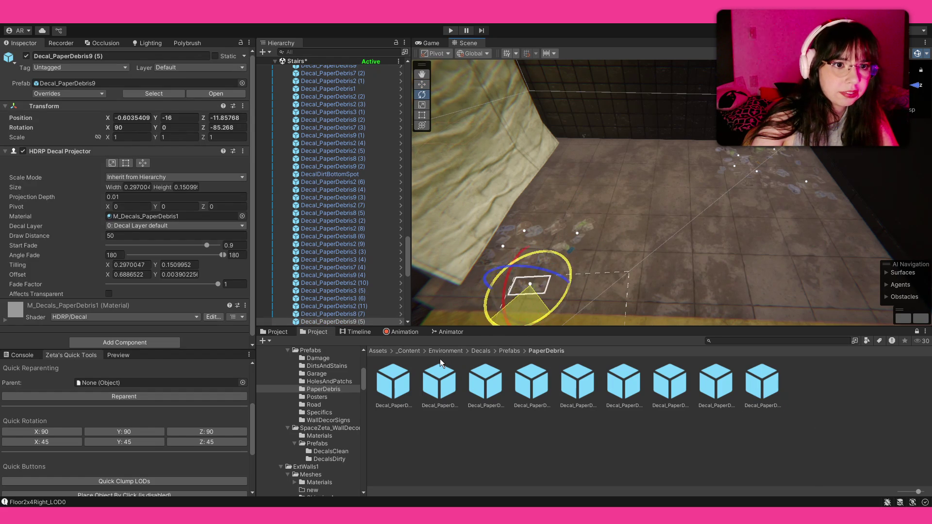
key("r")
left_click_drag(530, 286, 553, 277)
left_click(634, 415)
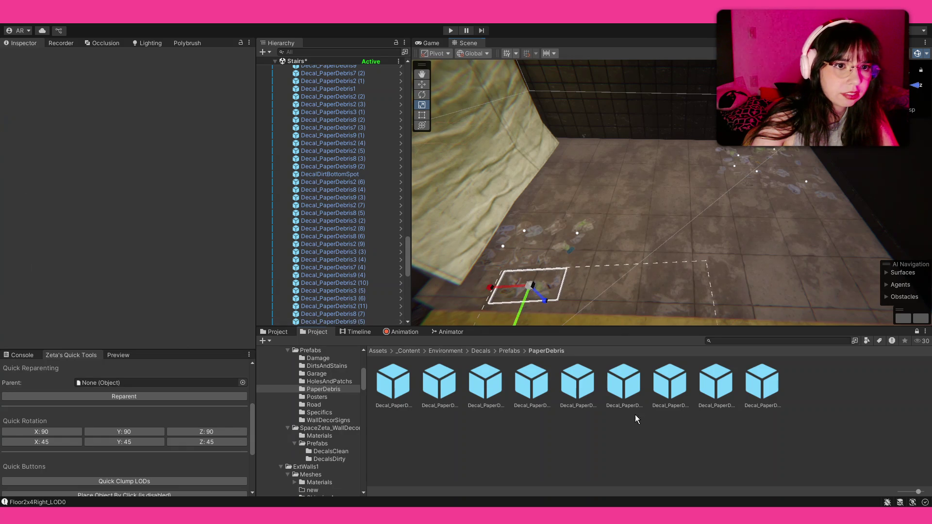
left_click_drag(634, 248, 625, 243)
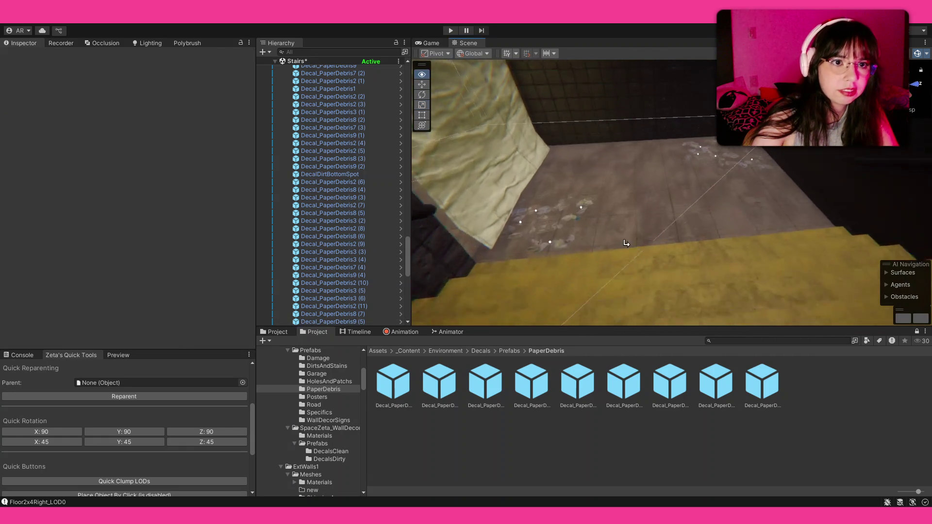
- Move the PaperDebris9 decal along the floor to a new spot
left_click(530, 260)
key("w")
left_click_drag(553, 252, 692, 241)
left_click(647, 267)
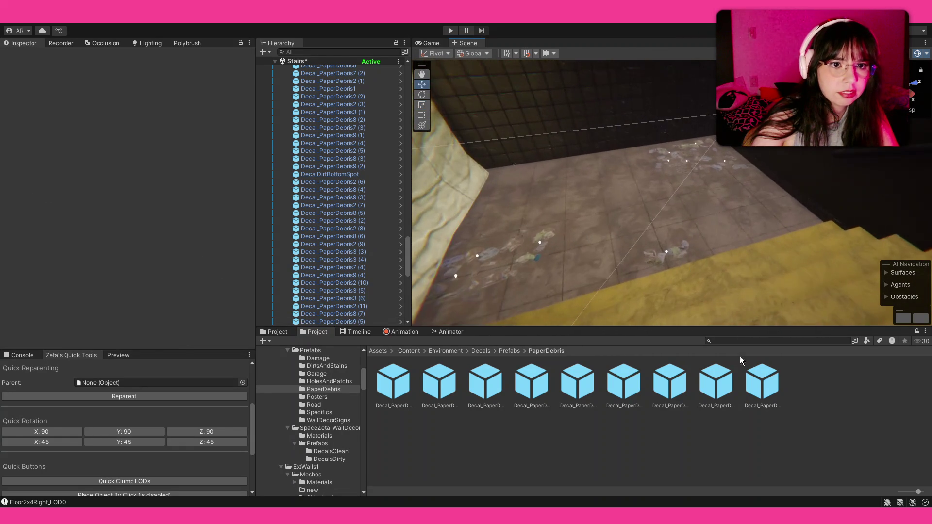
- Pick a debris decal and the PaperDebris9 prefab while orbiting toward the yellow floor edge
left_click(687, 243)
mouse_move(687, 243)
left_mouse_down()
mouse_move(724, 265)
mouse_move(502, 386)
mouse_move(634, 257)
mouse_move(610, 249)
mouse_move(628, 280)
left_mouse_up()
key("r")
key("e")
left_click(762, 382)
mouse_move(641, 248)
left_mouse_down()
mouse_move(623, 235)
mouse_move(463, 214)
mouse_move(682, 167)
left_mouse_up()
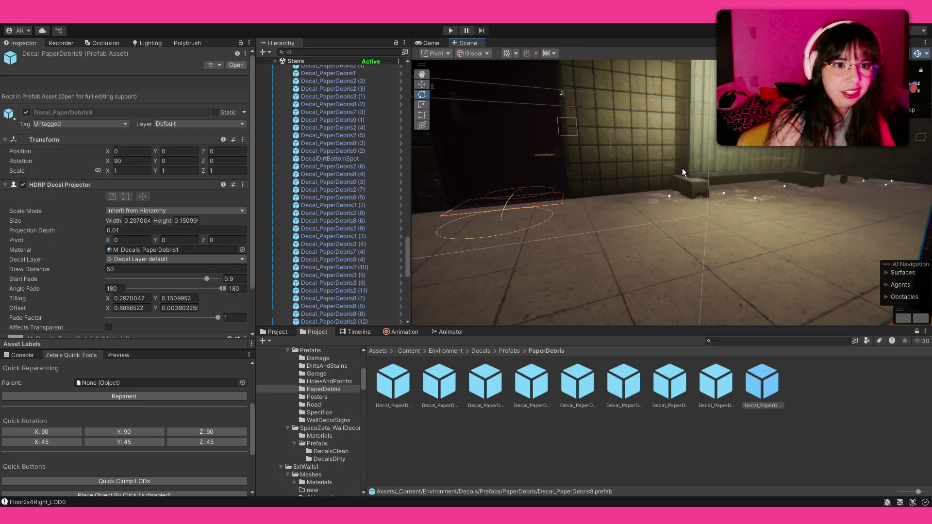
- From Prefabs/Posters, place a RippedPoster1B decal on the tiled wall, quarter-turned to face out and enlarged
mouse_move(683, 172)
left_mouse_down()
mouse_move(635, 118)
mouse_move(621, 263)
left_mouse_up()
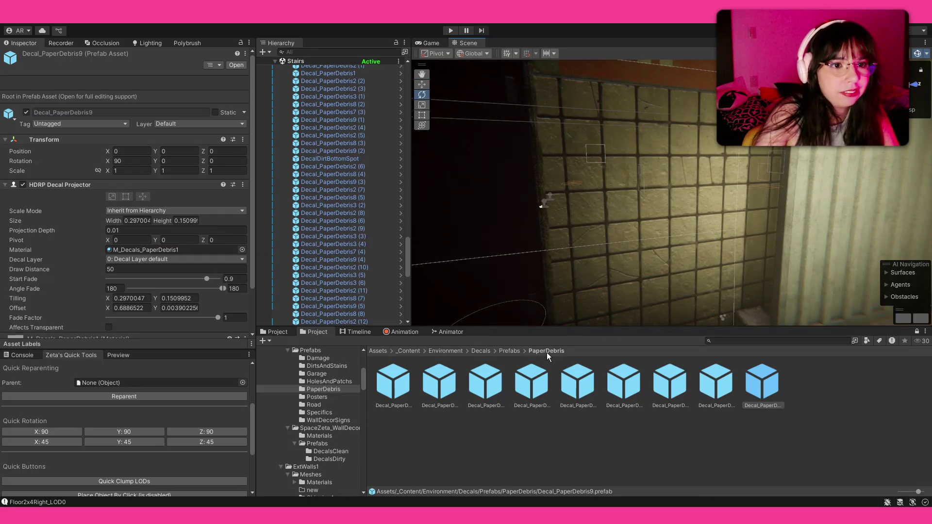
left_click(509, 352)
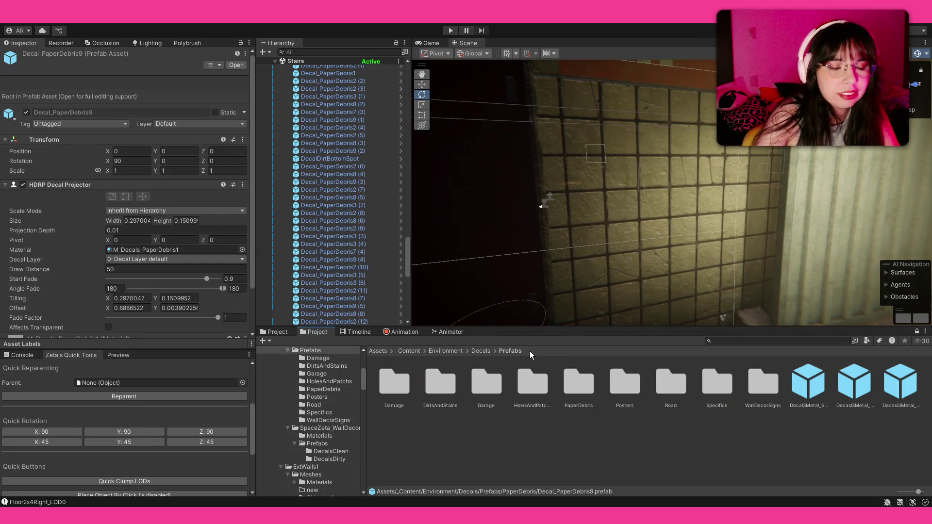
double_click(637, 383)
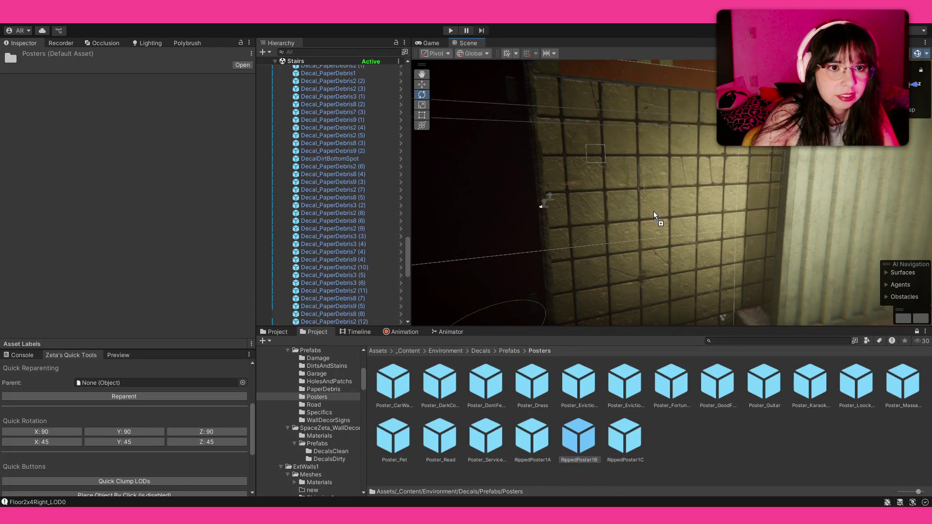
left_click_drag(578, 438, 645, 203)
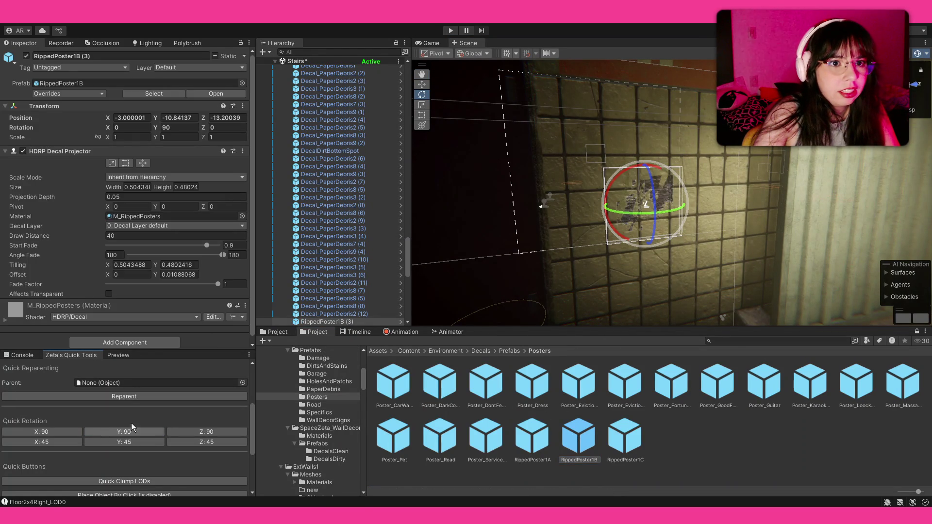
left_click(109, 432)
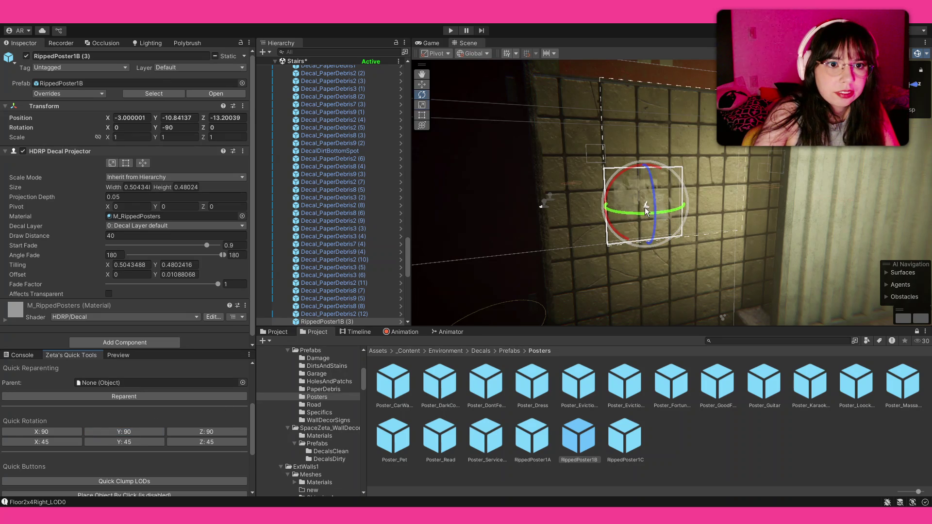
key("r")
left_click_drag(645, 205, 677, 174)
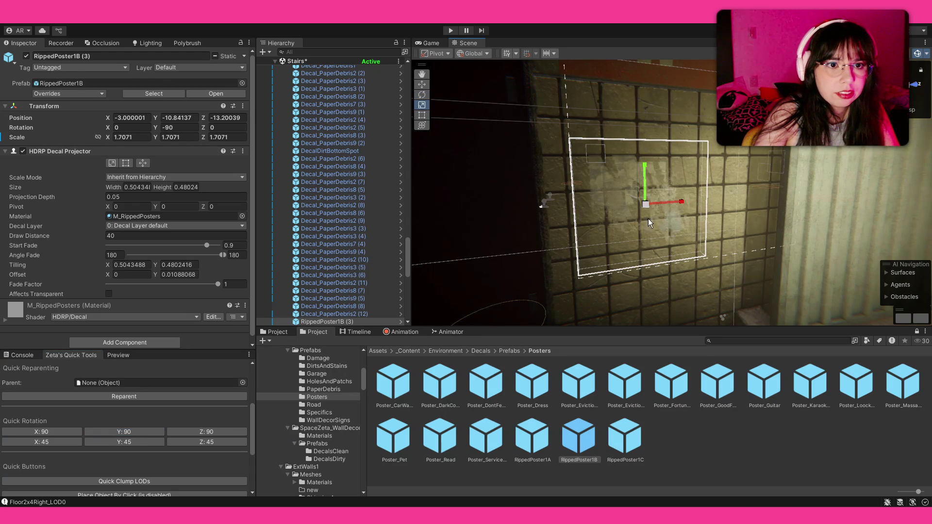
- Add a RippedPoster1C decal on the wall, quarter-turned to face out and enlarged
left_click_drag(625, 437, 710, 244)
left_click(144, 435)
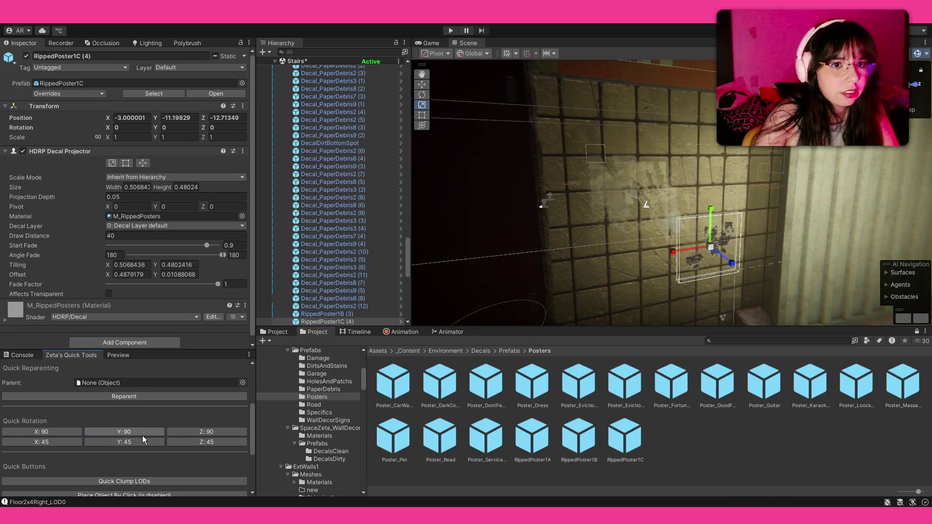
left_click(142, 435)
left_click_drag(711, 249, 736, 232)
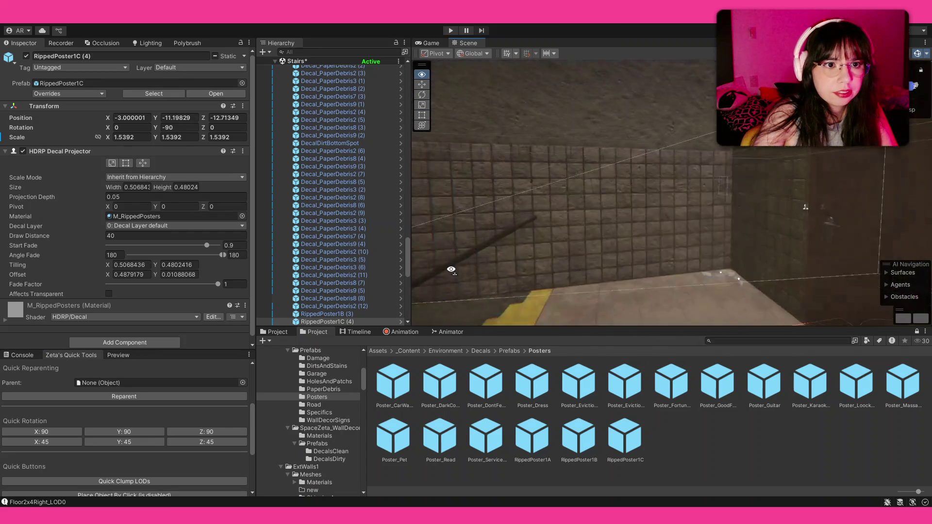
- Add a RippedPoster1A and another RippedPoster1B decal, both turned to face out, the first enlarged
left_click_drag(450, 270, 444, 268)
left_click_drag(532, 437, 640, 215)
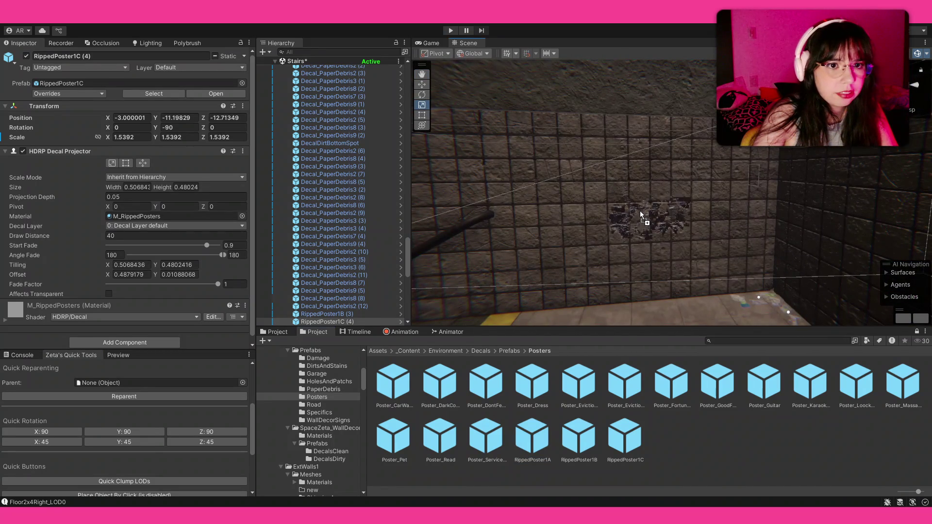
left_click(124, 431)
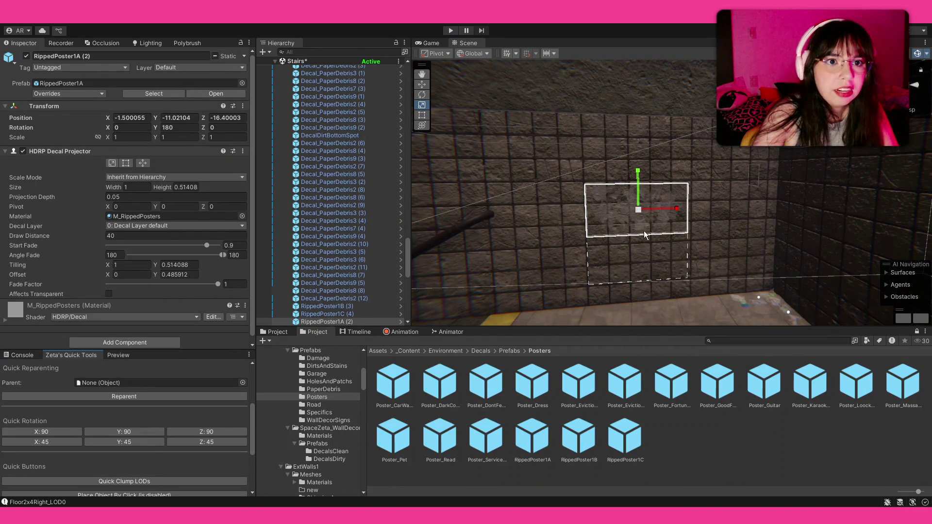
left_click_drag(639, 211, 703, 200)
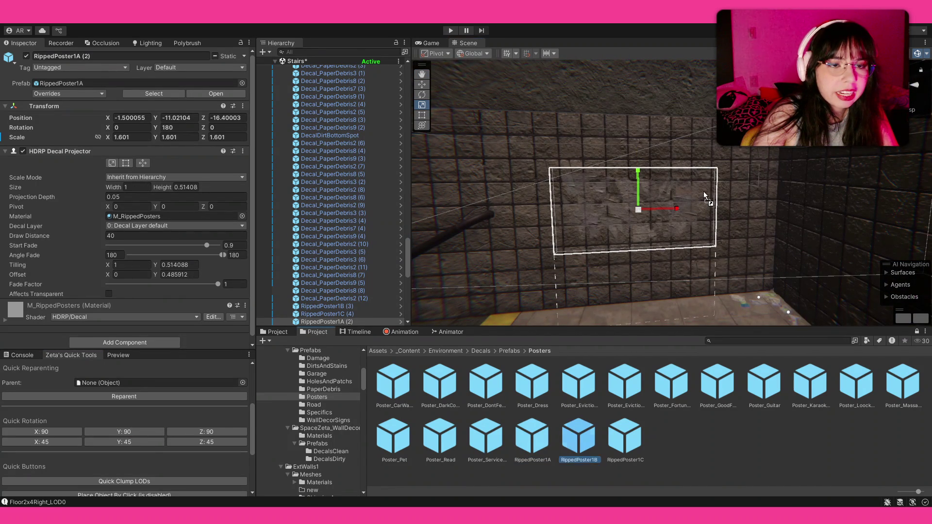
left_click_drag(578, 437, 687, 233)
left_click(124, 432)
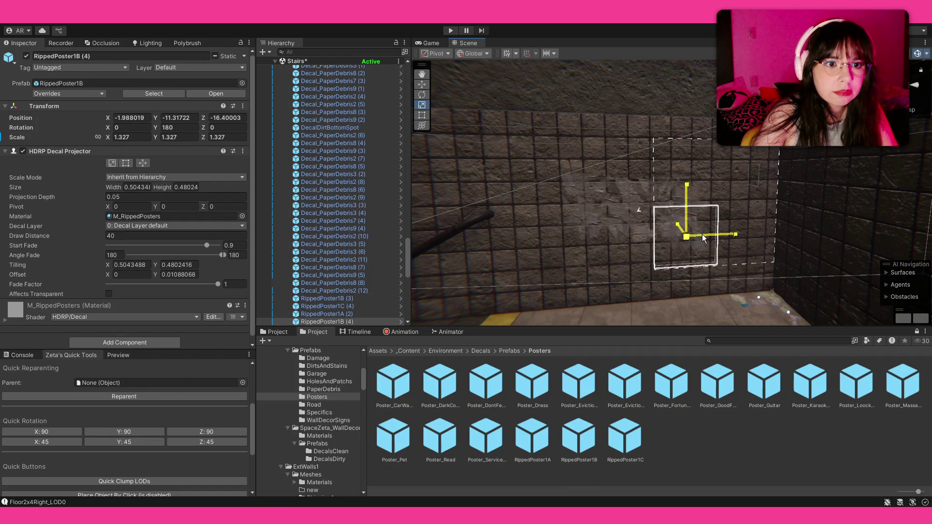
- Place the Poster_Dress decal on the wall, turn it to face out, enlarge it to about 1.73 and shift it sideways
left_click_drag(533, 383, 685, 235)
left_click(124, 432)
left_click_drag(640, 207, 659, 195)
scroll(653, 194, "up", 4)
scroll(653, 191, "up", 1)
key("w")
left_click_drag(597, 192, 641, 191)
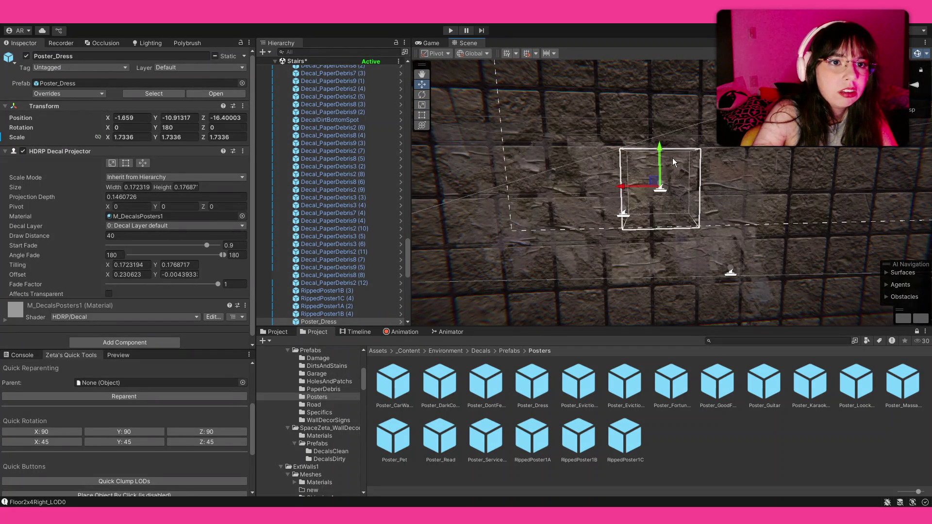
- Raise the dress poster on the wall, place a Poster_DarkConcert decal and undo it
left_click_drag(659, 157, 660, 99)
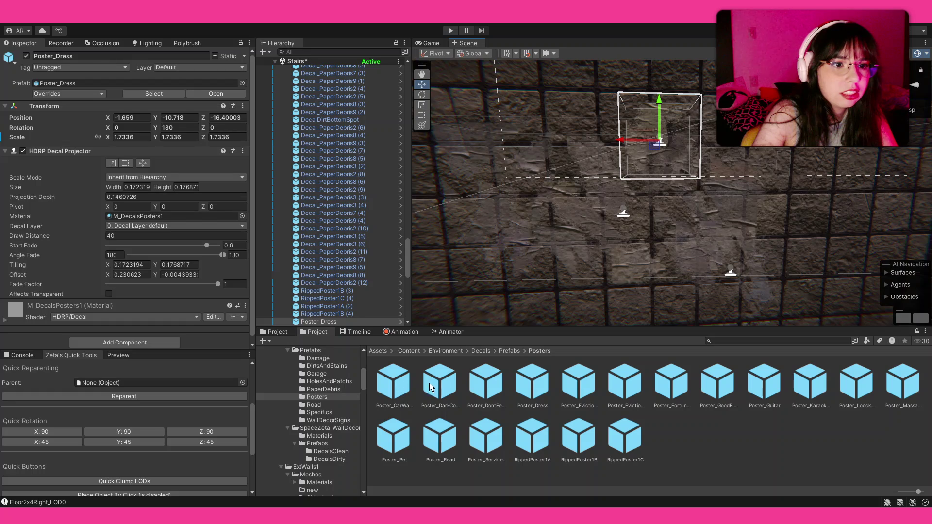
left_click_drag(447, 386, 551, 266)
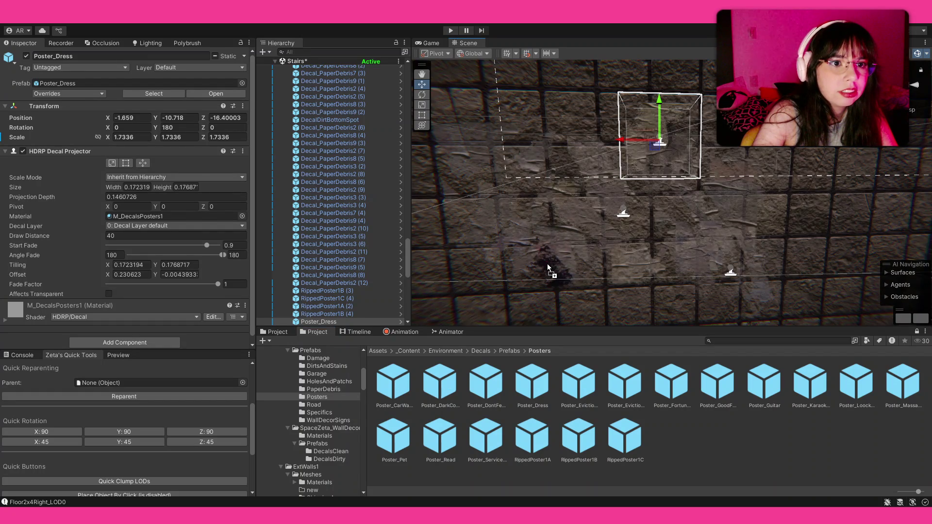
left_click(123, 431)
left_click(124, 432)
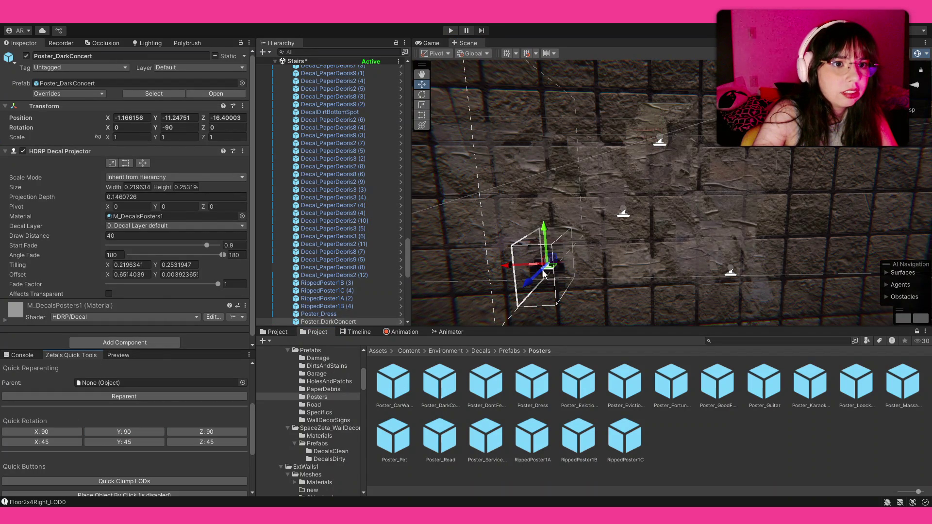
key("ctrl+z")
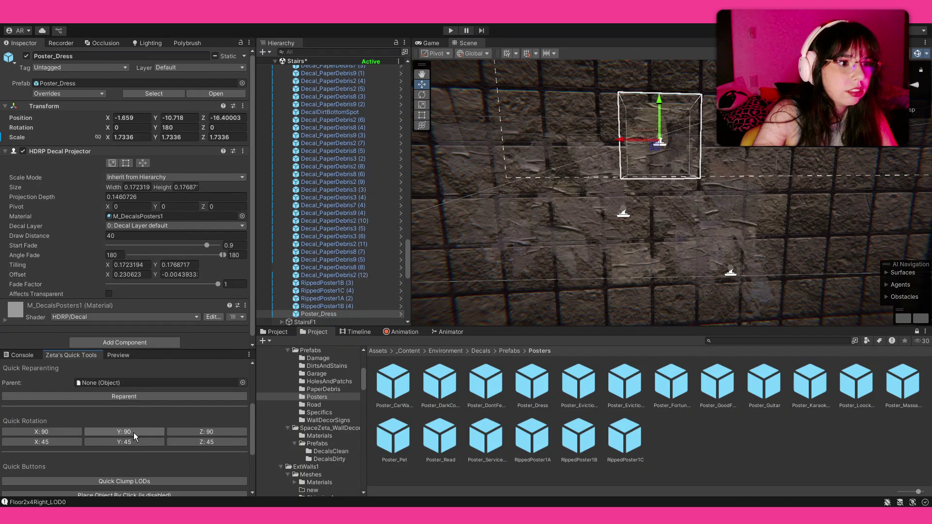
- Re-place the Poster_DarkConcert lower on the wall, turned Y 90 to face out and enlarged to about 1.93
left_click_drag(436, 397, 542, 279)
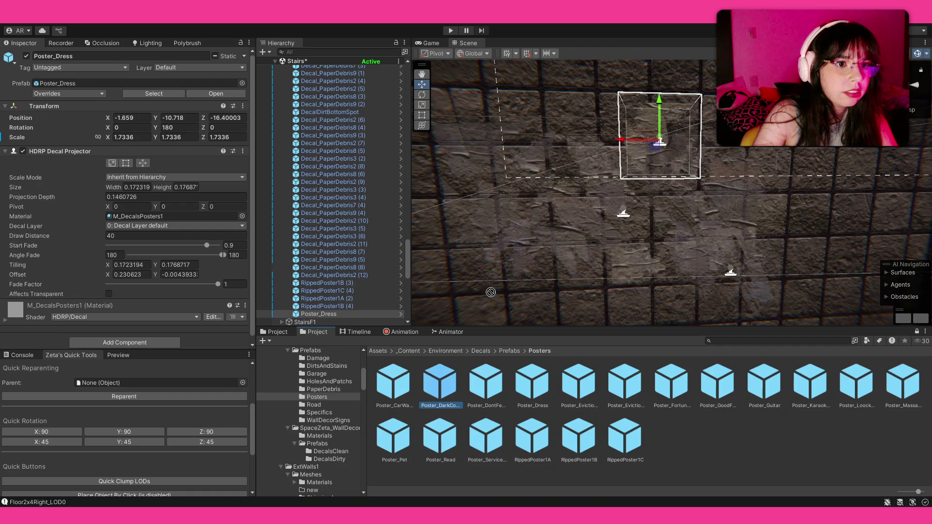
left_click_drag(508, 304, 509, 304)
left_click(143, 433)
key("r")
left_click_drag(545, 278, 650, 391)
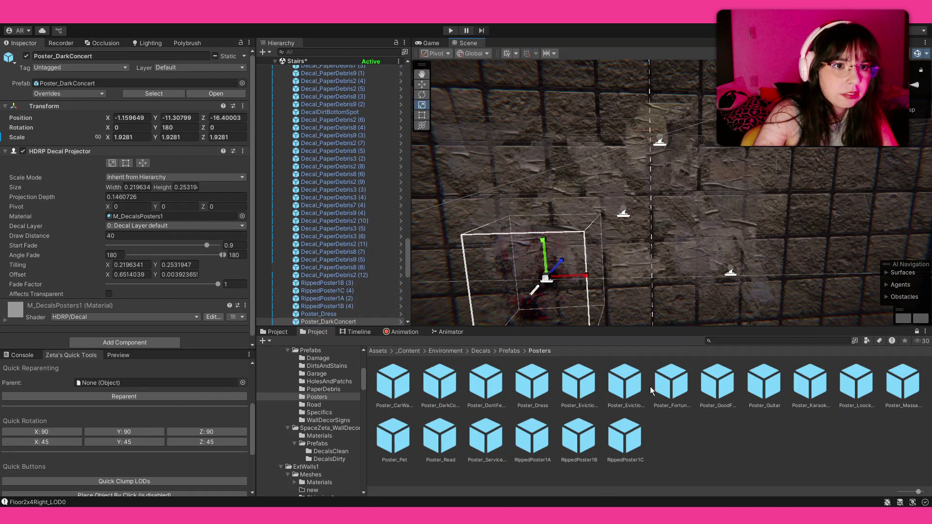
left_click(671, 383)
mouse_move(670, 218)
left_mouse_down()
mouse_move(707, 247)
mouse_move(104, 252)
mouse_move(454, 215)
left_mouse_up()
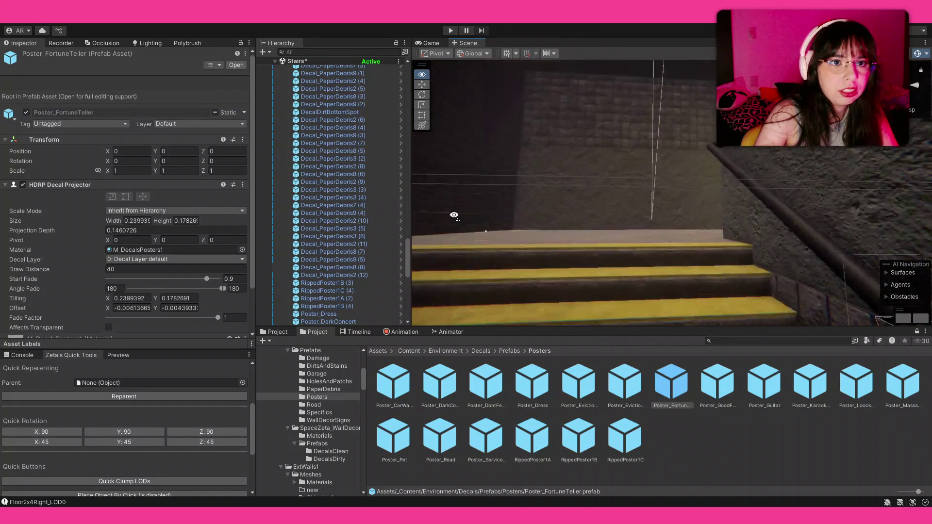
- Place a RippedPoster1A decal by the cardboard boxes with Quick Rotation Y 90 so it faces out from the wall
mouse_move(454, 215)
left_mouse_down()
mouse_move(850, 235)
mouse_move(415, 283)
mouse_move(592, 373)
left_mouse_up()
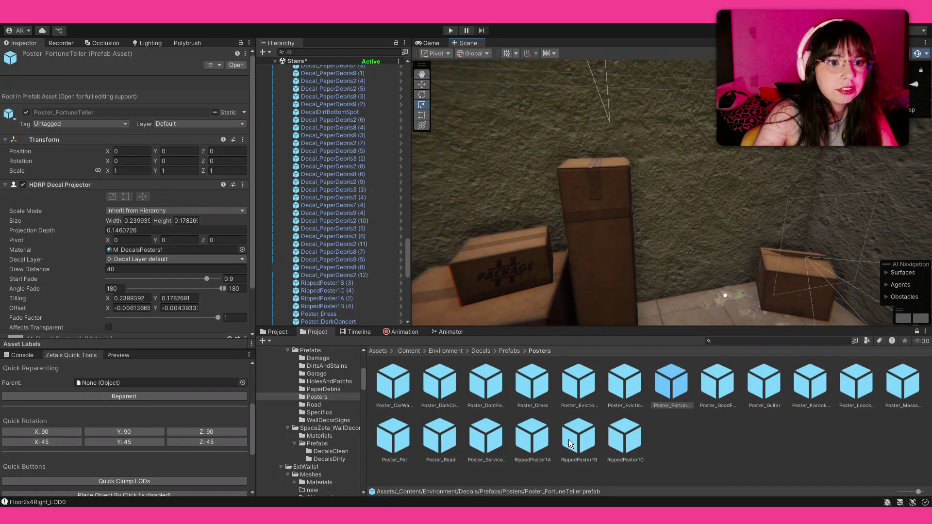
mouse_move(535, 440)
left_mouse_down()
mouse_move(669, 208)
mouse_move(705, 201)
mouse_move(613, 236)
left_mouse_up()
left_click(161, 433)
left_click(631, 222)
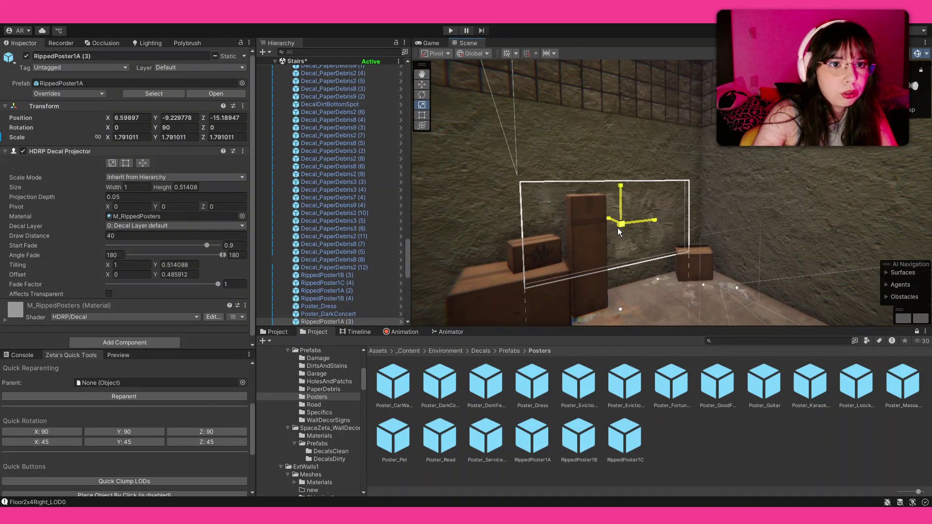
left_click(784, 467)
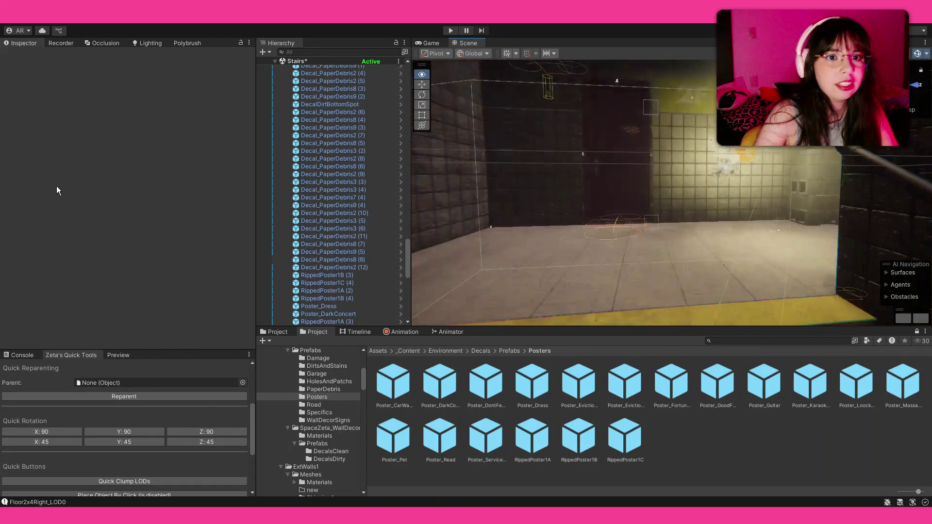
key("w")
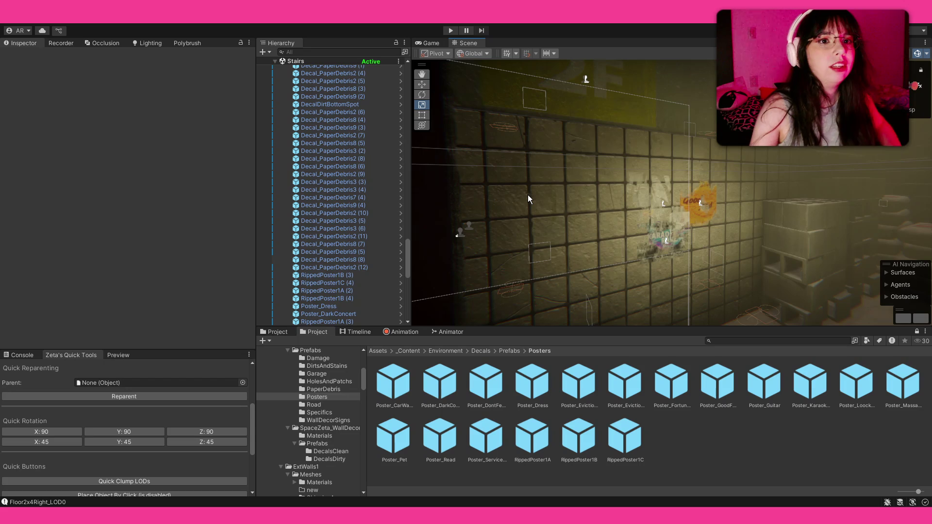
mouse_move(512, 210)
left_mouse_down()
mouse_move(515, 236)
mouse_move(452, 186)
mouse_move(460, 192)
mouse_move(254, 206)
mouse_move(288, 196)
mouse_move(351, 312)
mouse_move(612, 323)
mouse_move(597, 250)
mouse_move(524, 216)
mouse_move(566, 182)
left_mouse_up()
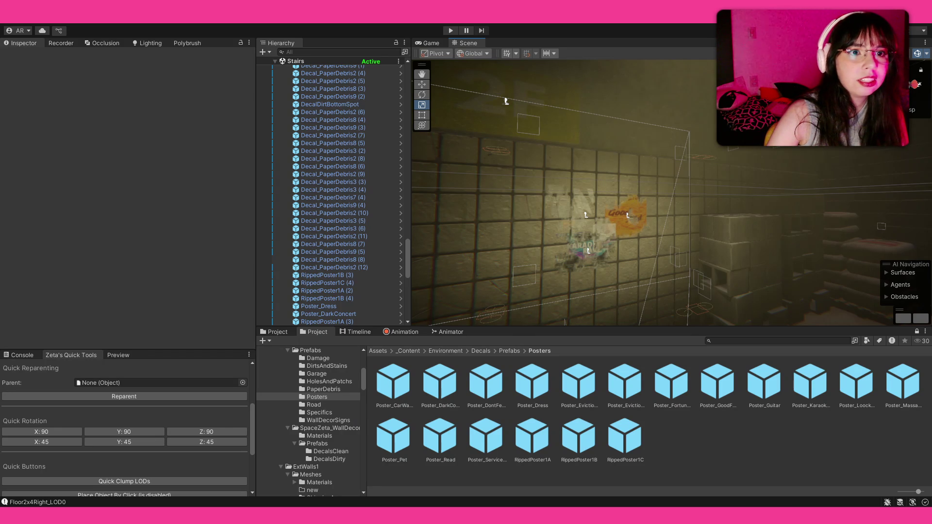
mouse_move(723, 294)
left_mouse_down()
mouse_move(750, 187)
mouse_move(315, 211)
mouse_move(388, 195)
mouse_move(536, 205)
mouse_move(501, 211)
mouse_move(431, 191)
mouse_move(415, 164)
left_mouse_up()
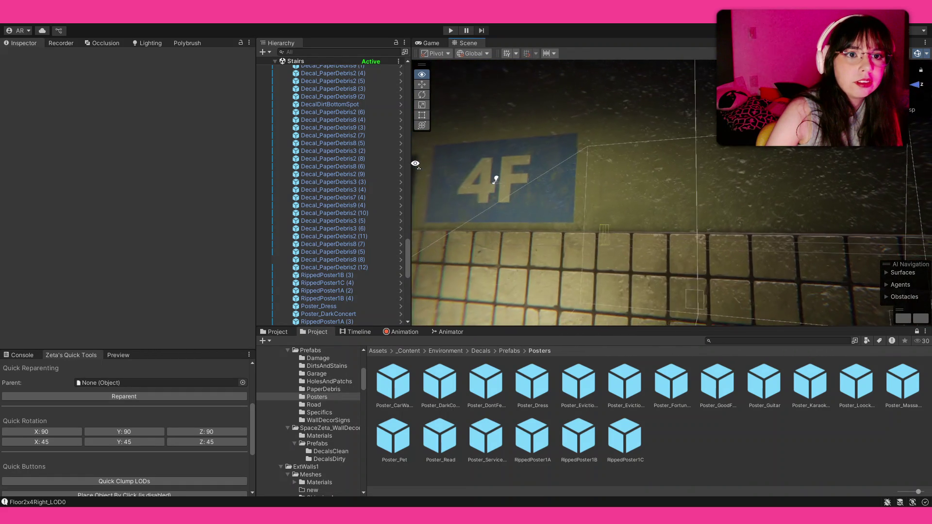
- Look over the stairwell from the 4F sign to the dark door, then switch to Substance 3D Painter
mouse_move(415, 165)
left_mouse_down()
mouse_move(420, 195)
mouse_move(649, 267)
left_mouse_up()
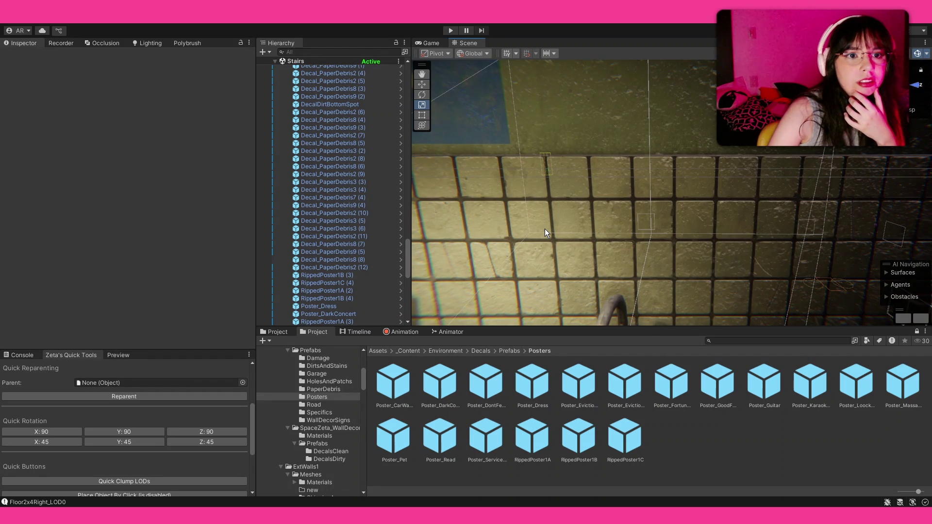
scroll(544, 229, "down", 3)
scroll(545, 229, "up", 3)
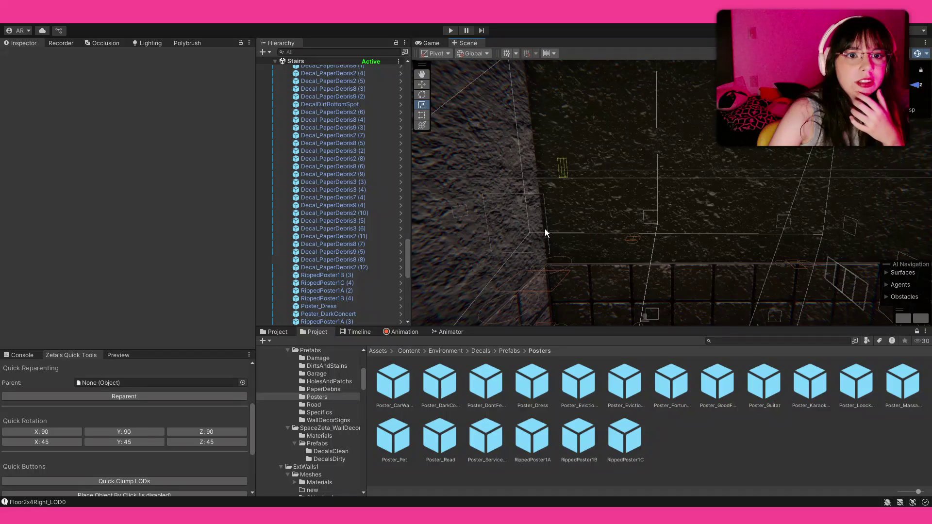
scroll(544, 229, "down", 4)
scroll(545, 234, "up", 2)
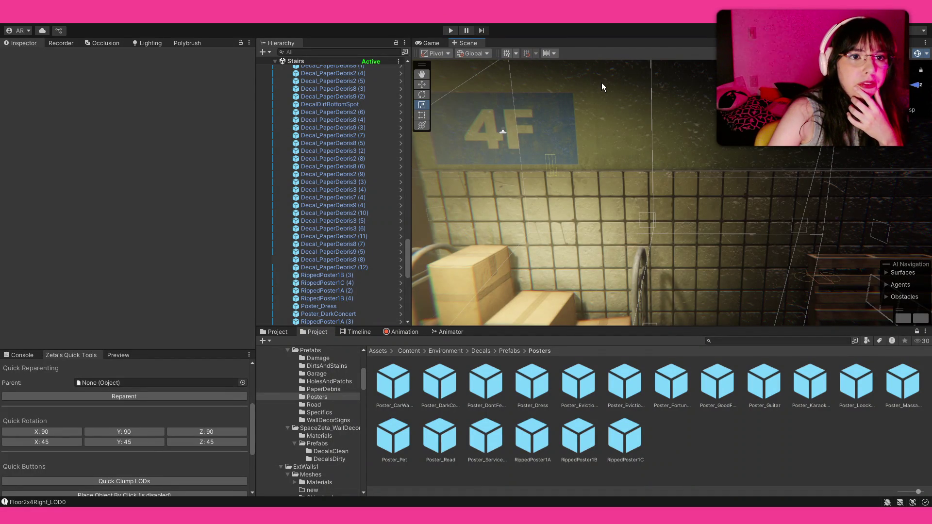
key("alt")
mouse_move(593, 166)
left_mouse_down()
mouse_move(604, 238)
mouse_move(422, 258)
mouse_move(706, 177)
left_mouse_up()
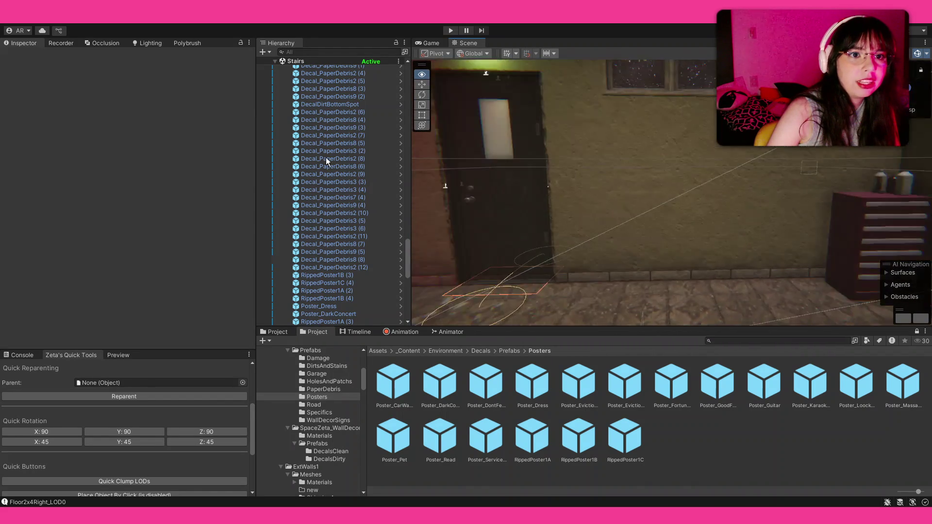
mouse_move(705, 176)
left_mouse_down()
mouse_move(302, 163)
mouse_move(725, 184)
left_mouse_up()
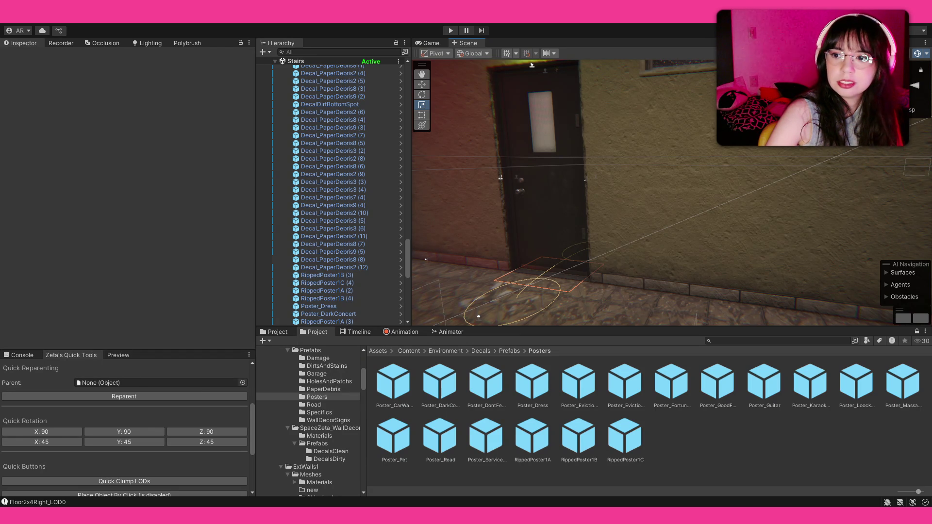
key("alt+Tab")
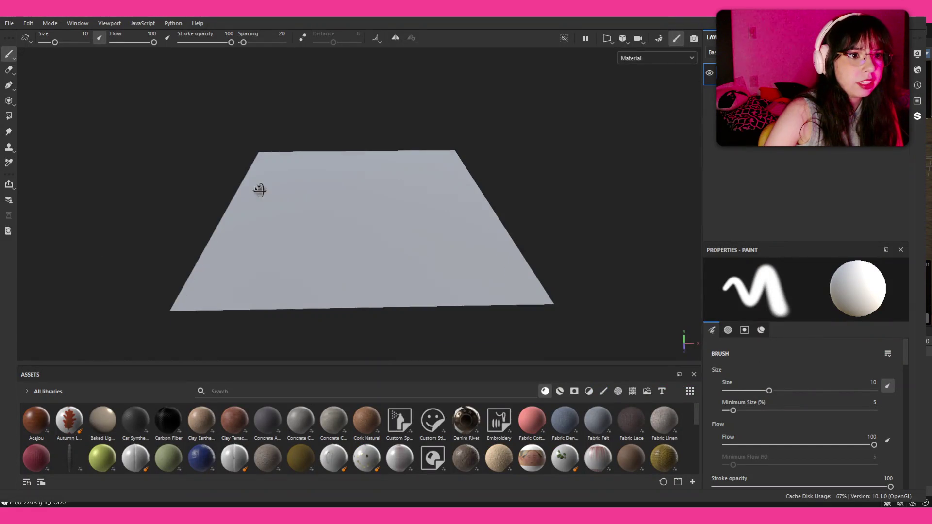
- Add a fill layer to the grey plane in the Layers panel
left_click_drag(259, 190, 263, 240)
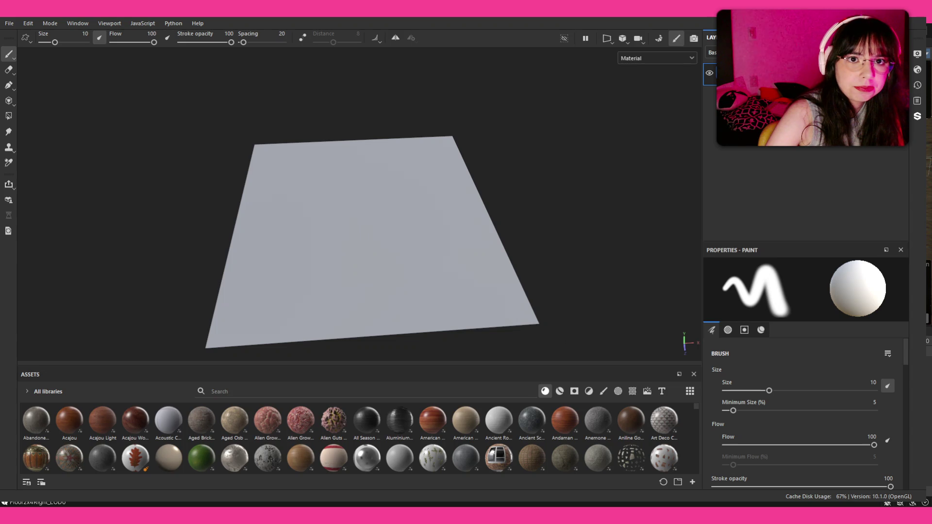
left_click_drag(48, 435, 141, 306)
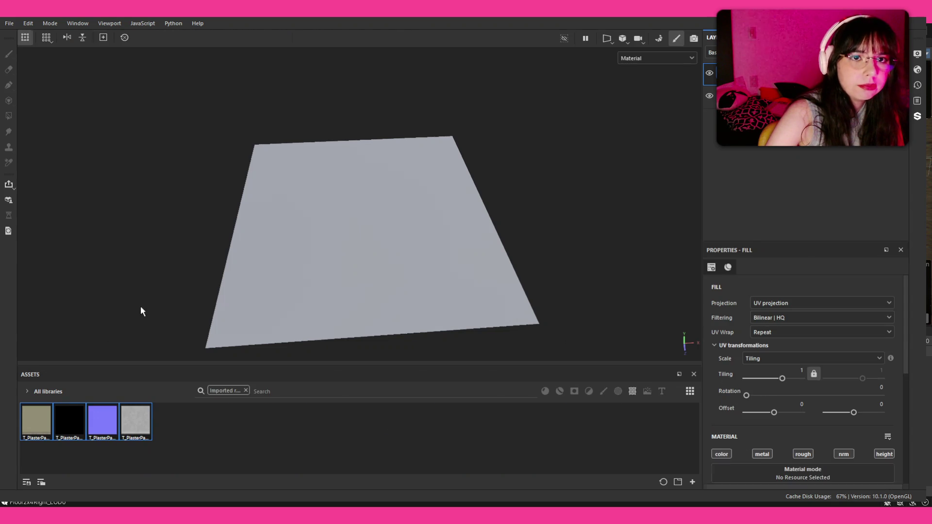
- Assign the T_PlasterPainted1 base color, metallic, normal and roughness textures to the fill layer's channels
left_click(42, 420)
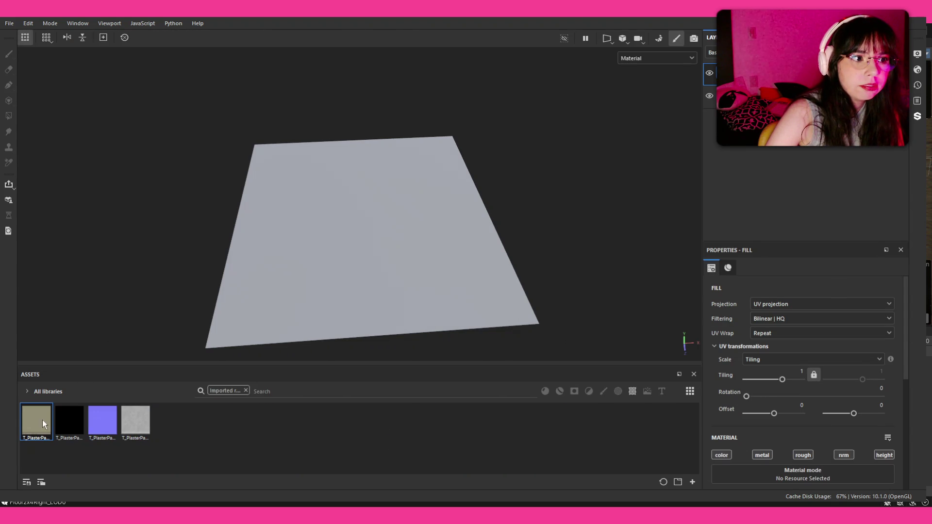
left_click_drag(36, 423, 815, 478)
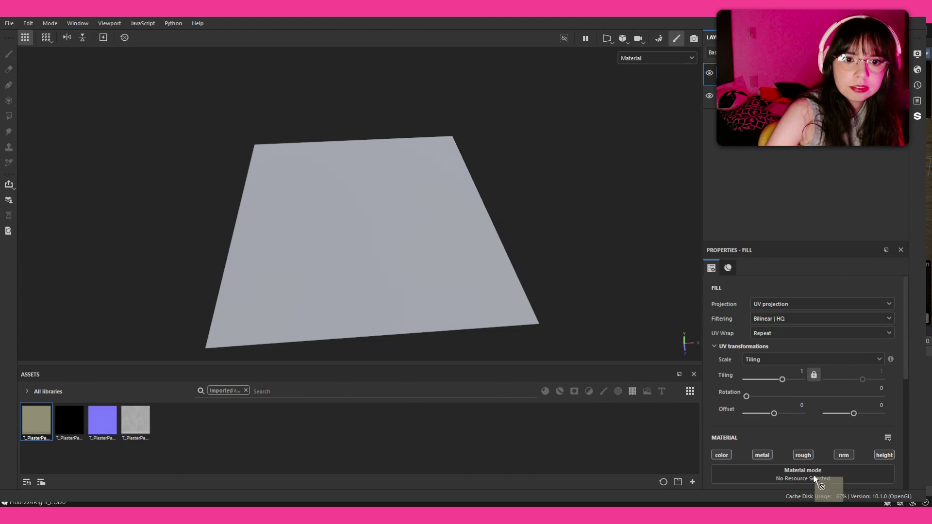
mouse_move(814, 485)
left_mouse_down()
mouse_move(774, 370)
mouse_move(802, 342)
left_mouse_up()
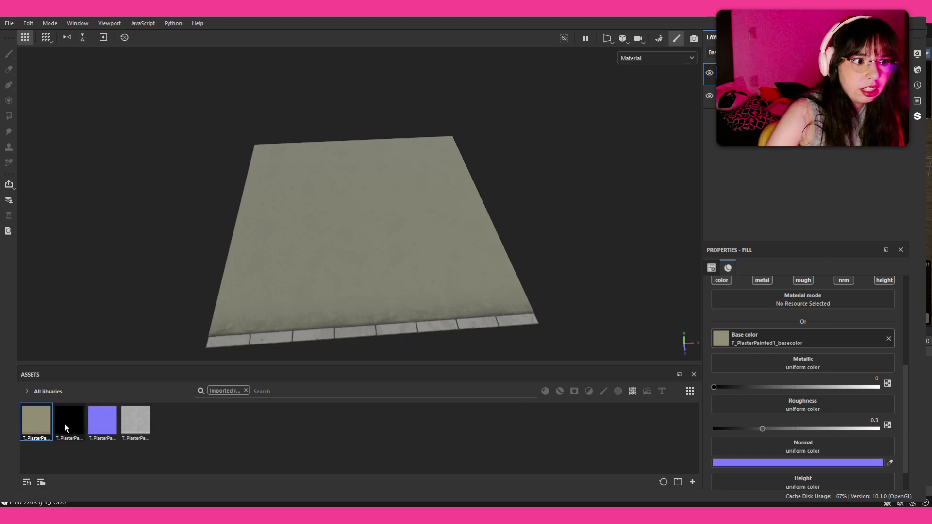
left_click_drag(64, 428, 790, 368)
mouse_move(101, 422)
left_mouse_down()
mouse_move(744, 408)
mouse_move(767, 432)
left_mouse_up()
left_click_drag(135, 423, 875, 406)
scroll(893, 311, "up", 1)
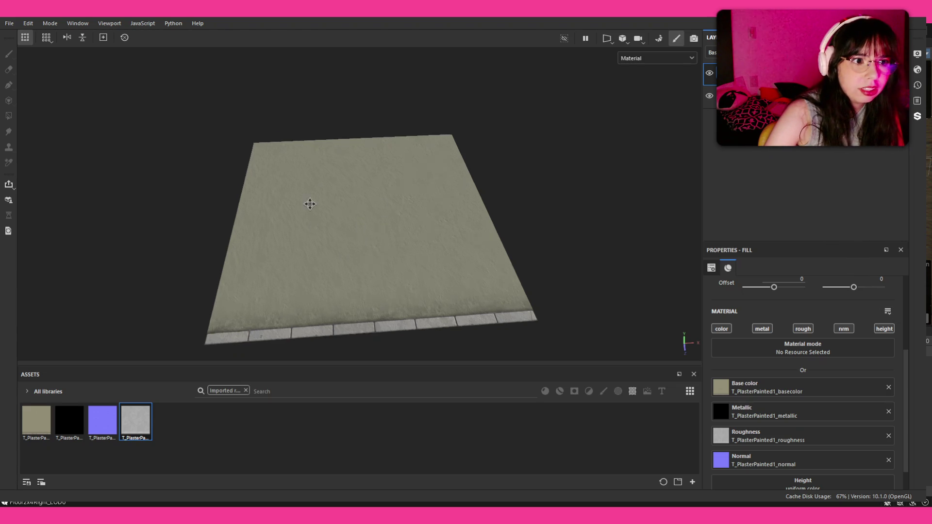
scroll(406, 196, "up", 3)
scroll(364, 162, "up", 2)
mouse_move(260, 197)
left_mouse_down()
mouse_move(377, 223)
mouse_move(405, 163)
left_mouse_up()
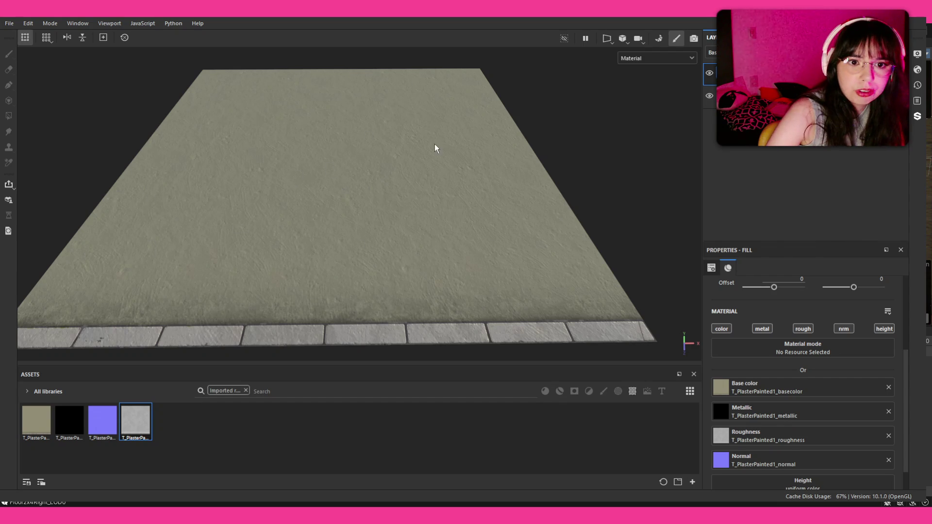
scroll(840, 387, "down", 1)
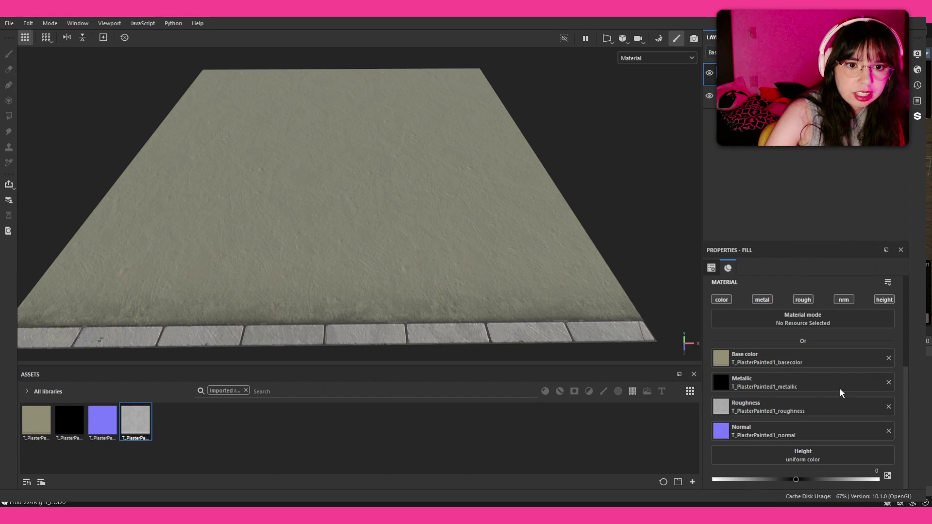
scroll(884, 331, "up", 1)
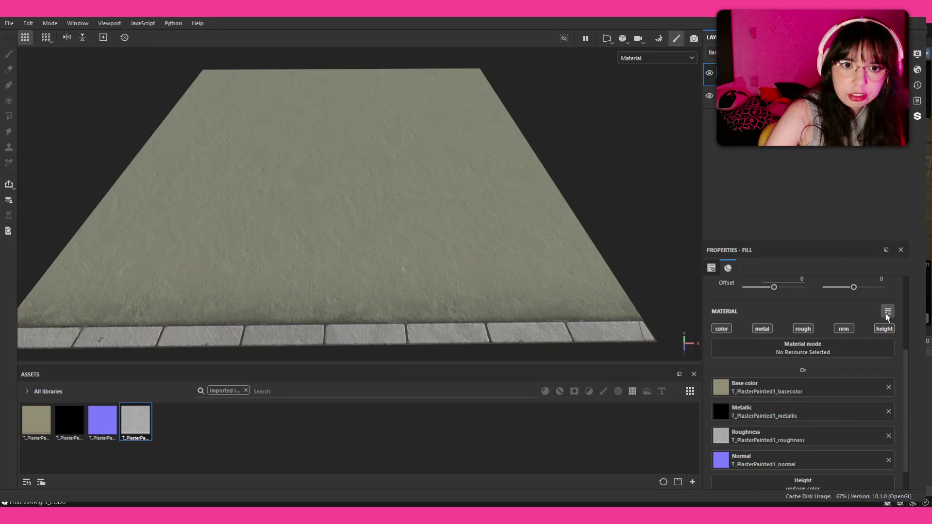
scroll(771, 431, "down", 2)
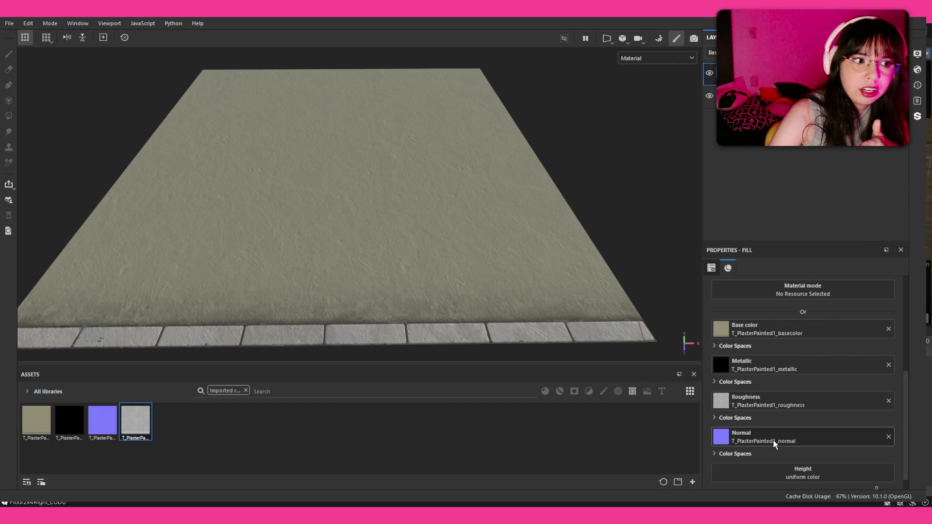
- Set the plaster normal texture's output color space to OpenGL normal and check the plane's relief
left_click(747, 454)
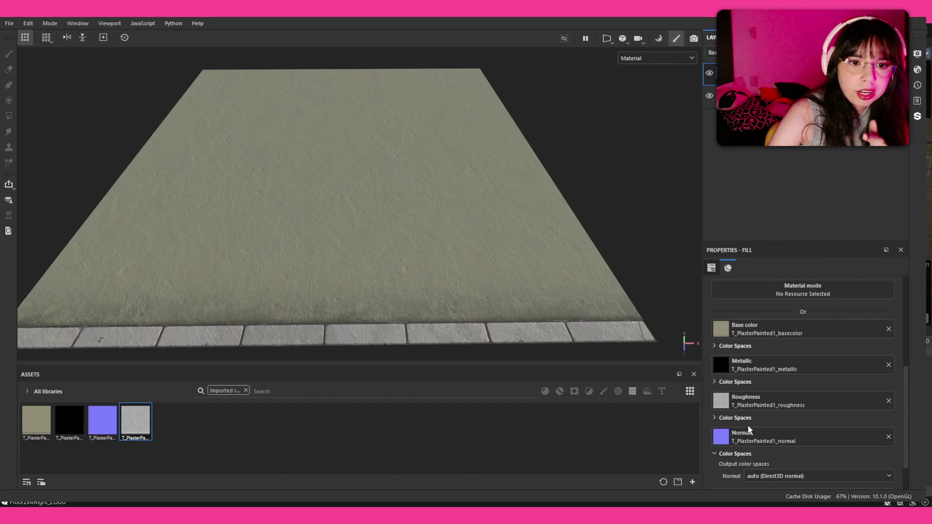
scroll(750, 435, "down", 1)
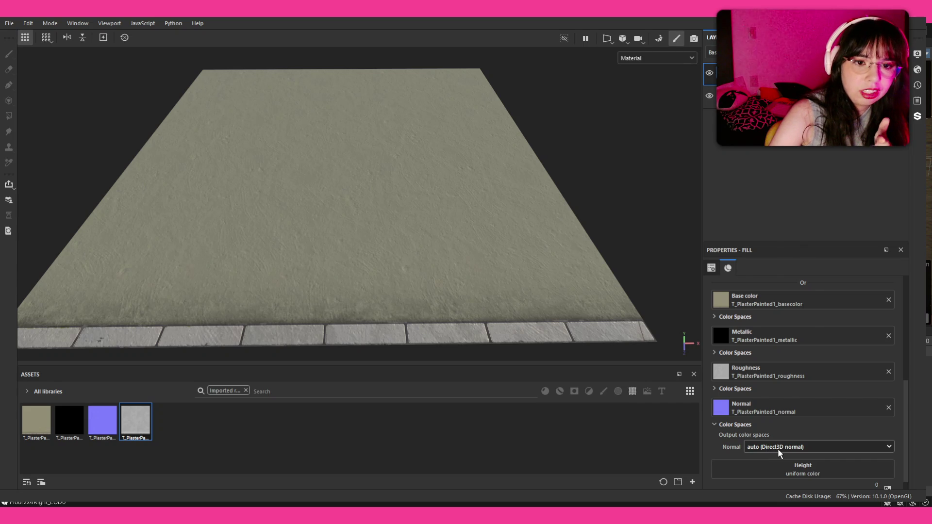
key("Down")
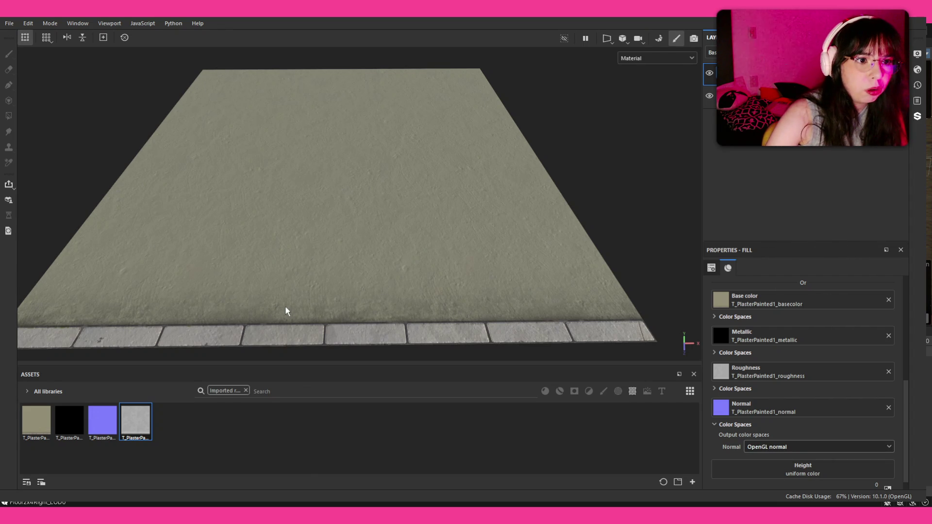
mouse_move(482, 255)
left_mouse_down()
mouse_move(697, 267)
mouse_move(545, 266)
mouse_move(339, 306)
mouse_move(439, 197)
mouse_move(498, 210)
left_mouse_up()
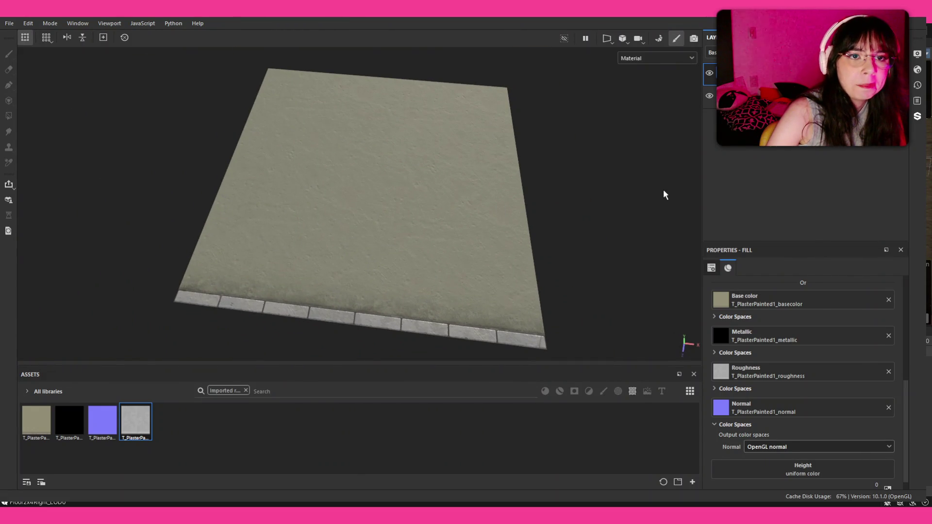